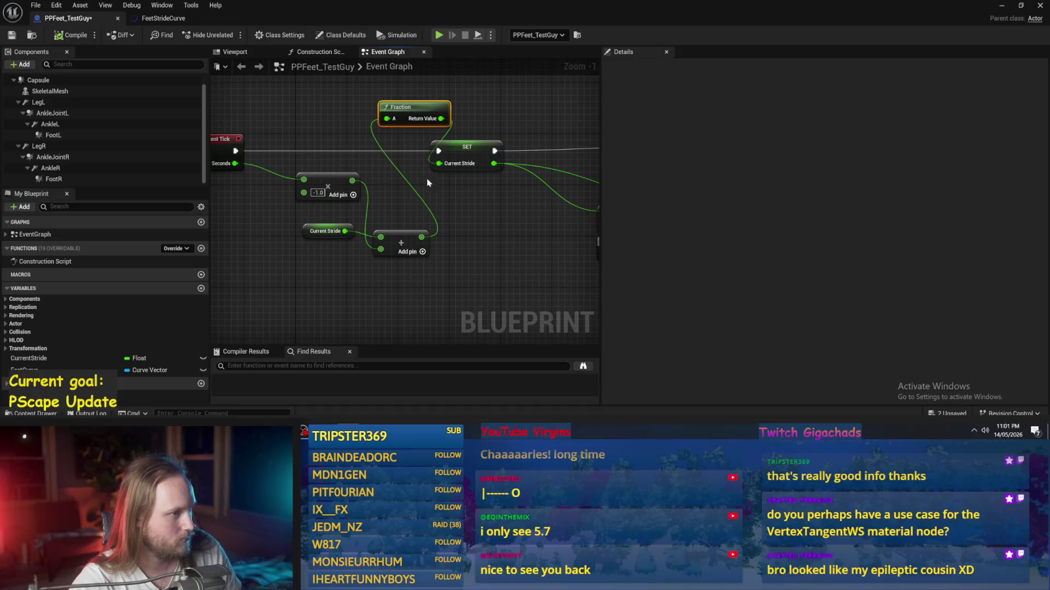
- Change the stride multiplier to 1.0, compile PPFeet_TestGuy, and simulate the test level
{"action": "type", "text": "1"}
{"action": "key", "text": "Return"}
{"action": "key", "text": "F7"}
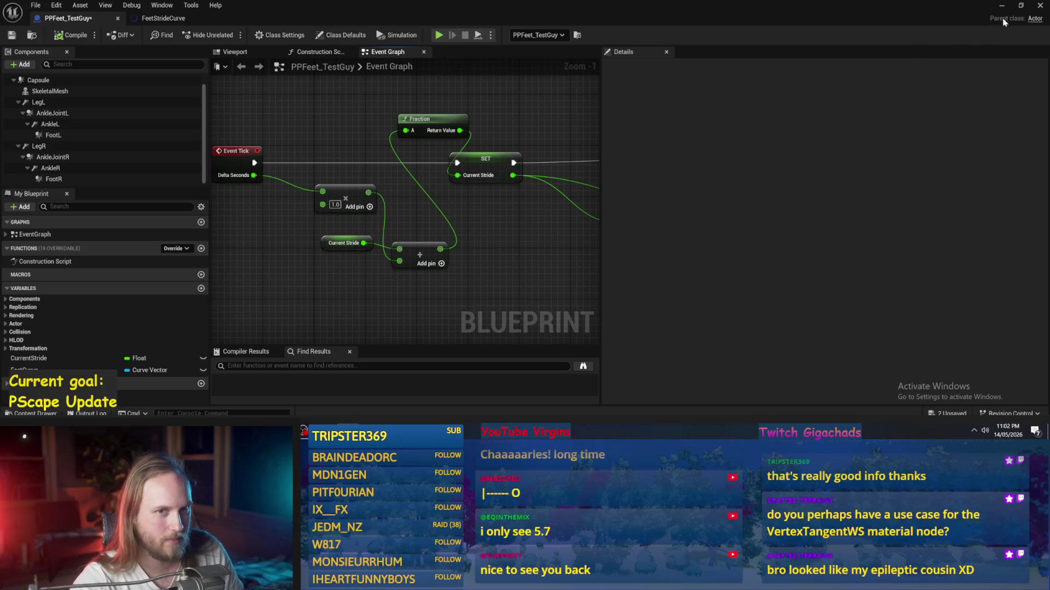
{"action": "key", "text": "alt+Tab"}
{"action": "left_click", "coordinate": [269, 36]}
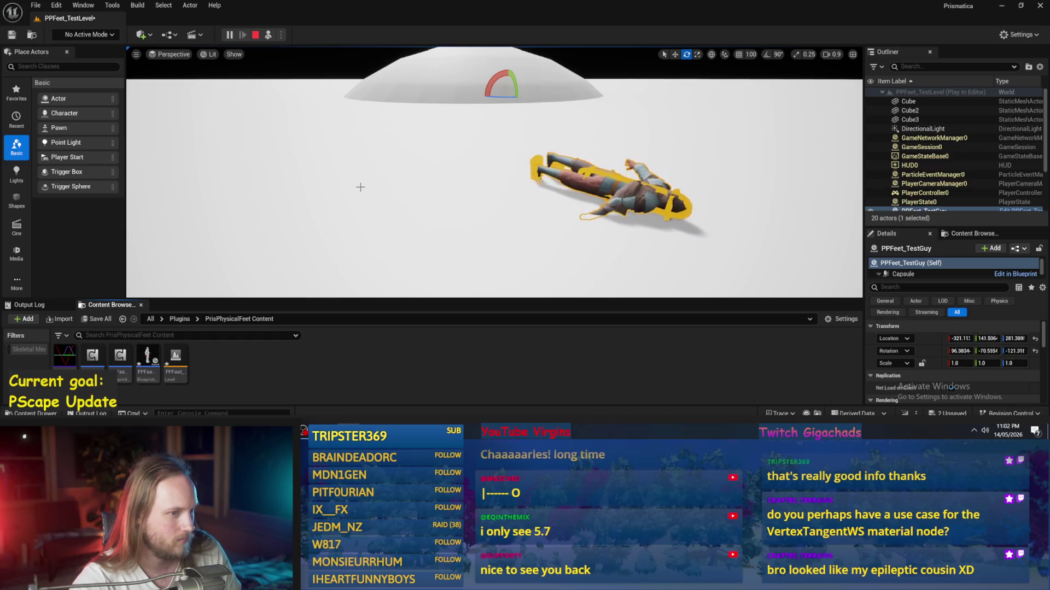
- Run and stop several level simulations, viewing the falling character side-on
{"action": "key", "text": "Escape"}
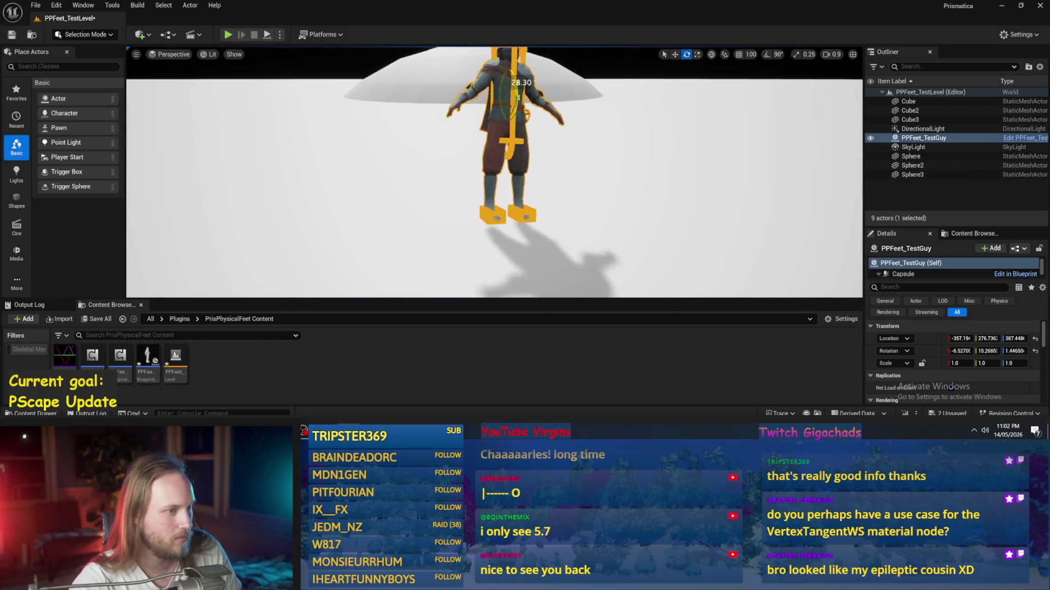
{"action": "left_click", "coordinate": [267, 35]}
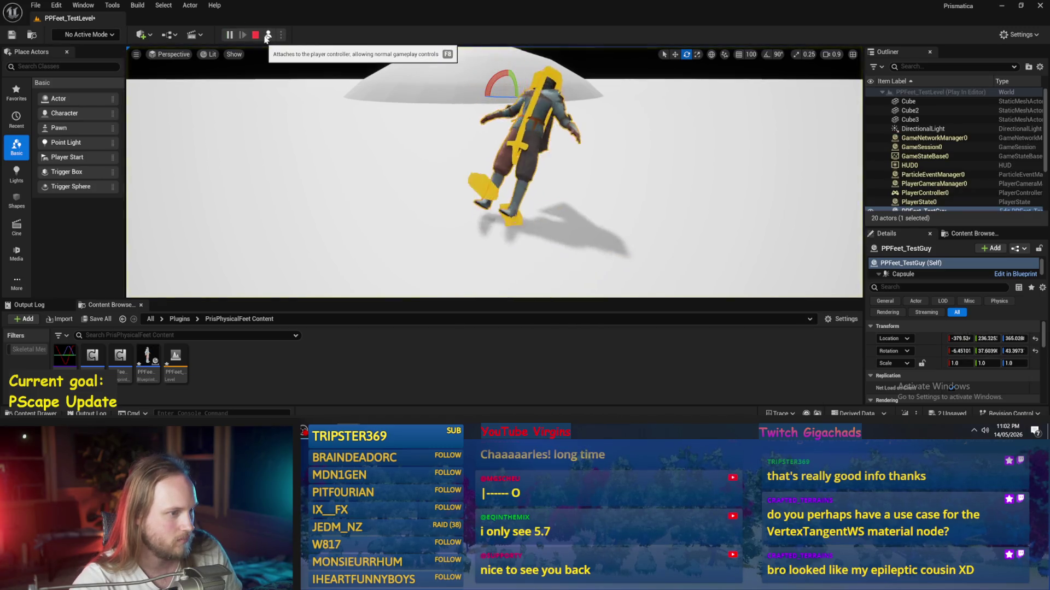
{"action": "key", "text": "Escape"}
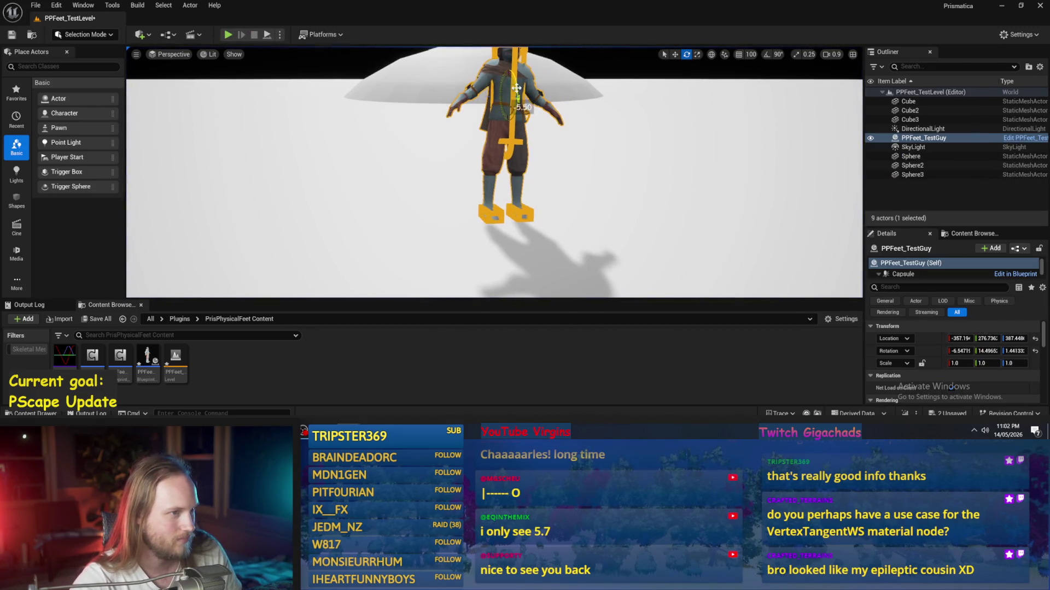
{"action": "left_click", "coordinate": [266, 35]}
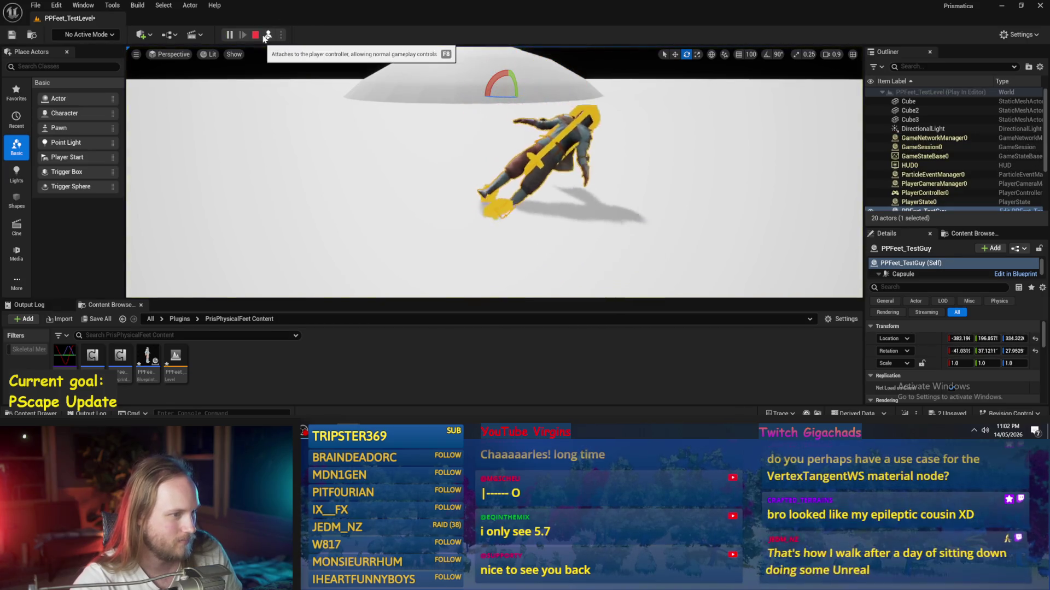
{"action": "key", "text": "Escape"}
{"action": "left_click_drag", "start_coordinate": [494, 172], "coordinate": [557, 156]}
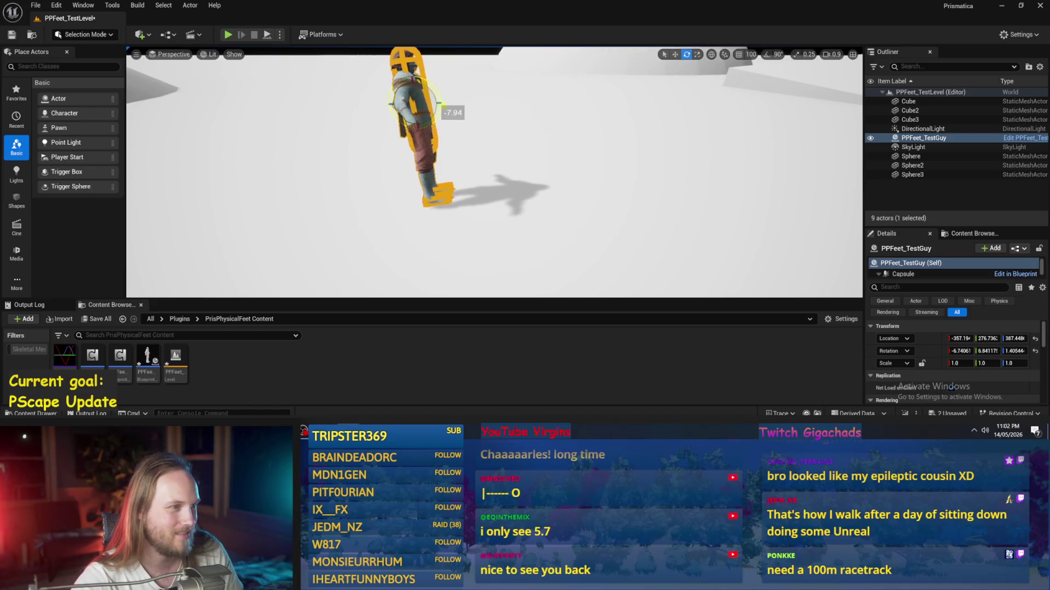
{"action": "left_click", "coordinate": [267, 35]}
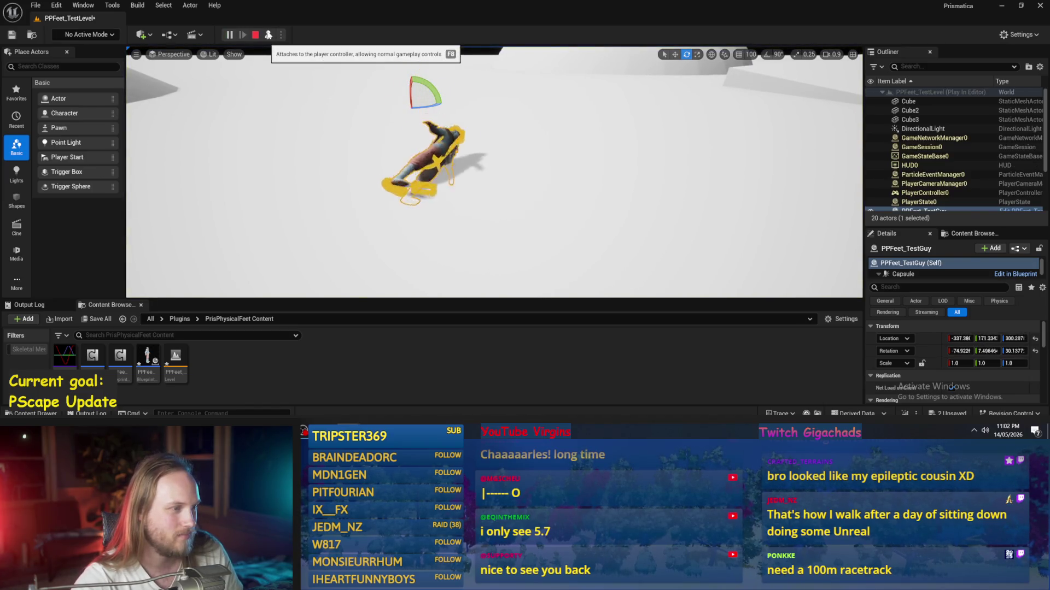
{"action": "key", "text": "Escape"}
- Save the level and all modified assets with Save All
{"action": "key", "text": "ctrl+s"}
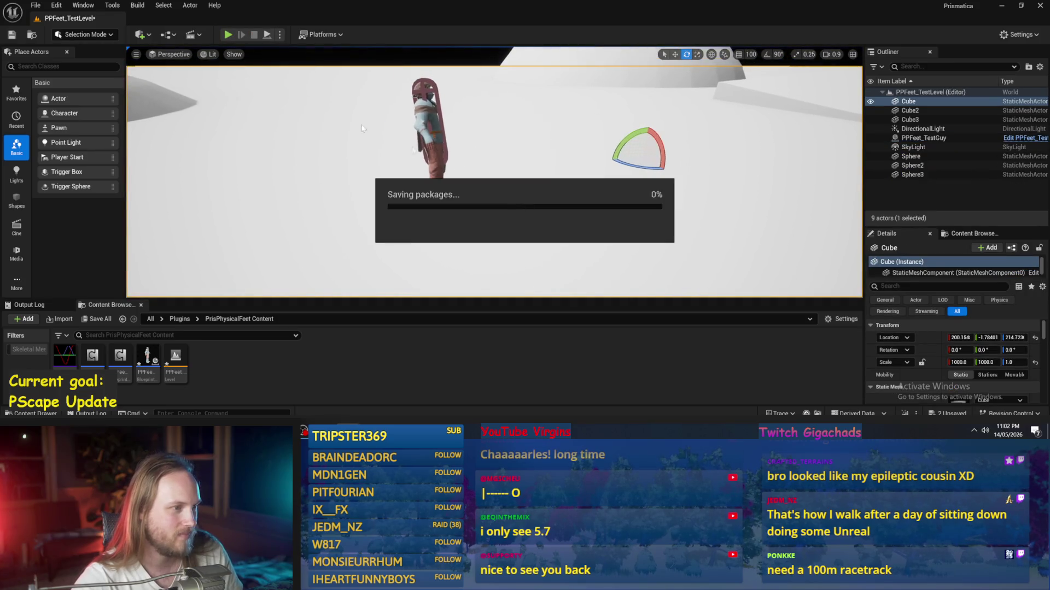
{"action": "left_click", "coordinate": [35, 5]}
{"action": "left_click", "coordinate": [70, 137]}
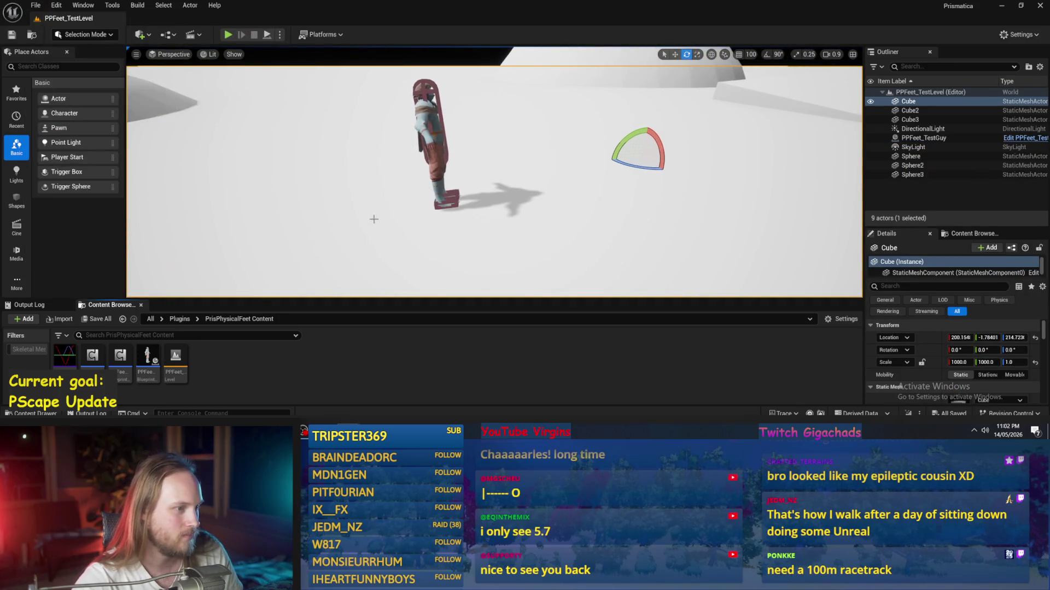
- Reset PPFeet_TestGuy's rotation to zero, simulate once more, and return to the blueprint
{"action": "scroll", "coordinate": [444, 226], "scroll_direction": "up", "scroll_amount": 2}
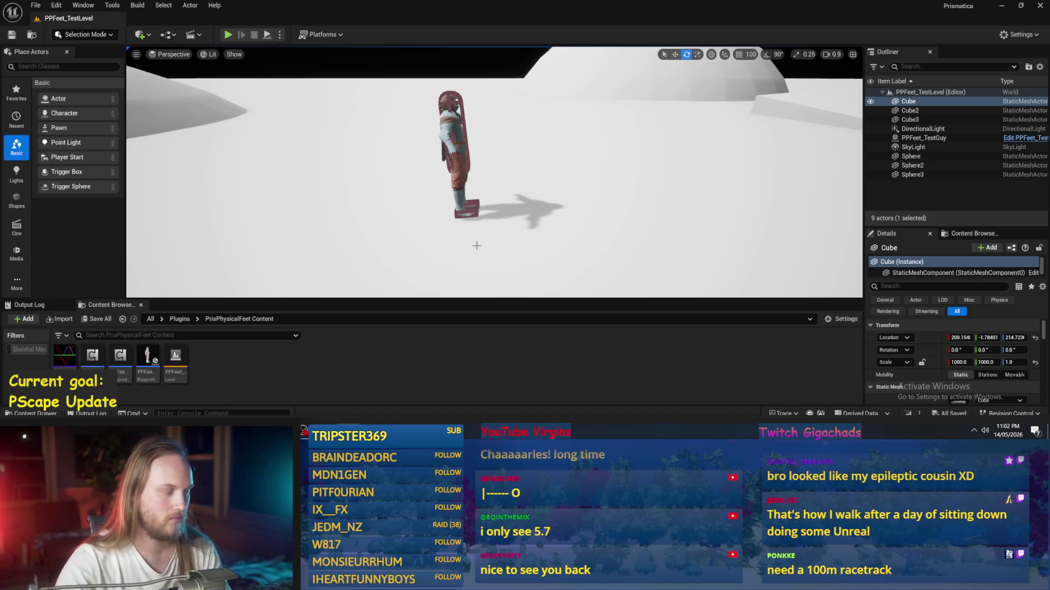
{"action": "left_click", "coordinate": [458, 153]}
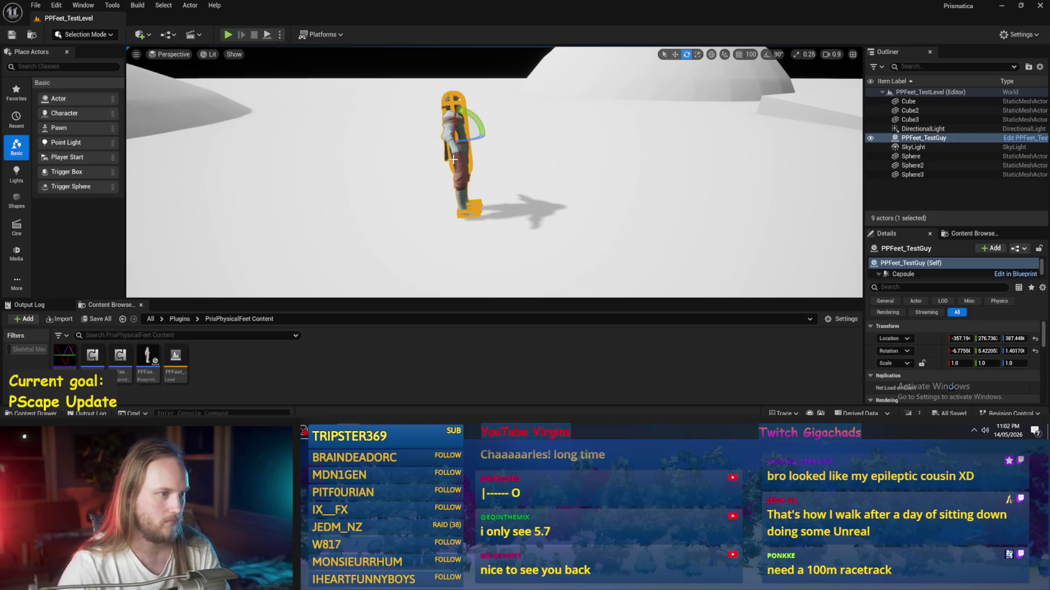
{"action": "left_click", "coordinate": [1035, 351]}
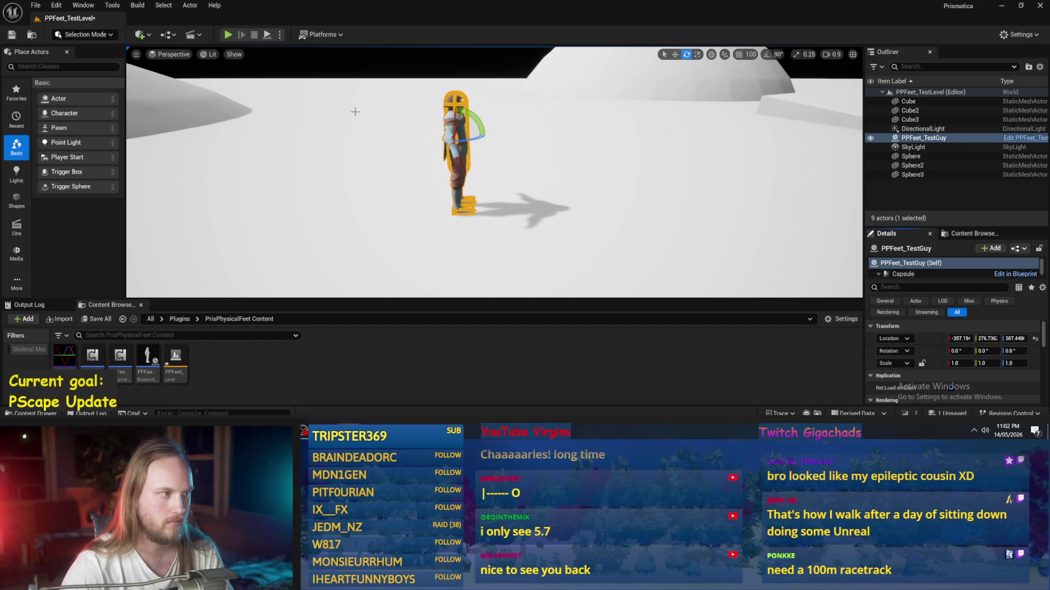
{"action": "left_click", "coordinate": [266, 36]}
{"action": "right_click", "coordinate": [459, 270]}
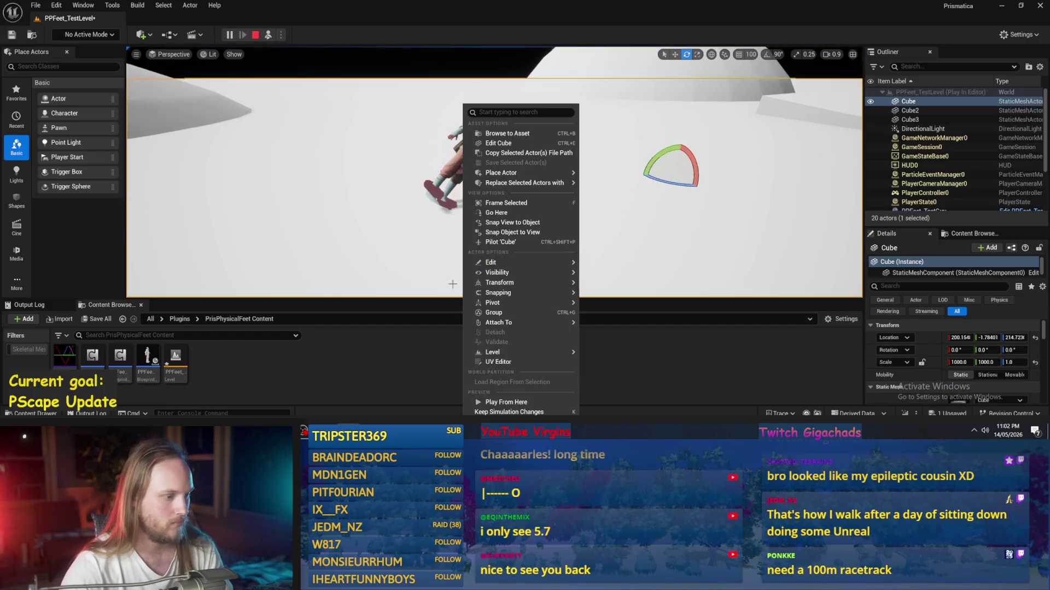
{"action": "key", "text": "Escape"}
{"action": "key", "text": "Escape"}
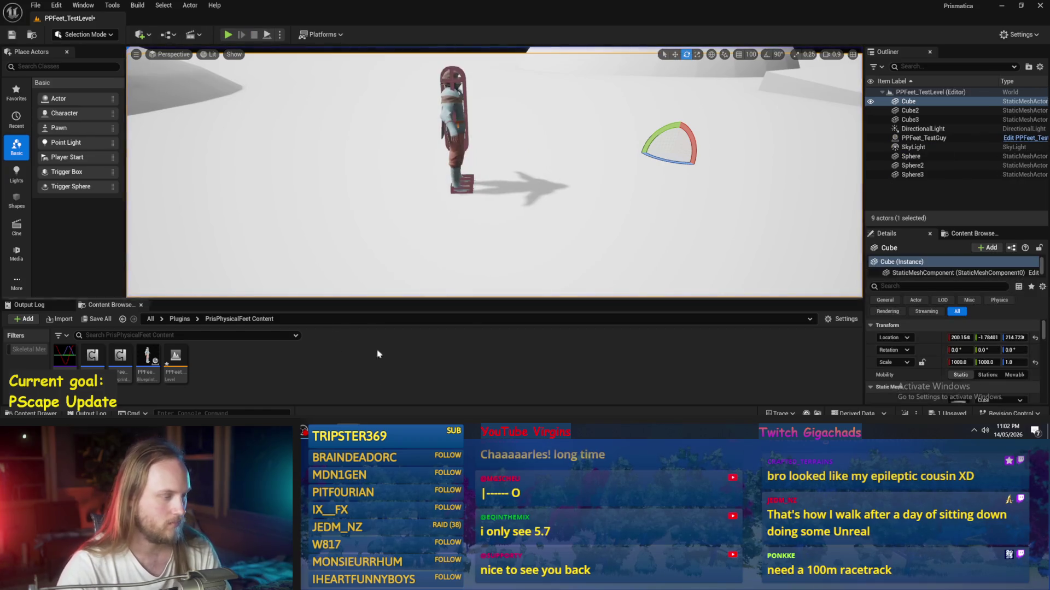
{"action": "key", "text": "alt+Tab"}
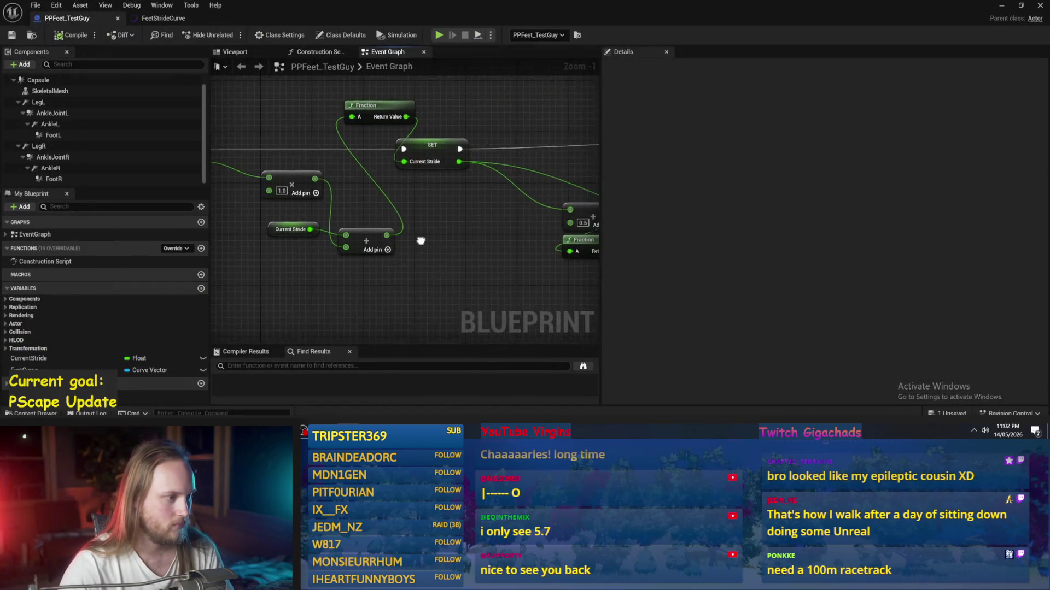
- Create a Float variable StrideLength and place its getter in the graph
{"action": "scroll", "coordinate": [425, 233], "scroll_direction": "up", "scroll_amount": 2}
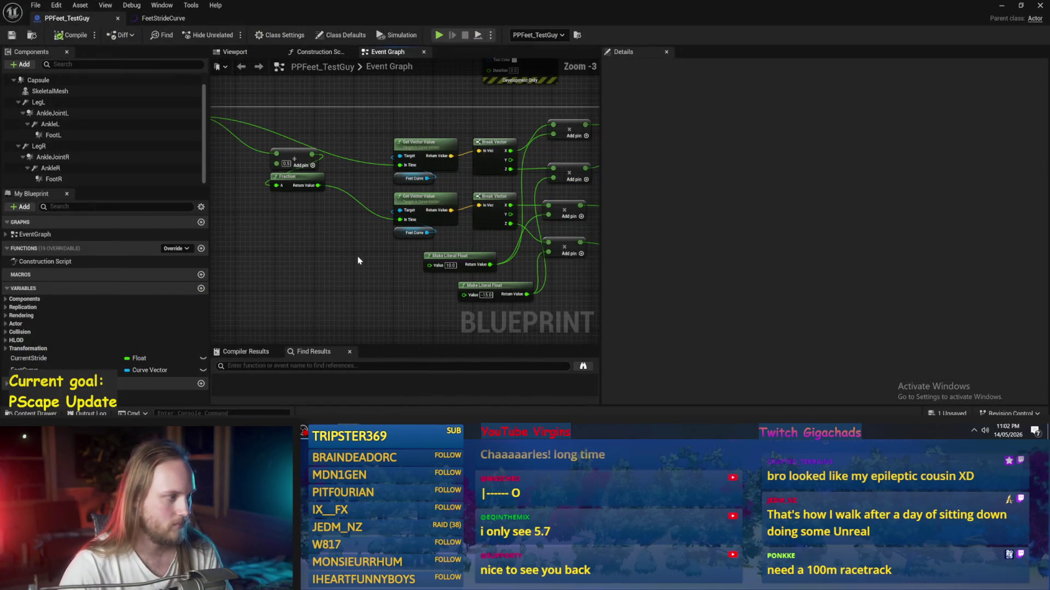
{"action": "left_click", "coordinate": [203, 288]}
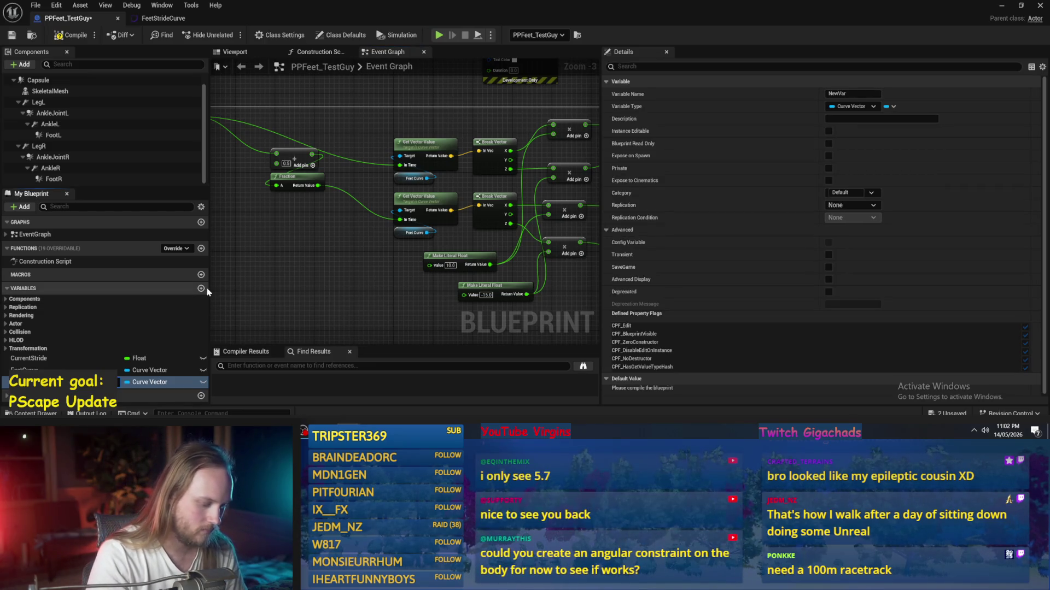
{"action": "key", "text": "Return"}
{"action": "left_click", "coordinate": [156, 382]}
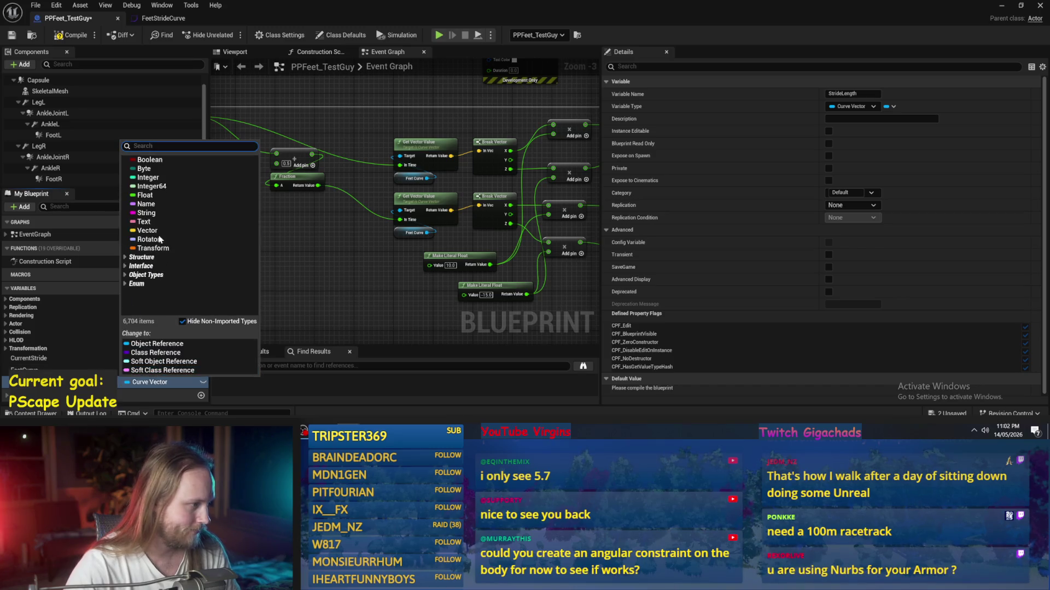
{"action": "left_click", "coordinate": [145, 195]}
{"action": "left_click_drag", "start_coordinate": [139, 382], "coordinate": [318, 281]}
{"action": "left_click", "coordinate": [319, 284]}
- Move the -15 literal's connections onto Stride Length, delete the literal, and reposition the getter
{"action": "scroll", "coordinate": [394, 274], "scroll_direction": "up", "scroll_amount": 2}
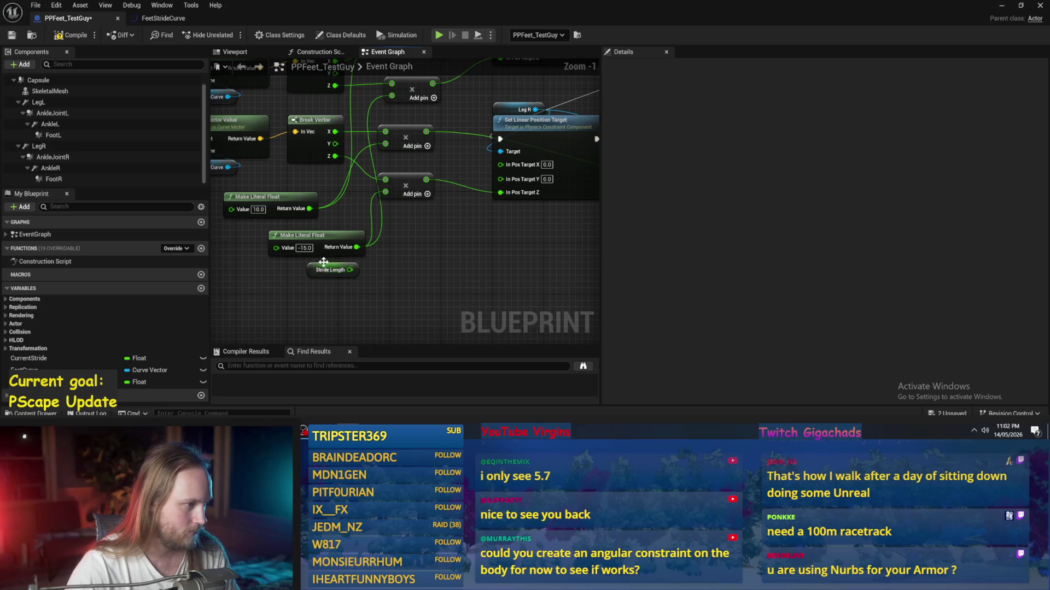
{"action": "mouse_move", "coordinate": [356, 248]}
{"action": "left_mouse_down"}
{"action": "mouse_move", "coordinate": [349, 269]}
{"action": "mouse_move", "coordinate": [288, 243]}
{"action": "mouse_move", "coordinate": [301, 243]}
{"action": "left_mouse_up"}
{"action": "left_click_drag", "start_coordinate": [370, 270], "coordinate": [364, 283]}
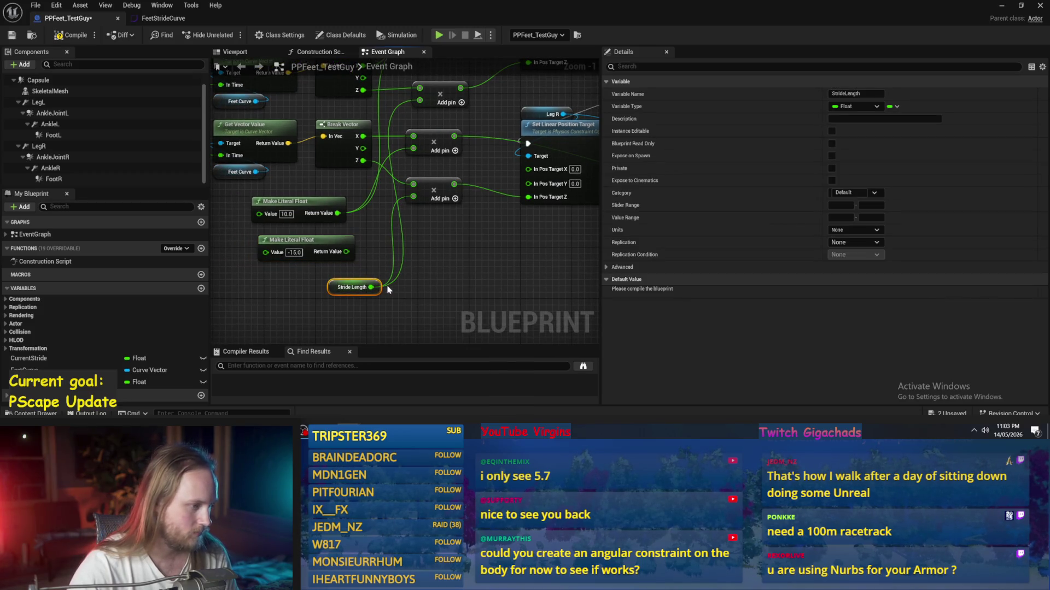
{"action": "key", "text": "ctrl+z"}
{"action": "key", "text": "ctrl+z"}
{"action": "left_click", "coordinate": [371, 259]}
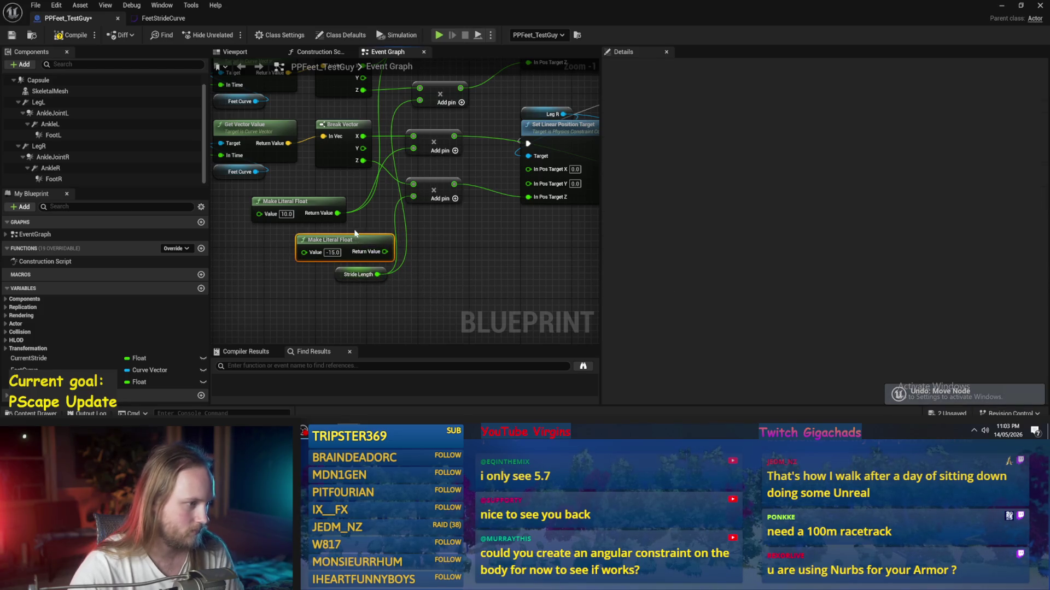
{"action": "key", "text": "Delete"}
{"action": "mouse_move", "coordinate": [349, 276]}
{"action": "left_mouse_down"}
{"action": "mouse_move", "coordinate": [281, 265]}
{"action": "mouse_move", "coordinate": [298, 271]}
{"action": "left_mouse_up"}
{"action": "left_click", "coordinate": [328, 235]}
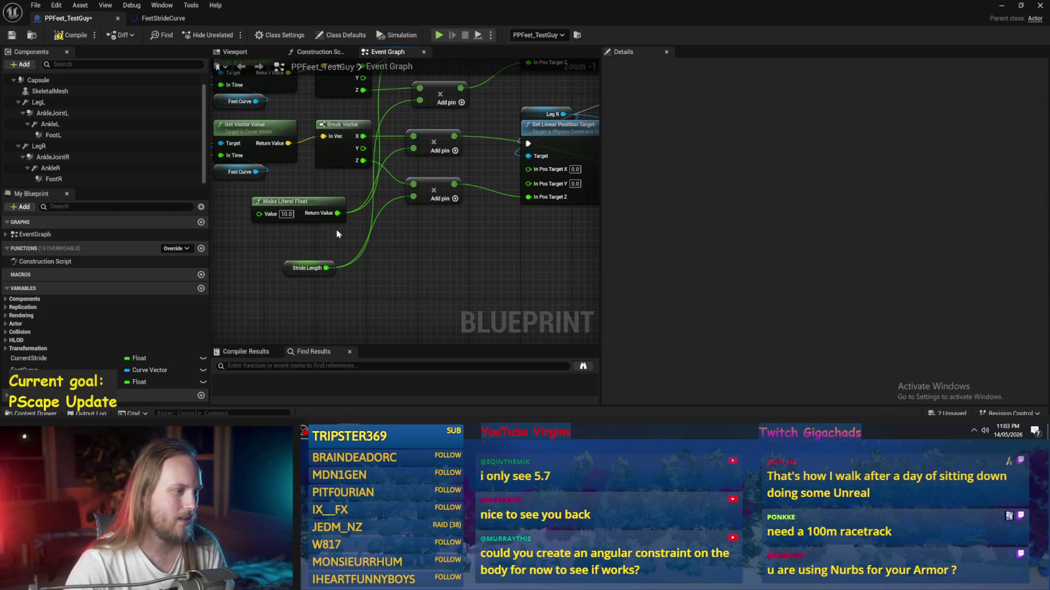
{"action": "mouse_move", "coordinate": [338, 213]}
{"action": "left_mouse_down"}
{"action": "mouse_move", "coordinate": [331, 265]}
{"action": "mouse_move", "coordinate": [336, 215]}
{"action": "left_mouse_up"}
{"action": "left_click_drag", "start_coordinate": [319, 268], "coordinate": [331, 305]}
{"action": "left_click", "coordinate": [257, 300]}
{"action": "left_click", "coordinate": [201, 290]}
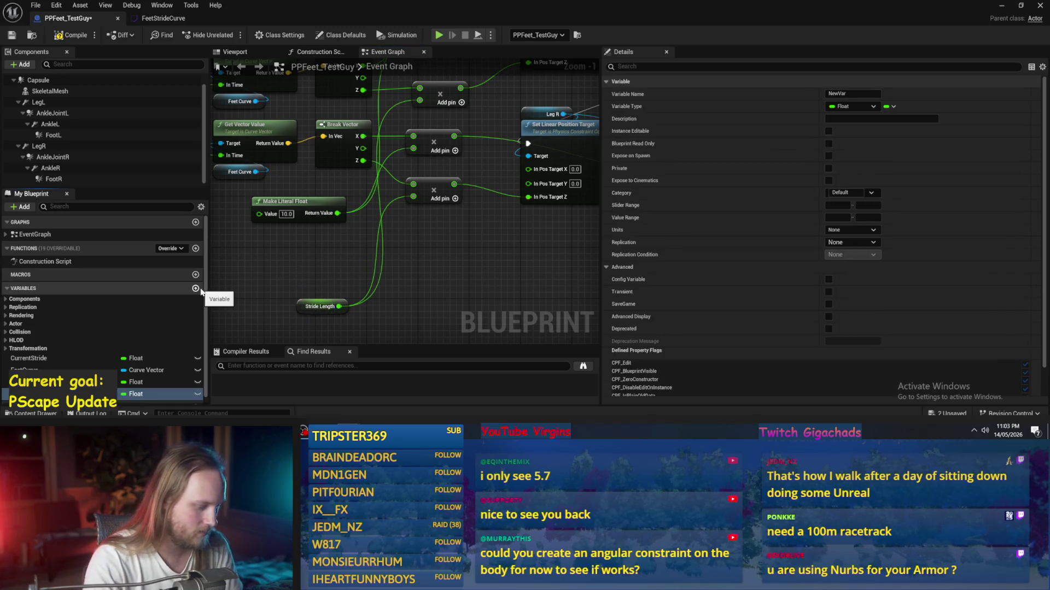
- Name the new variable StrideHeight and wire its getter in place of the 10.0 literal
{"action": "key", "text": "Return"}
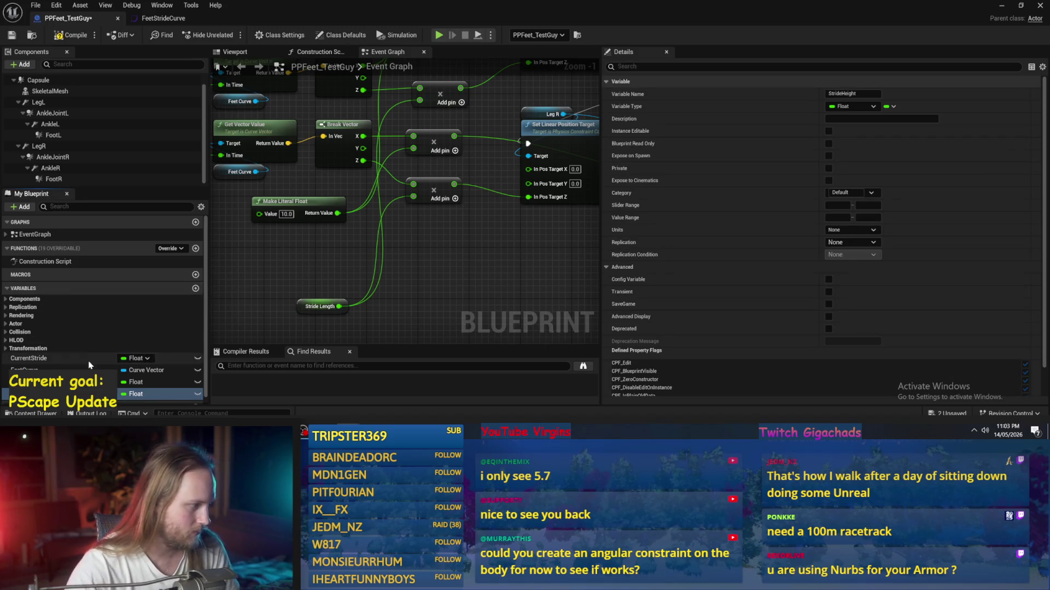
{"action": "left_click_drag", "start_coordinate": [137, 394], "coordinate": [296, 297]}
{"action": "left_click", "coordinate": [295, 292]}
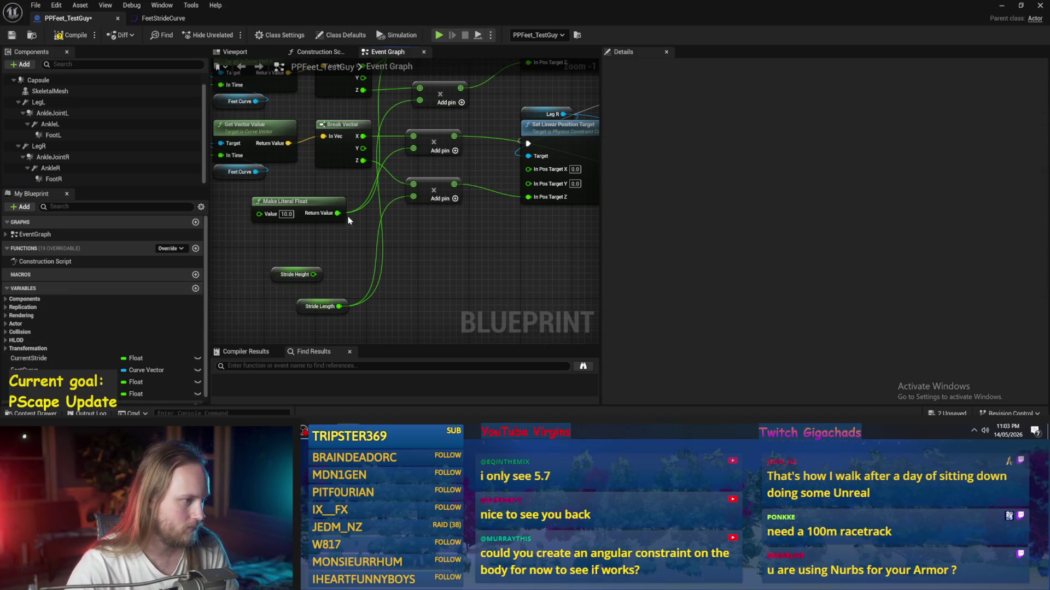
{"action": "mouse_move", "coordinate": [338, 213]}
{"action": "left_mouse_down"}
{"action": "mouse_move", "coordinate": [342, 269]}
{"action": "mouse_move", "coordinate": [312, 294]}
{"action": "mouse_move", "coordinate": [306, 276]}
{"action": "mouse_move", "coordinate": [335, 299]}
{"action": "mouse_move", "coordinate": [313, 274]}
{"action": "mouse_move", "coordinate": [459, 273]}
{"action": "mouse_move", "coordinate": [559, 255]}
{"action": "mouse_move", "coordinate": [499, 201]}
{"action": "mouse_move", "coordinate": [469, 225]}
{"action": "mouse_move", "coordinate": [387, 228]}
{"action": "mouse_move", "coordinate": [358, 253]}
{"action": "left_mouse_up"}
- Save the blueprint and arrange Stride Length beside Stride Height near the add nodes
{"action": "scroll", "coordinate": [358, 253], "scroll_direction": "down", "scroll_amount": 1}
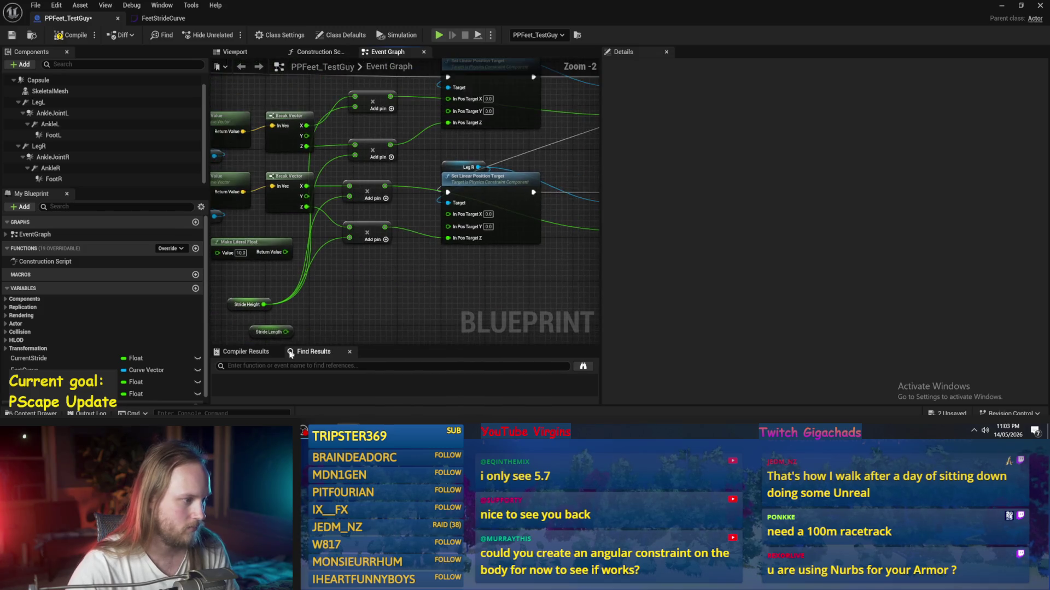
{"action": "mouse_move", "coordinate": [279, 331]}
{"action": "left_mouse_down"}
{"action": "mouse_move", "coordinate": [401, 262]}
{"action": "mouse_move", "coordinate": [384, 286]}
{"action": "mouse_move", "coordinate": [399, 241]}
{"action": "mouse_move", "coordinate": [432, 285]}
{"action": "mouse_move", "coordinate": [382, 257]}
{"action": "left_mouse_up"}
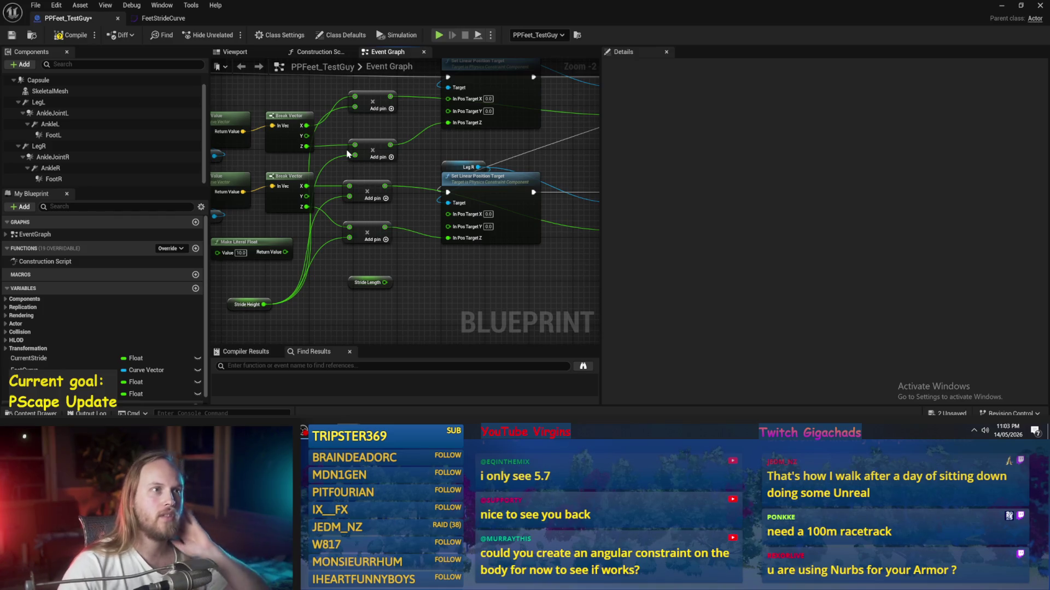
{"action": "key", "text": "ctrl+s"}
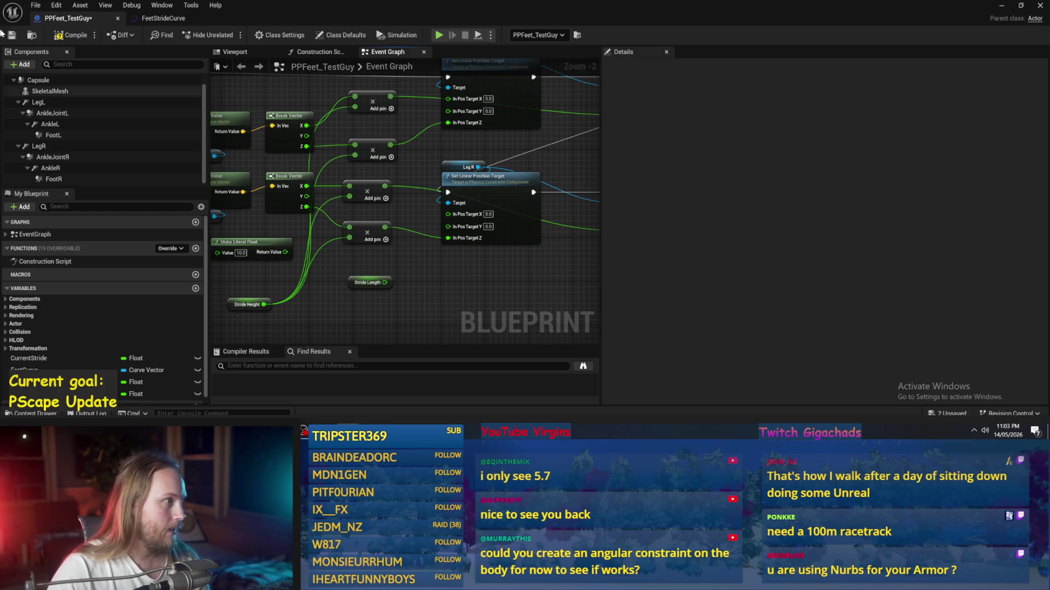
{"action": "left_click_drag", "start_coordinate": [443, 327], "coordinate": [486, 267]}
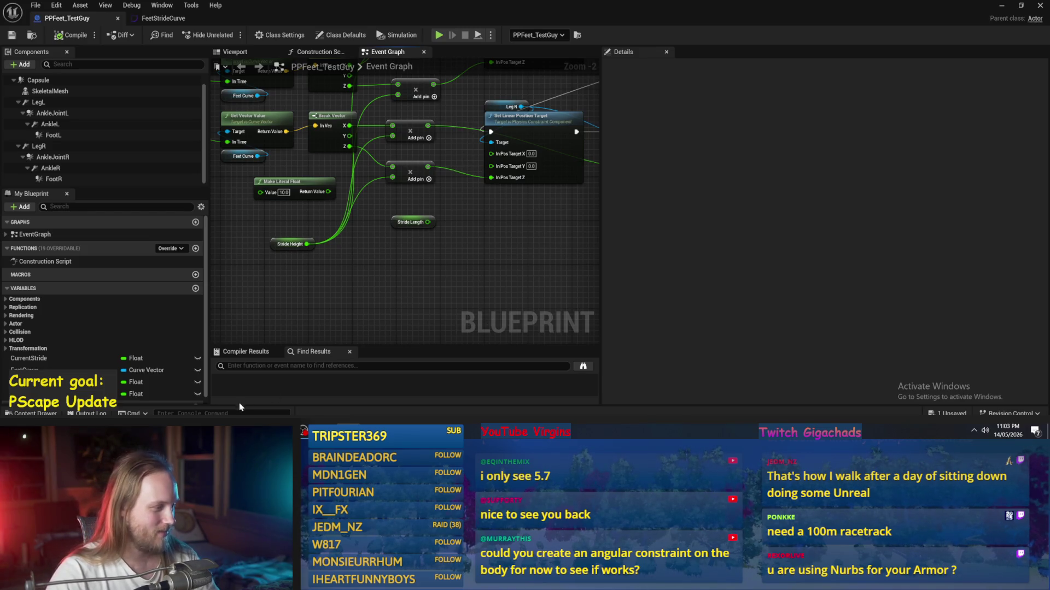
{"action": "left_click_drag", "start_coordinate": [275, 247], "coordinate": [271, 231]}
{"action": "left_click", "coordinate": [364, 252]}
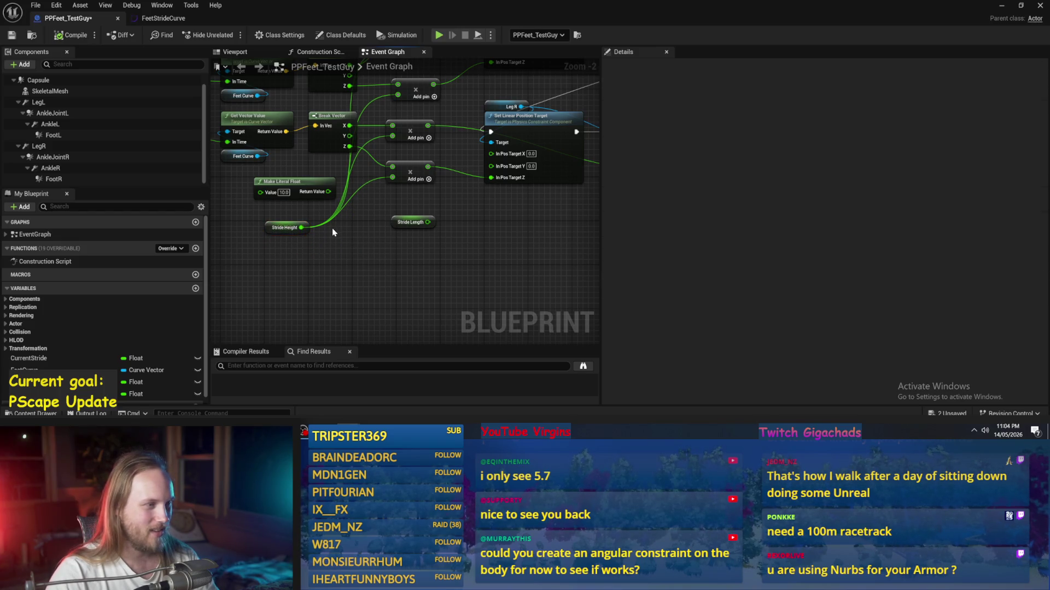
{"action": "left_click_drag", "start_coordinate": [306, 193], "coordinate": [316, 186]}
{"action": "left_click", "coordinate": [386, 208]}
{"action": "mouse_move", "coordinate": [415, 220]}
{"action": "left_mouse_down"}
{"action": "mouse_move", "coordinate": [425, 231]}
{"action": "mouse_move", "coordinate": [420, 224]}
{"action": "left_mouse_up"}
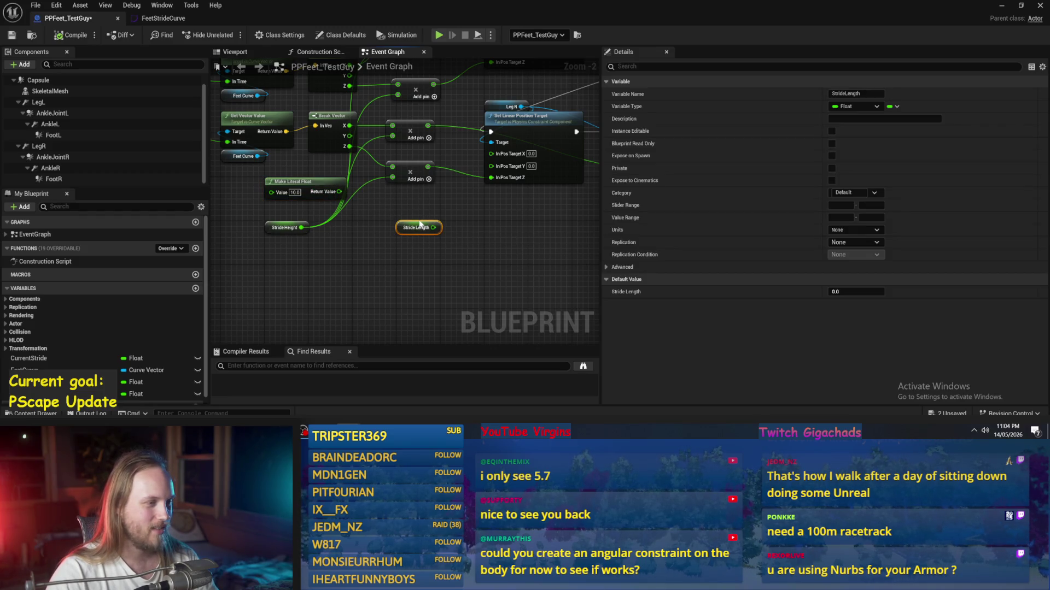
{"action": "left_click", "coordinate": [479, 227]}
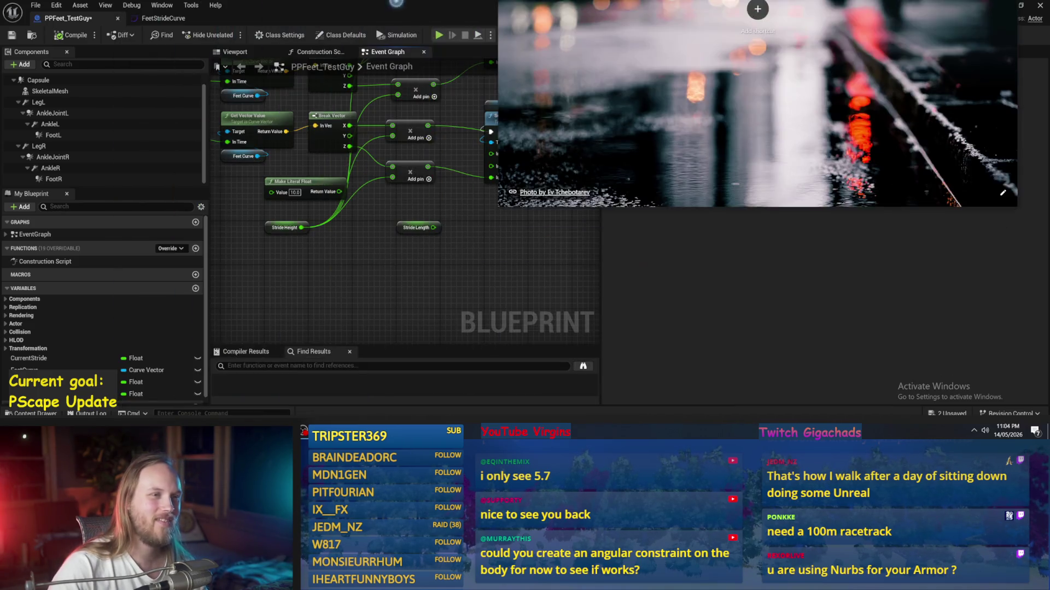
- Move the Chrome window aside and bring the Unreal editor back to the front
{"action": "left_click_drag", "start_coordinate": [1045, 219], "coordinate": [1045, 77]}
{"action": "left_click", "coordinate": [1046, 95]}
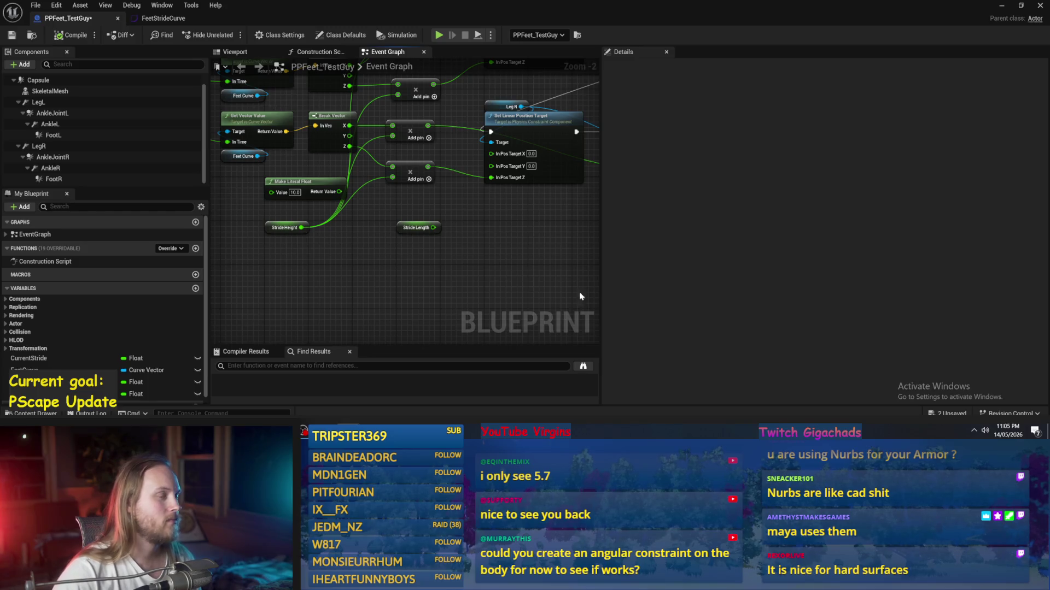
{"action": "left_click_drag", "start_coordinate": [494, 229], "coordinate": [414, 262]}
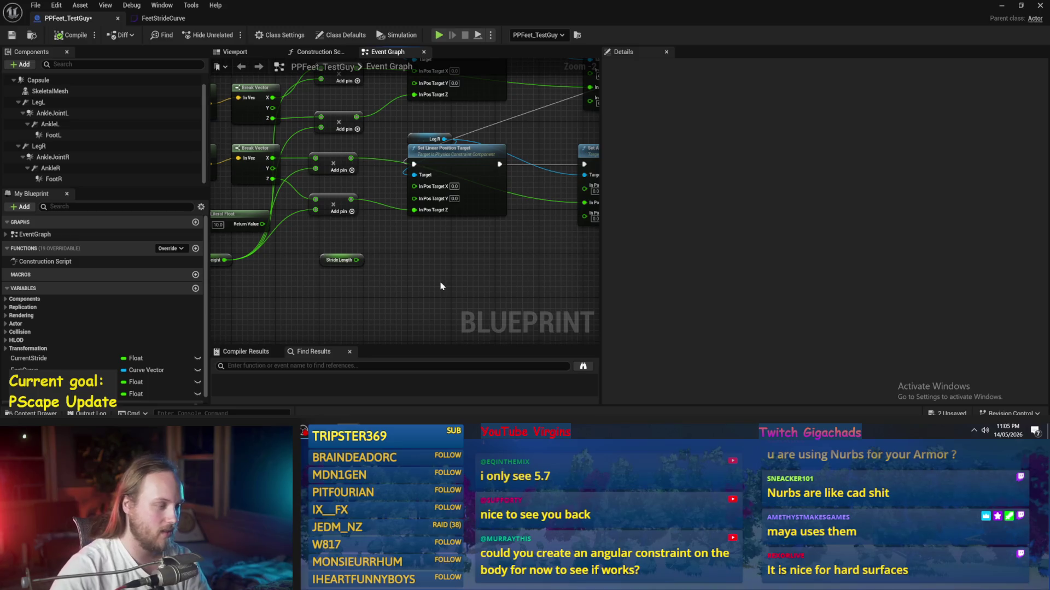
{"action": "left_click_drag", "start_coordinate": [441, 285], "coordinate": [429, 312]}
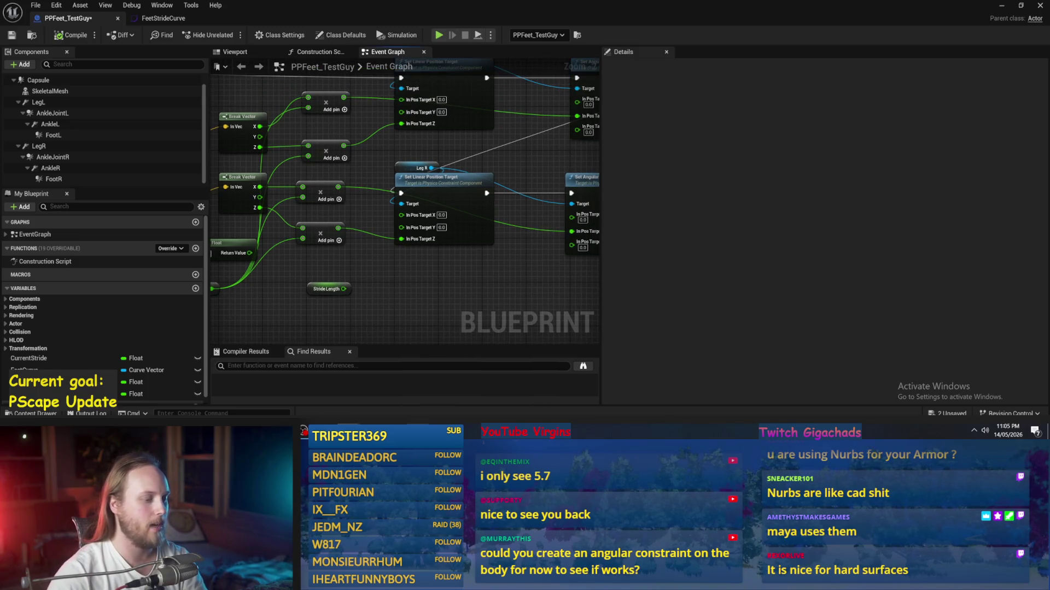
{"action": "left_click", "coordinate": [394, 424]}
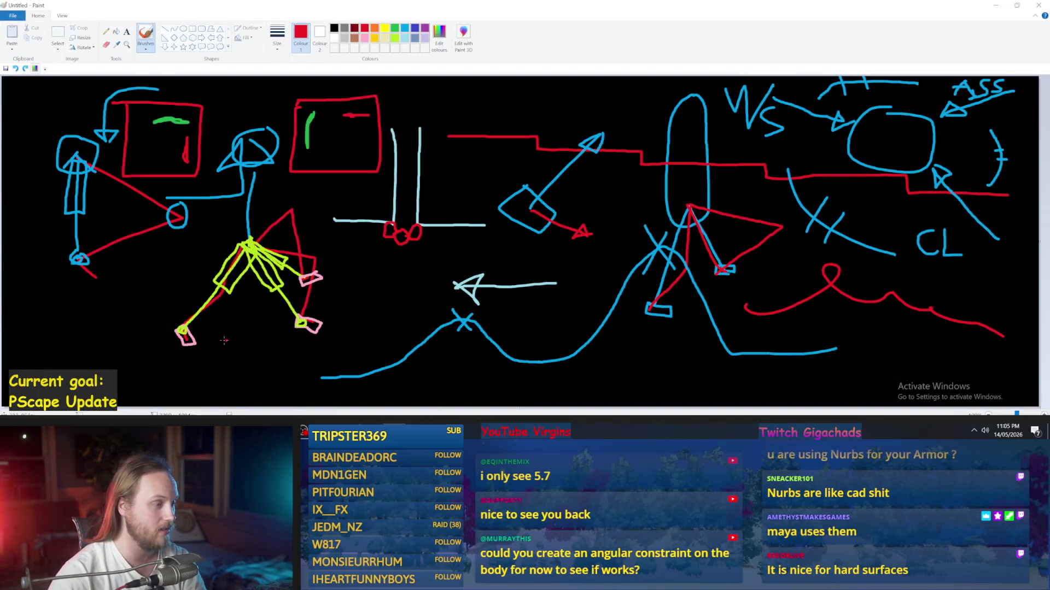
- Choose yellow and sketch trial shapes at lower left, undoing each attempt
{"action": "left_click", "coordinate": [382, 29]}
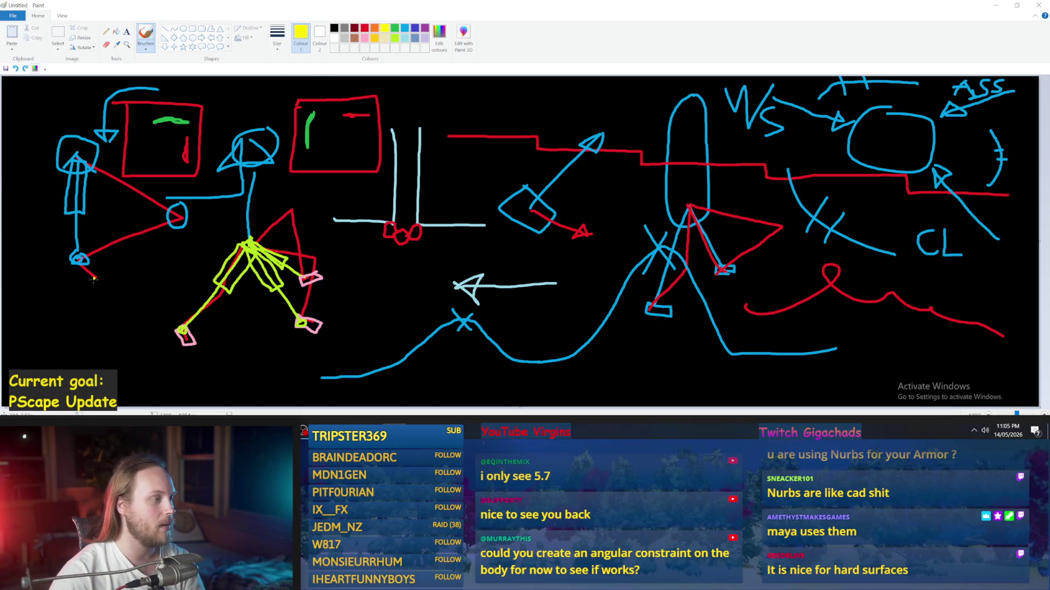
{"action": "mouse_move", "coordinate": [48, 336]}
{"action": "left_mouse_down"}
{"action": "mouse_move", "coordinate": [118, 307]}
{"action": "mouse_move", "coordinate": [134, 313]}
{"action": "mouse_move", "coordinate": [64, 356]}
{"action": "mouse_move", "coordinate": [47, 328]}
{"action": "mouse_move", "coordinate": [139, 298]}
{"action": "mouse_move", "coordinate": [145, 317]}
{"action": "mouse_move", "coordinate": [46, 357]}
{"action": "mouse_move", "coordinate": [36, 340]}
{"action": "mouse_move", "coordinate": [48, 353]}
{"action": "mouse_move", "coordinate": [51, 327]}
{"action": "left_mouse_up"}
{"action": "key", "text": "ctrl+z"}
{"action": "key", "text": "ctrl+z"}
{"action": "mouse_move", "coordinate": [125, 300]}
{"action": "left_mouse_down"}
{"action": "mouse_move", "coordinate": [119, 329]}
{"action": "mouse_move", "coordinate": [109, 316]}
{"action": "mouse_move", "coordinate": [116, 330]}
{"action": "mouse_move", "coordinate": [121, 320]}
{"action": "mouse_move", "coordinate": [129, 327]}
{"action": "mouse_move", "coordinate": [114, 310]}
{"action": "mouse_move", "coordinate": [124, 328]}
{"action": "mouse_move", "coordinate": [139, 319]}
{"action": "left_mouse_up"}
{"action": "key", "text": "ctrl+z"}
{"action": "key", "text": "ctrl+z"}
{"action": "key", "text": "ctrl+z"}
{"action": "key", "text": "ctrl+z"}
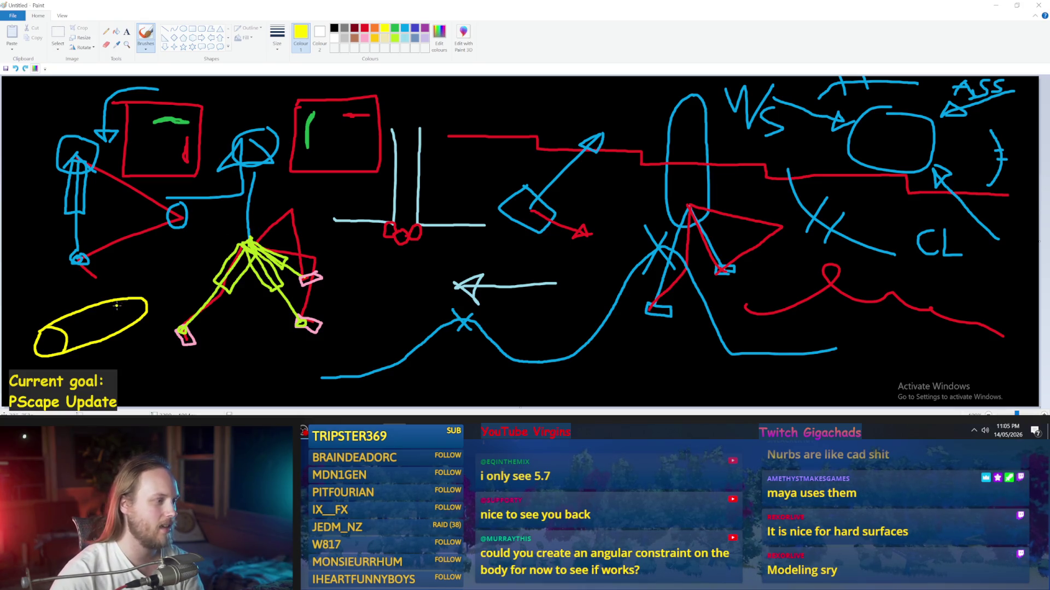
{"action": "key", "text": "ctrl+z"}
{"action": "key", "text": "ctrl+z"}
{"action": "key", "text": "ctrl+z"}
{"action": "key", "text": "ctrl+z"}
{"action": "mouse_move", "coordinate": [96, 304]}
{"action": "left_mouse_down"}
{"action": "mouse_move", "coordinate": [70, 318]}
{"action": "mouse_move", "coordinate": [108, 322]}
{"action": "left_mouse_up"}
{"action": "key", "text": "ctrl+z"}
{"action": "key", "text": "ctrl+z"}
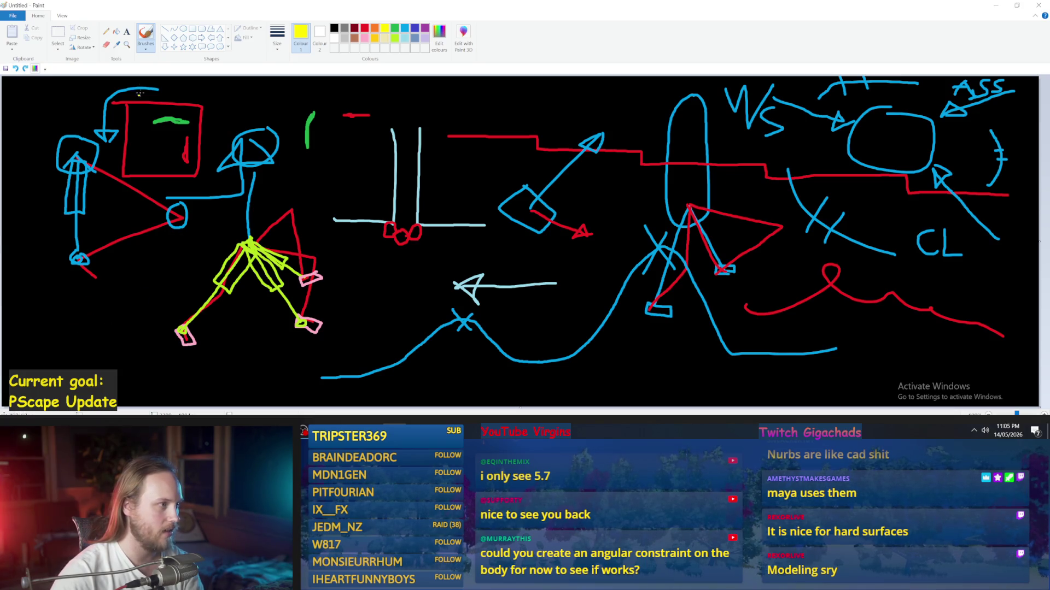
- Zoom into the lower-left area and draw the figure's round head and both arms
{"action": "left_click", "coordinate": [126, 44]}
{"action": "left_click", "coordinate": [77, 304]}
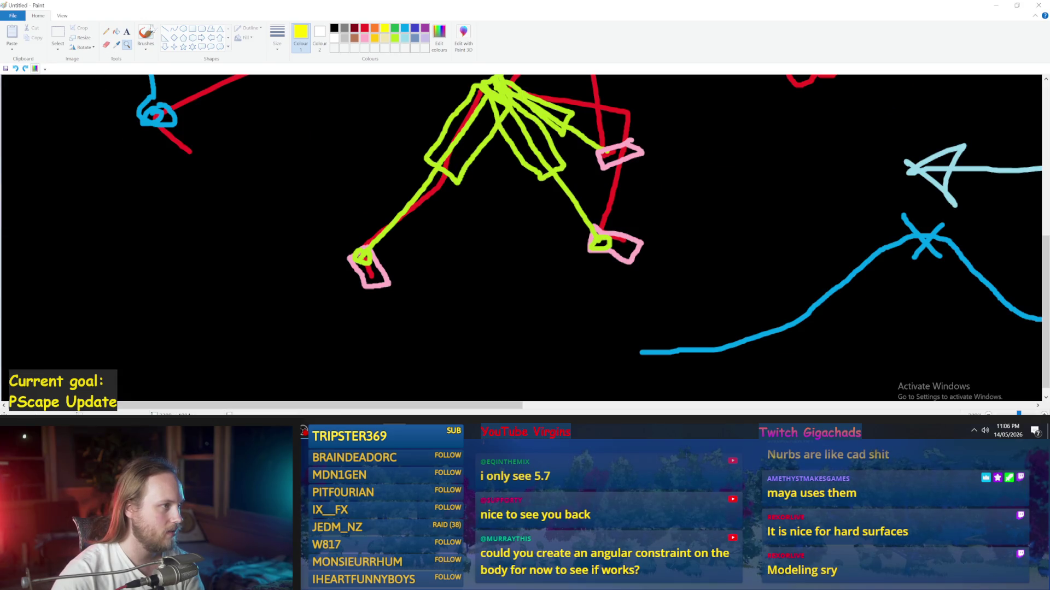
{"action": "left_click", "coordinate": [145, 36]}
{"action": "mouse_move", "coordinate": [220, 187]}
{"action": "left_mouse_down"}
{"action": "mouse_move", "coordinate": [198, 210]}
{"action": "mouse_move", "coordinate": [221, 189]}
{"action": "left_mouse_up"}
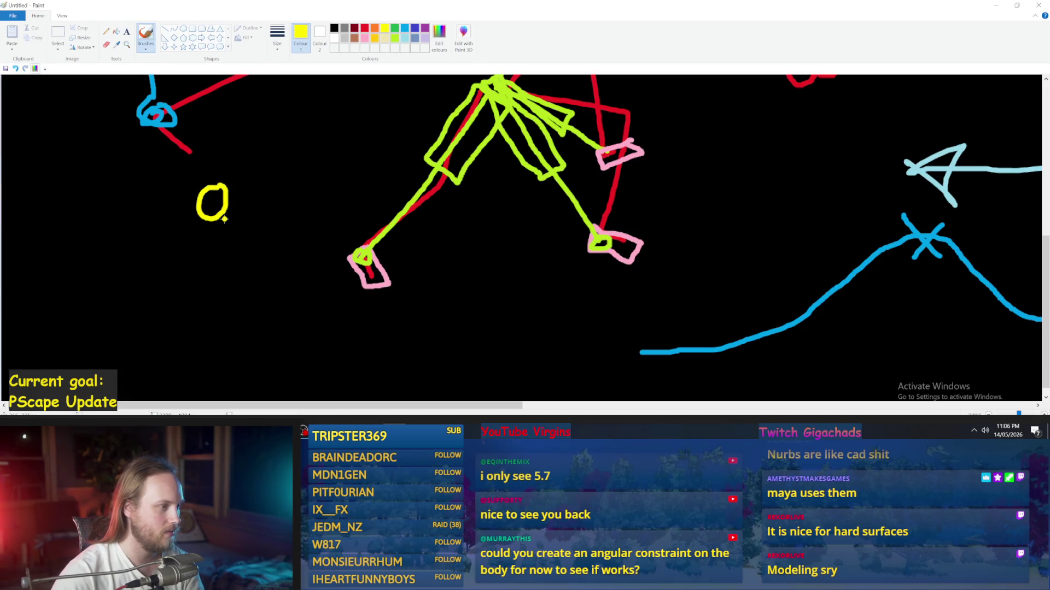
{"action": "mouse_move", "coordinate": [220, 226]}
{"action": "left_mouse_down"}
{"action": "mouse_move", "coordinate": [275, 252]}
{"action": "mouse_move", "coordinate": [272, 261]}
{"action": "mouse_move", "coordinate": [222, 241]}
{"action": "mouse_move", "coordinate": [284, 260]}
{"action": "mouse_move", "coordinate": [305, 228]}
{"action": "mouse_move", "coordinate": [322, 245]}
{"action": "mouse_move", "coordinate": [276, 262]}
{"action": "left_mouse_up"}
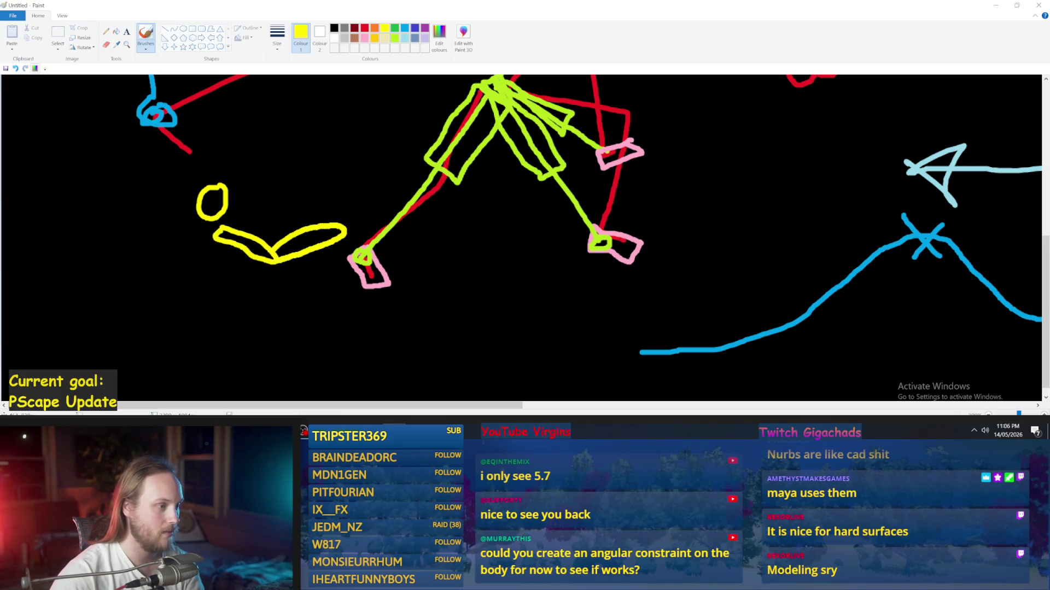
{"action": "mouse_move", "coordinate": [200, 232]}
{"action": "left_mouse_down"}
{"action": "mouse_move", "coordinate": [156, 245]}
{"action": "mouse_move", "coordinate": [155, 255]}
{"action": "mouse_move", "coordinate": [203, 239]}
{"action": "mouse_move", "coordinate": [159, 316]}
{"action": "mouse_move", "coordinate": [160, 249]}
{"action": "mouse_move", "coordinate": [225, 327]}
{"action": "mouse_move", "coordinate": [194, 331]}
{"action": "mouse_move", "coordinate": [198, 236]}
{"action": "left_mouse_up"}
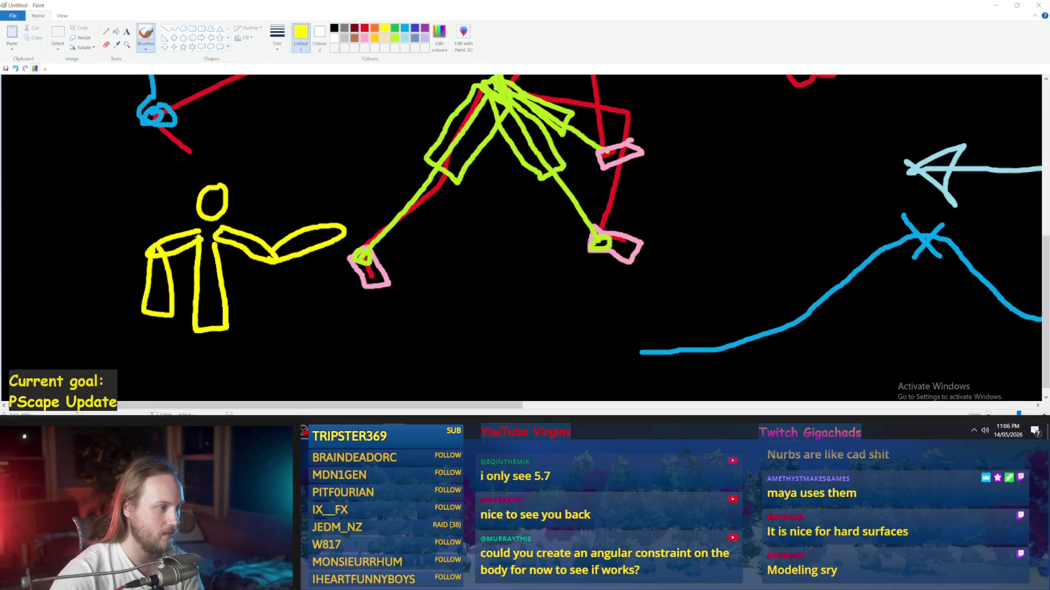
- Draw the figure's two legs, redrawing the left one, and add a foot dot
{"action": "left_click_drag", "start_coordinate": [225, 334], "coordinate": [245, 371]}
{"action": "left_click_drag", "start_coordinate": [203, 342], "coordinate": [191, 372]}
{"action": "key", "text": "ctrl+z"}
{"action": "mouse_move", "coordinate": [203, 333]}
{"action": "left_mouse_down"}
{"action": "mouse_move", "coordinate": [194, 370]}
{"action": "mouse_move", "coordinate": [253, 374]}
{"action": "left_mouse_up"}
{"action": "left_click", "coordinate": [253, 370]}
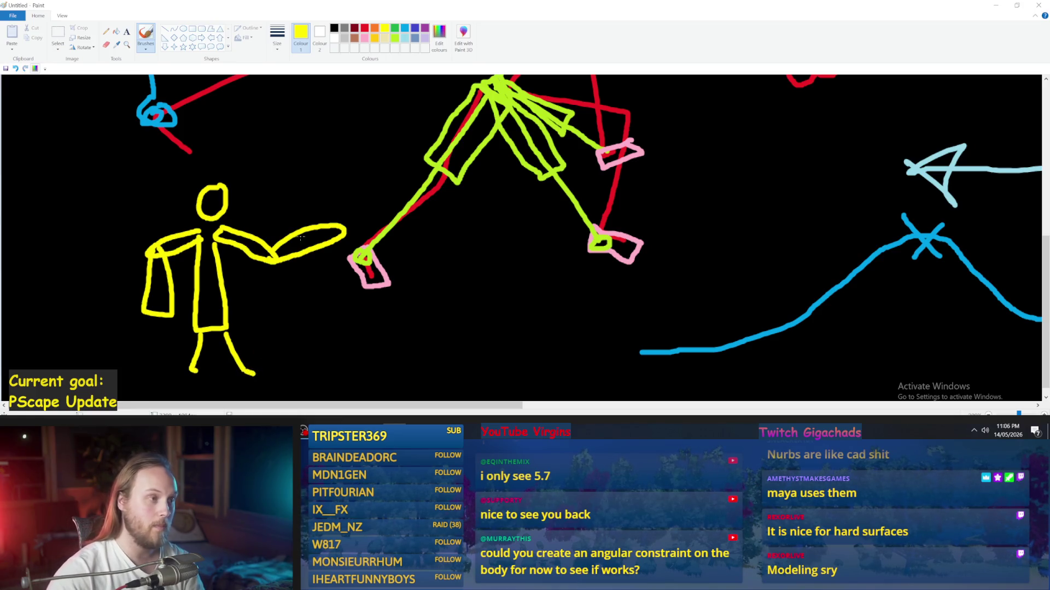
{"action": "left_click", "coordinate": [364, 28]}
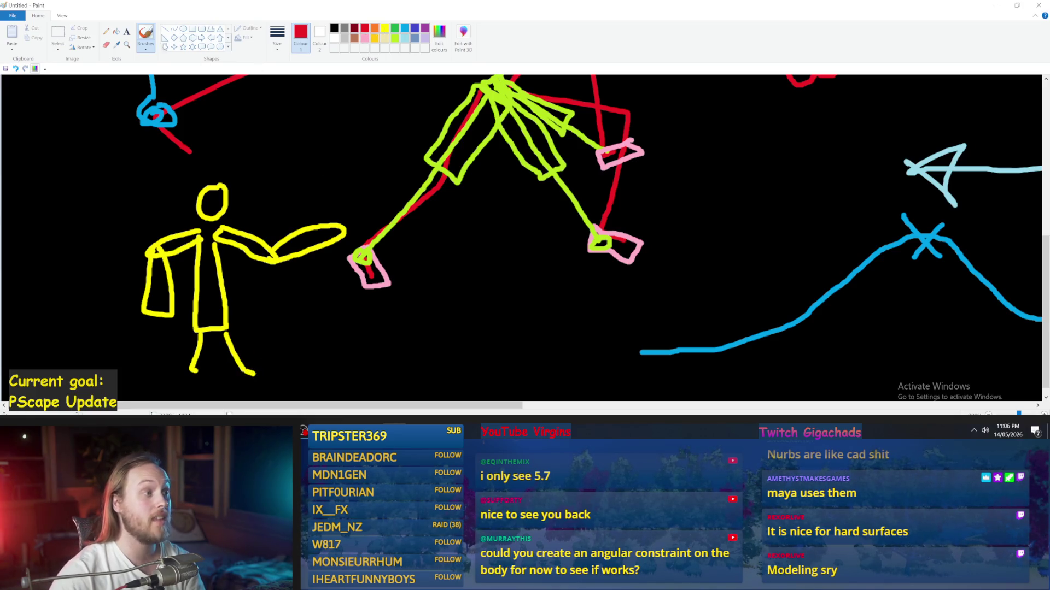
- Set a thinner brush size and draw a red line over the figure's arm
{"action": "left_click", "coordinate": [283, 41]}
{"action": "left_click", "coordinate": [257, 117]}
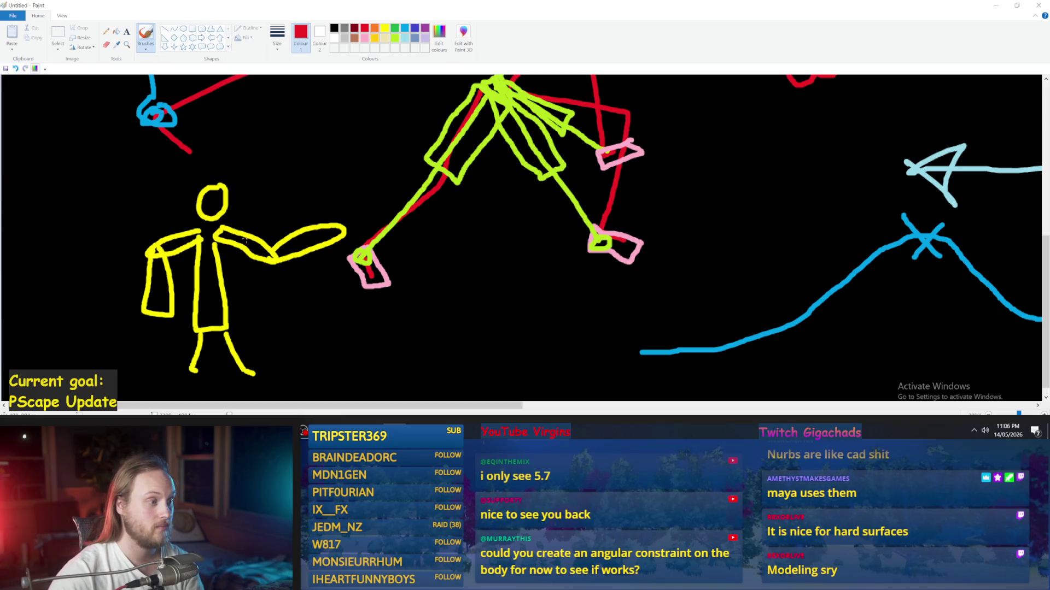
{"action": "mouse_move", "coordinate": [250, 235]}
{"action": "left_mouse_down"}
{"action": "mouse_move", "coordinate": [241, 249]}
{"action": "mouse_move", "coordinate": [221, 248]}
{"action": "mouse_move", "coordinate": [229, 293]}
{"action": "mouse_move", "coordinate": [194, 285]}
{"action": "mouse_move", "coordinate": [193, 249]}
{"action": "mouse_move", "coordinate": [174, 239]}
{"action": "mouse_move", "coordinate": [201, 225]}
{"action": "mouse_move", "coordinate": [255, 231]}
{"action": "left_mouse_up"}
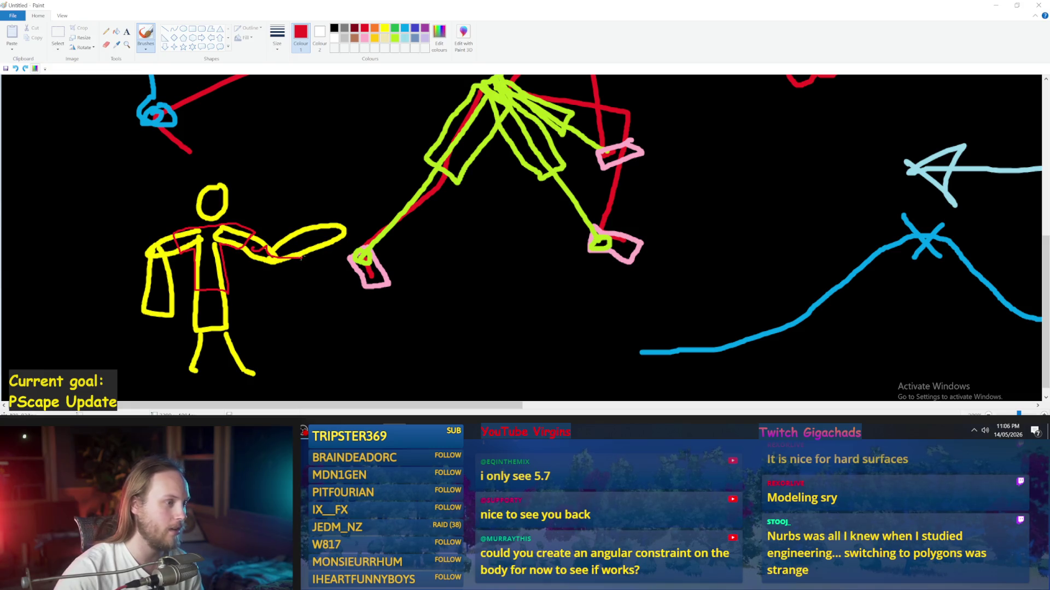
- Try light-blue outlines of the shoulders and torso, undoing them
{"action": "left_click", "coordinate": [394, 38]}
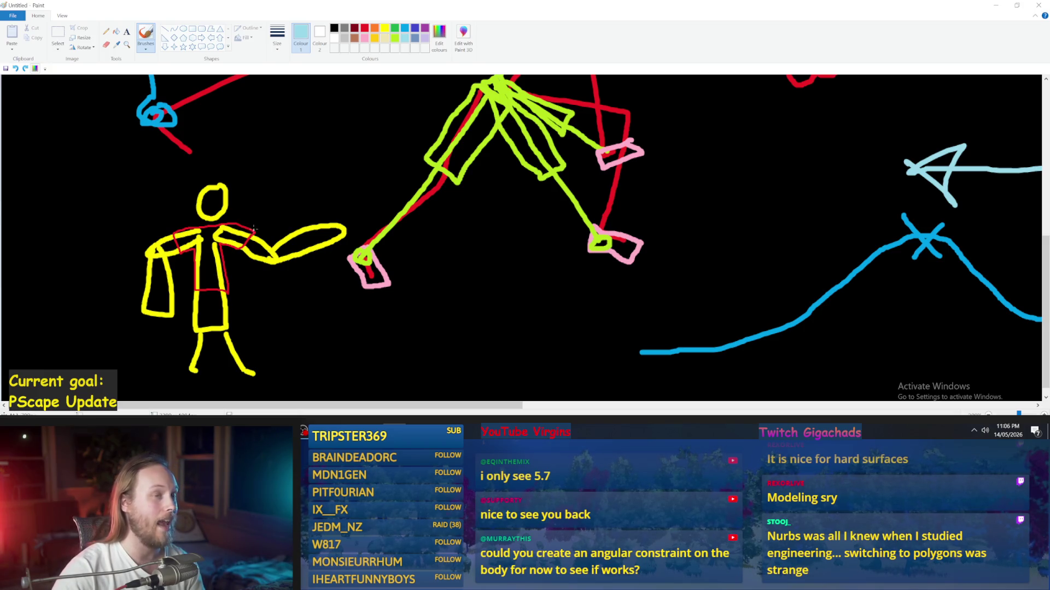
{"action": "mouse_move", "coordinate": [256, 228]}
{"action": "left_mouse_down"}
{"action": "mouse_move", "coordinate": [207, 246]}
{"action": "mouse_move", "coordinate": [216, 227]}
{"action": "mouse_move", "coordinate": [249, 227]}
{"action": "left_mouse_up"}
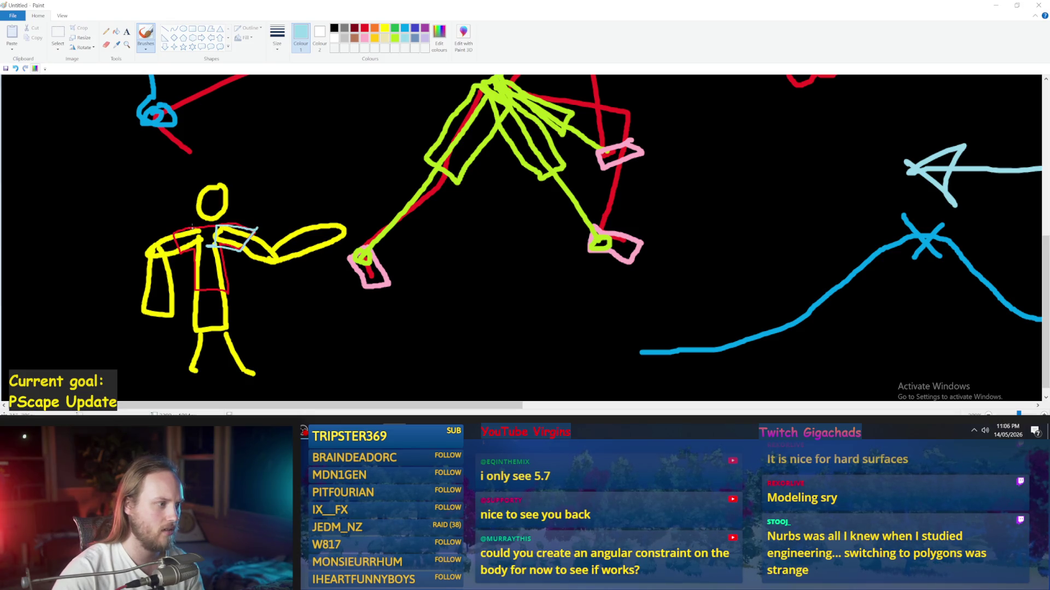
{"action": "mouse_move", "coordinate": [197, 225]}
{"action": "left_mouse_down"}
{"action": "mouse_move", "coordinate": [165, 231]}
{"action": "mouse_move", "coordinate": [182, 256]}
{"action": "mouse_move", "coordinate": [200, 237]}
{"action": "mouse_move", "coordinate": [185, 267]}
{"action": "mouse_move", "coordinate": [188, 290]}
{"action": "mouse_move", "coordinate": [221, 293]}
{"action": "mouse_move", "coordinate": [228, 222]}
{"action": "left_mouse_up"}
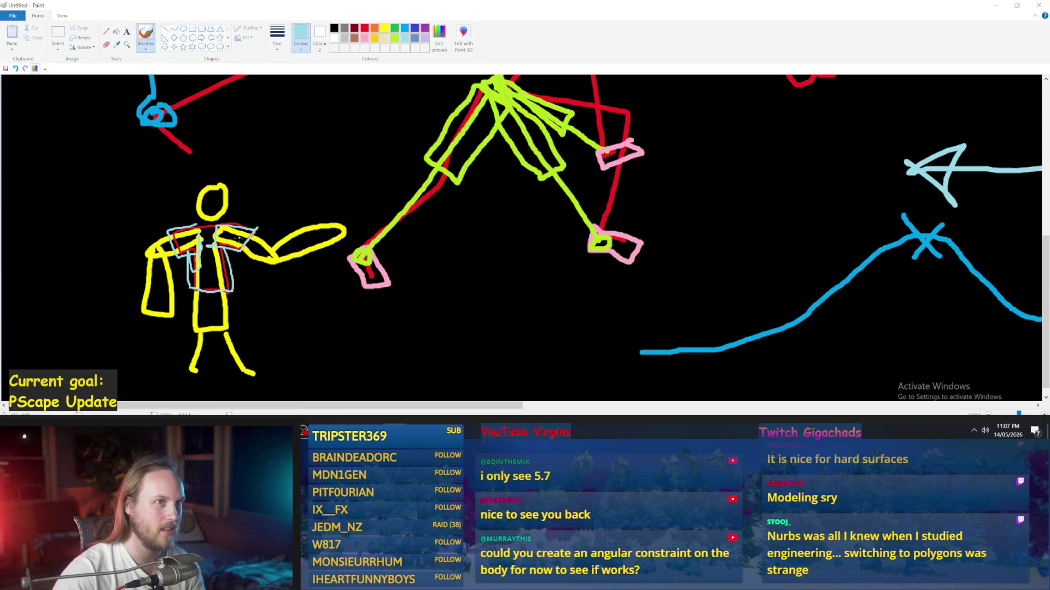
{"action": "key", "text": "ctrl+z"}
{"action": "key", "text": "ctrl+z"}
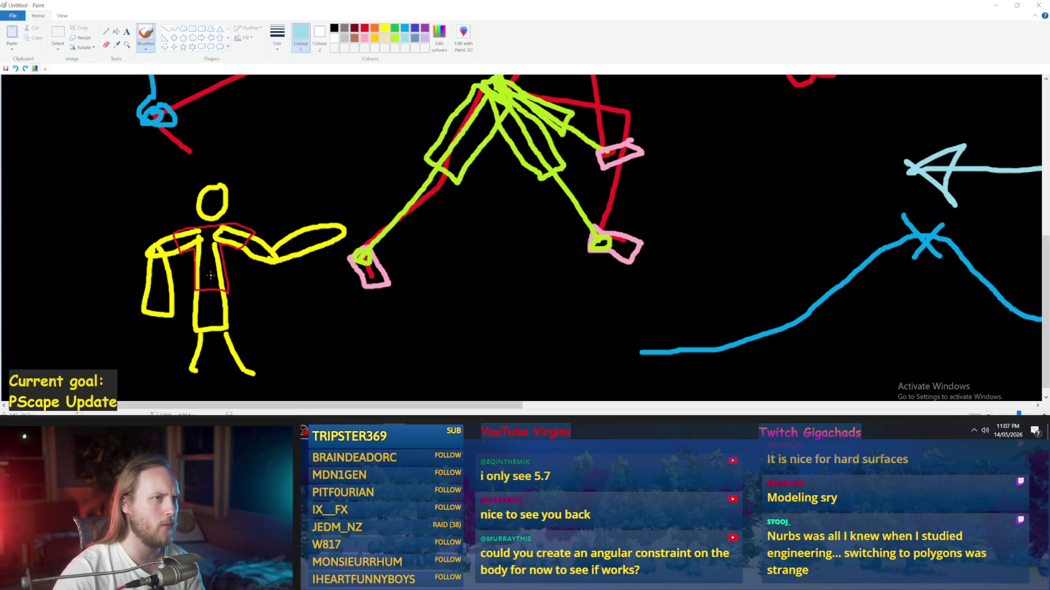
{"action": "left_click_drag", "start_coordinate": [218, 224], "coordinate": [251, 230]}
{"action": "key", "text": "ctrl+z"}
{"action": "mouse_move", "coordinate": [175, 232]}
{"action": "left_mouse_down"}
{"action": "mouse_move", "coordinate": [303, 240]}
{"action": "mouse_move", "coordinate": [234, 201]}
{"action": "left_mouse_up"}
{"action": "key", "text": "ctrl+z"}
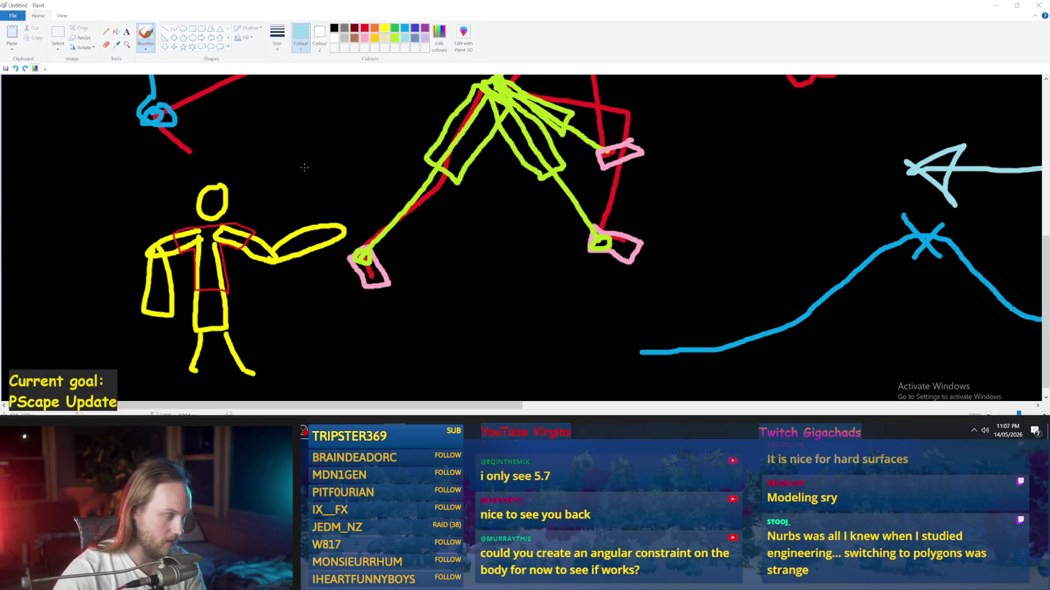
- Try a light-blue loop, diagonal line and torso circle, undoing each
{"action": "mouse_move", "coordinate": [295, 155]}
{"action": "left_mouse_down"}
{"action": "mouse_move", "coordinate": [254, 249]}
{"action": "mouse_move", "coordinate": [229, 179]}
{"action": "left_mouse_up"}
{"action": "key", "text": "ctrl+z"}
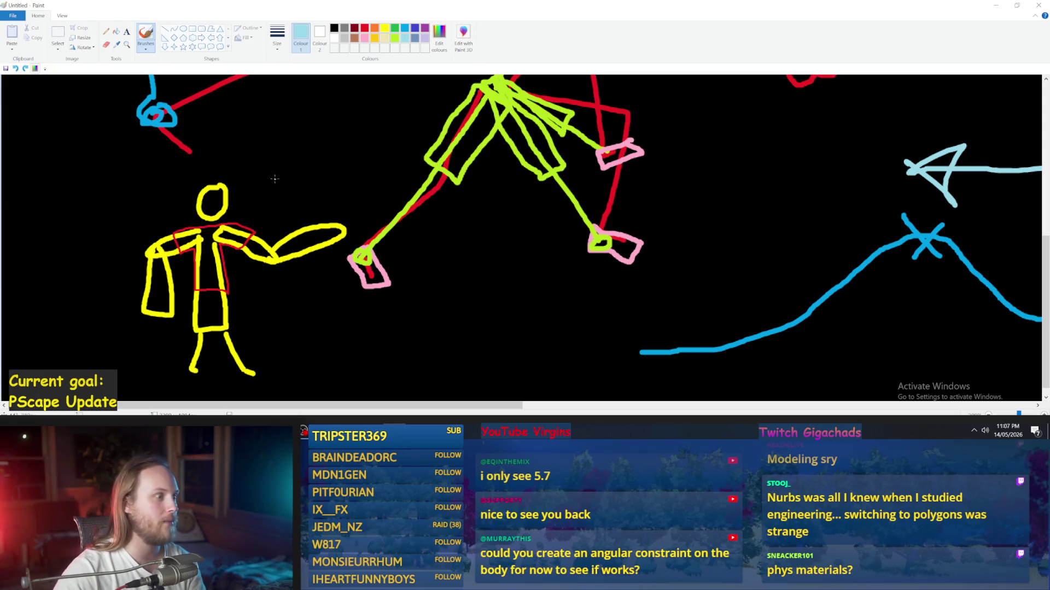
{"action": "left_click_drag", "start_coordinate": [297, 124], "coordinate": [259, 219]}
{"action": "key", "text": "ctrl+z"}
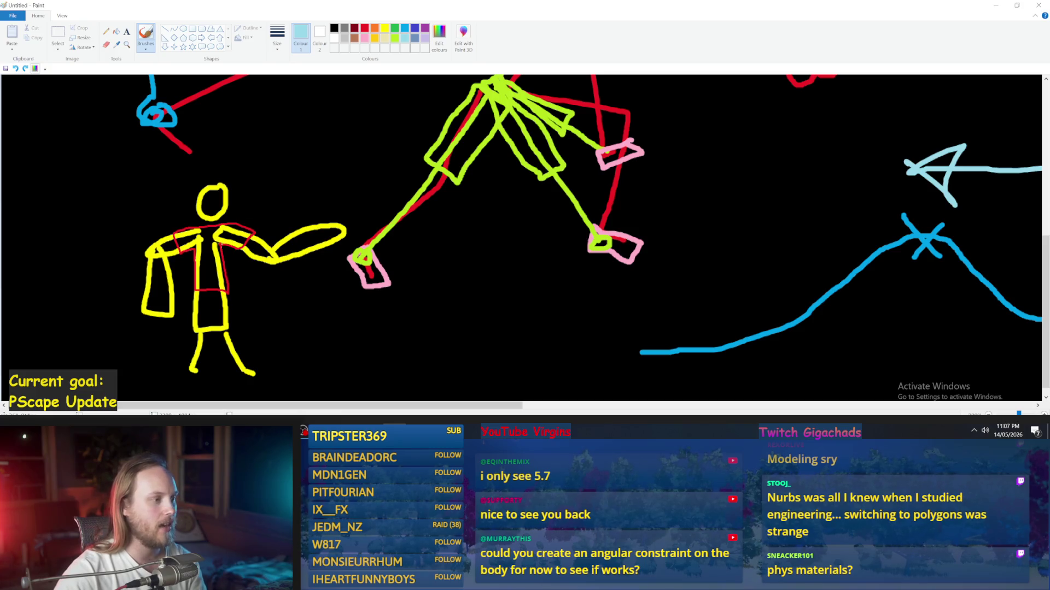
{"action": "left_click_drag", "start_coordinate": [192, 255], "coordinate": [194, 256]}
{"action": "key", "text": "ctrl+z"}
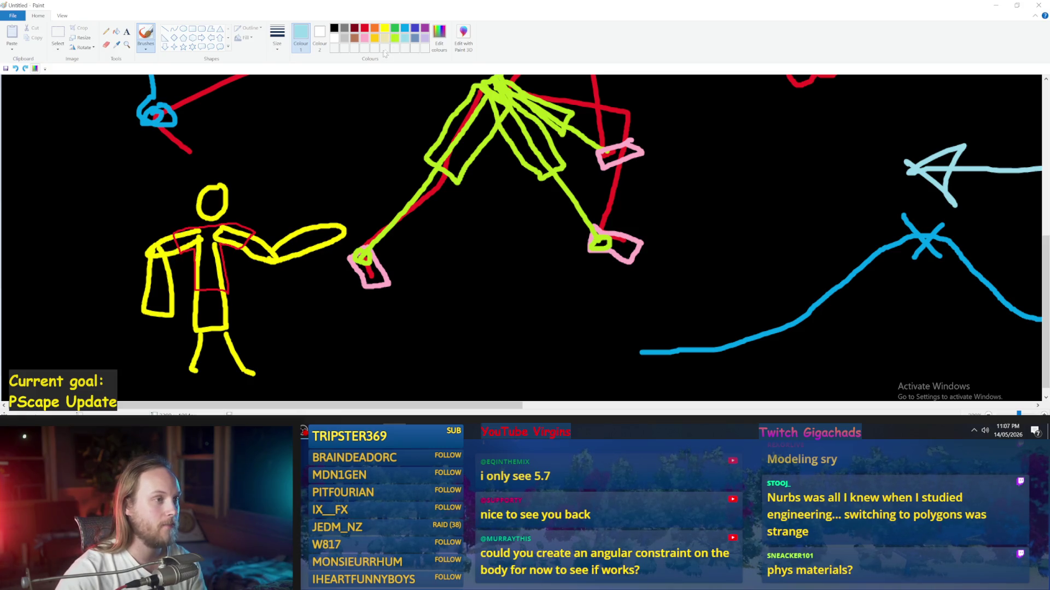
- Switch to yellow-green and draw two thin lines across the torso
{"action": "left_click", "coordinate": [394, 39]}
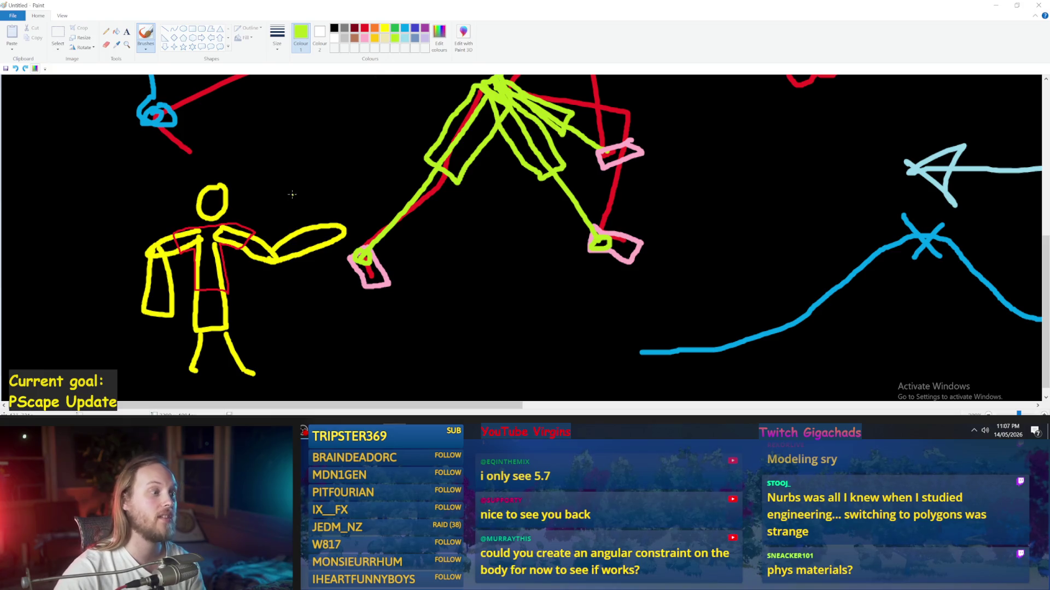
{"action": "mouse_move", "coordinate": [260, 204]}
{"action": "left_mouse_down"}
{"action": "mouse_move", "coordinate": [241, 244]}
{"action": "mouse_move", "coordinate": [252, 246]}
{"action": "left_mouse_up"}
{"action": "key", "text": "ctrl+z"}
{"action": "key", "text": "ctrl+z"}
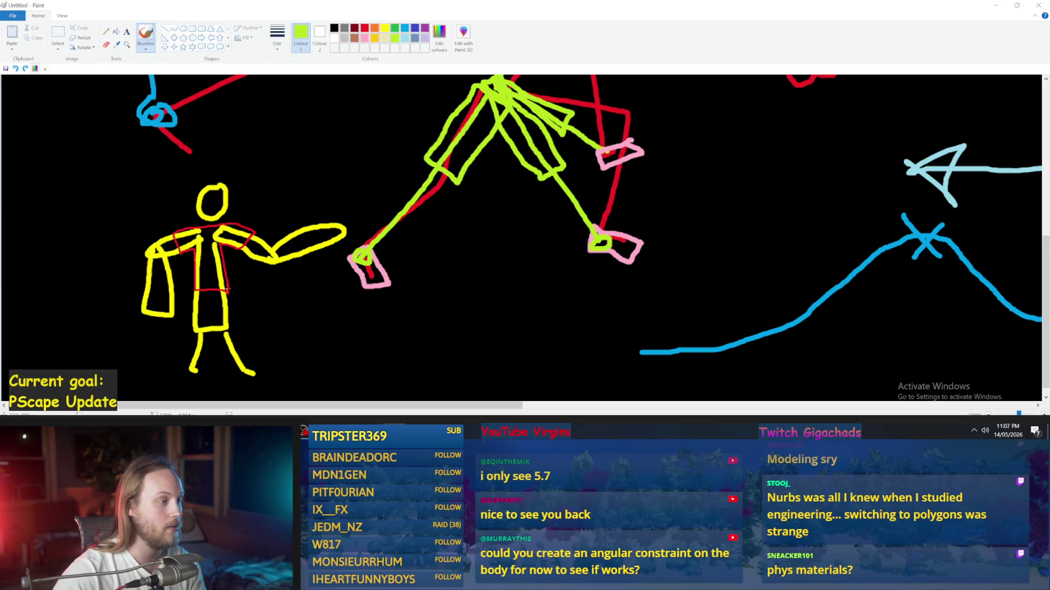
{"action": "left_click_drag", "start_coordinate": [189, 256], "coordinate": [236, 268]}
{"action": "key", "text": "ctrl+z"}
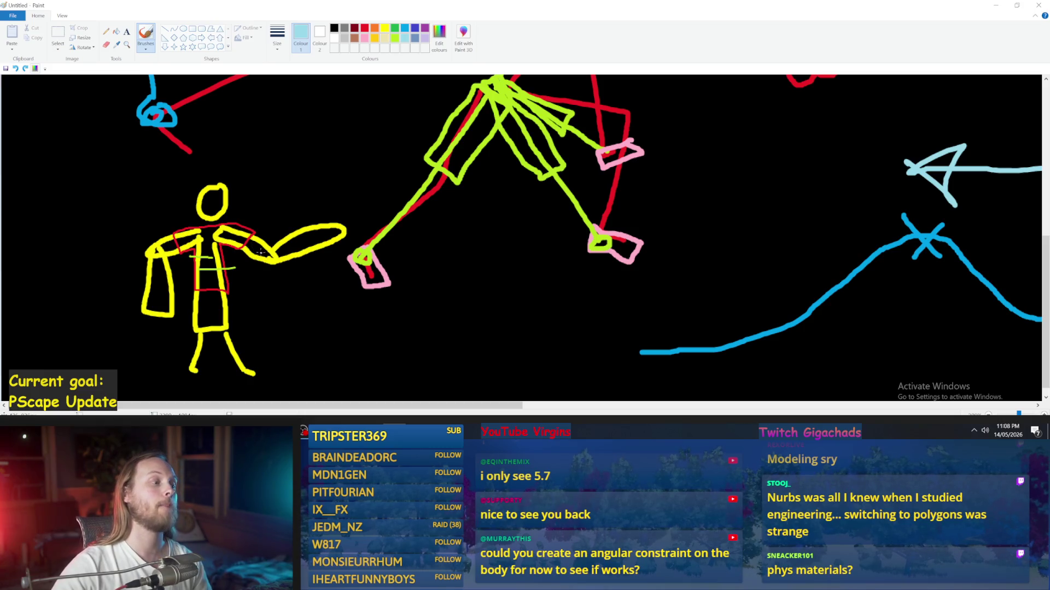
{"action": "mouse_move", "coordinate": [262, 251]}
{"action": "left_mouse_down"}
{"action": "mouse_move", "coordinate": [274, 240]}
{"action": "mouse_move", "coordinate": [257, 246]}
{"action": "mouse_move", "coordinate": [268, 255]}
{"action": "mouse_move", "coordinate": [225, 229]}
{"action": "left_mouse_up"}
- Remove the light-blue strokes over the figure's arm, head and chest
{"action": "key", "text": "ctrl+z"}
{"action": "key", "text": "ctrl+z"}
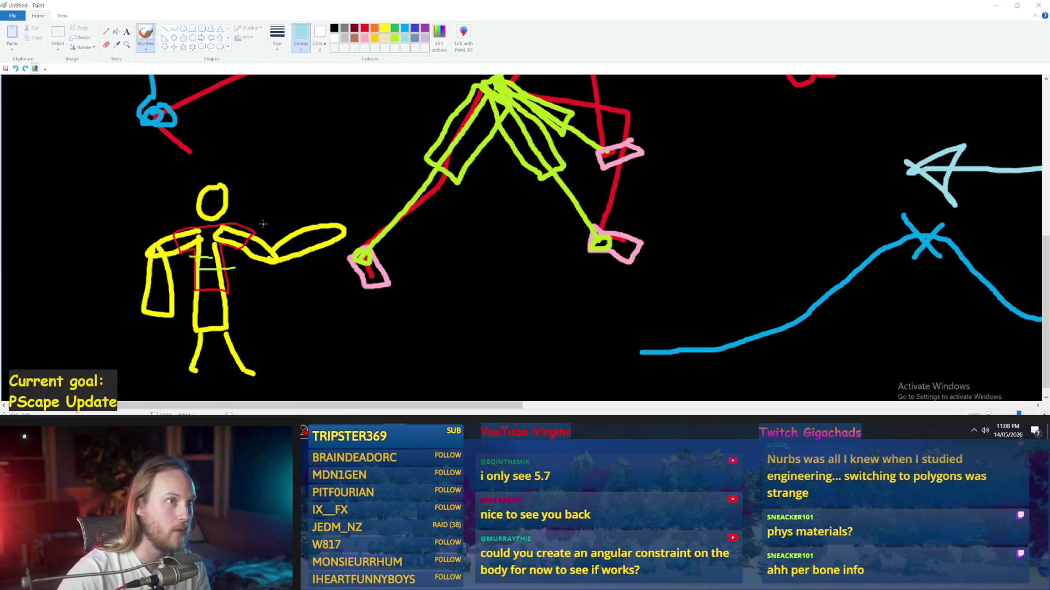
{"action": "mouse_move", "coordinate": [265, 221]}
{"action": "left_mouse_down"}
{"action": "mouse_move", "coordinate": [225, 259]}
{"action": "mouse_move", "coordinate": [230, 221]}
{"action": "mouse_move", "coordinate": [244, 220]}
{"action": "mouse_move", "coordinate": [237, 235]}
{"action": "left_mouse_up"}
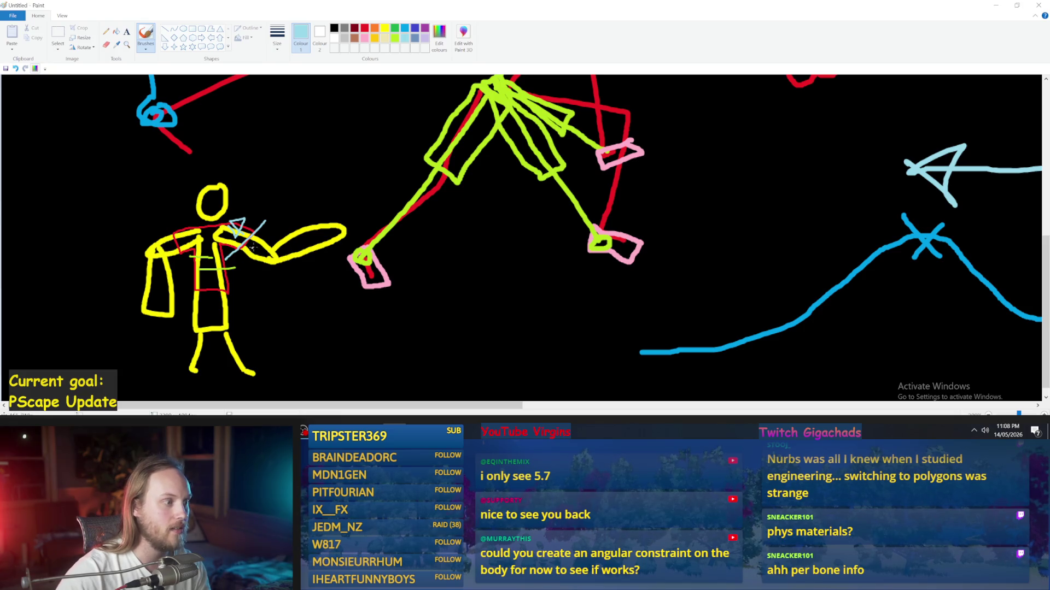
{"action": "mouse_move", "coordinate": [235, 240]}
{"action": "left_mouse_down"}
{"action": "mouse_move", "coordinate": [293, 207]}
{"action": "mouse_move", "coordinate": [224, 267]}
{"action": "left_mouse_up"}
{"action": "key", "text": "ctrl+z"}
{"action": "key", "text": "ctrl+z"}
{"action": "key", "text": "ctrl+z"}
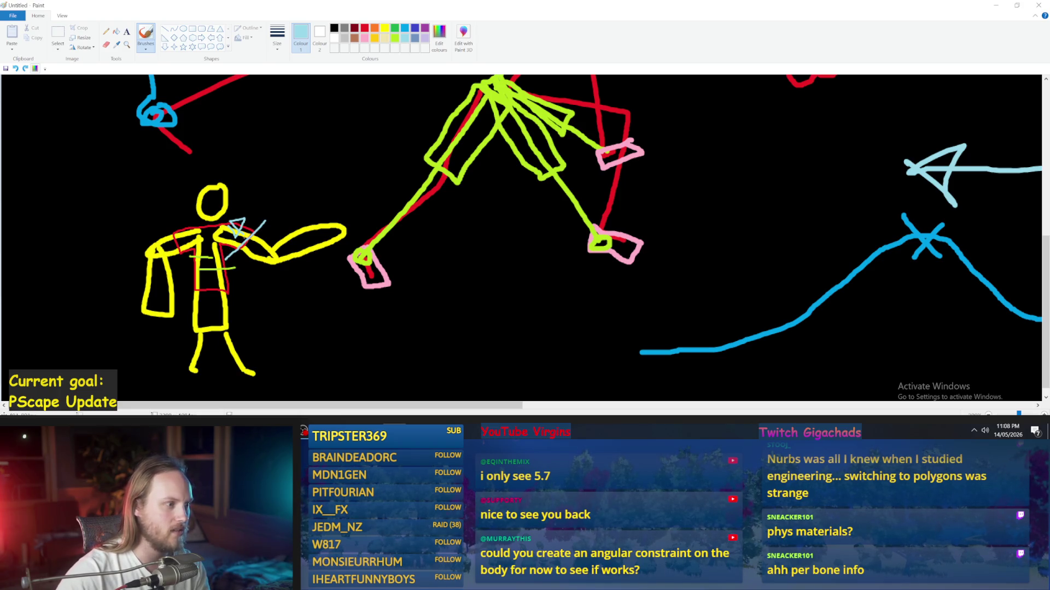
{"action": "left_click_drag", "start_coordinate": [243, 239], "coordinate": [194, 205]}
{"action": "key", "text": "ctrl+z"}
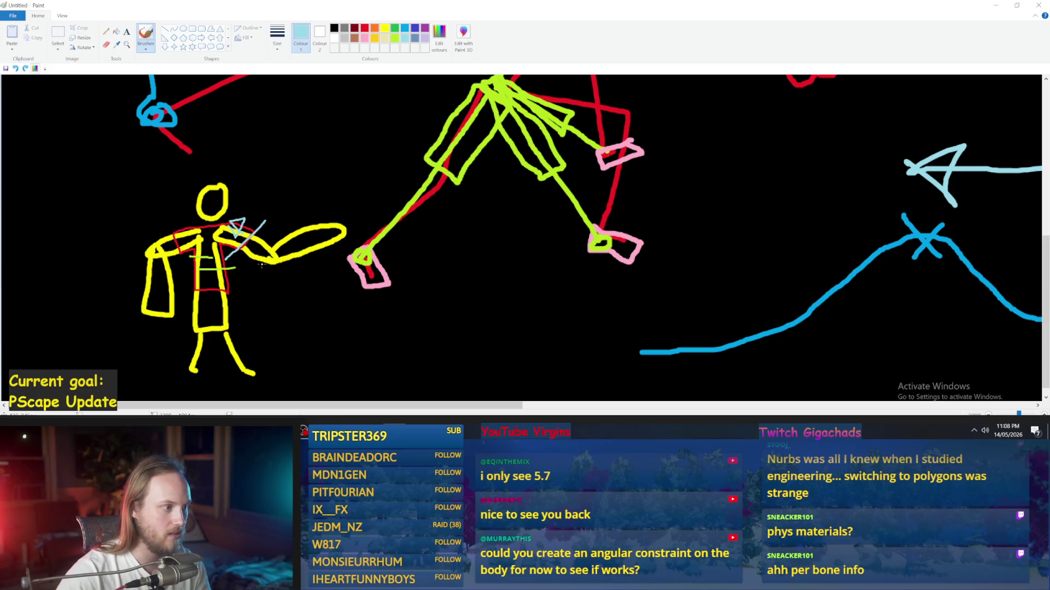
{"action": "key", "text": "ctrl+z"}
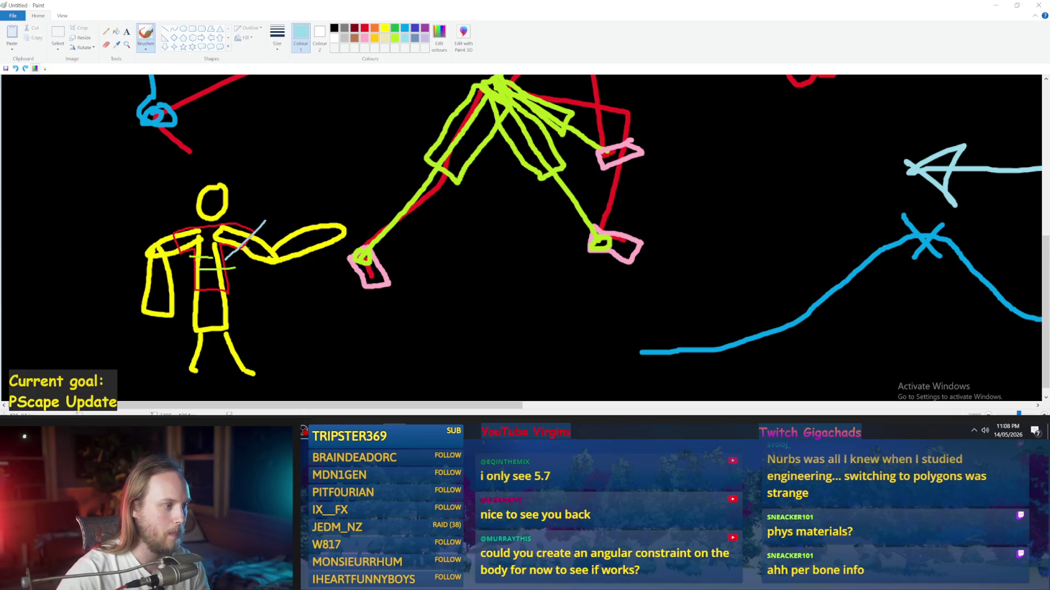
{"action": "key", "text": "ctrl+z"}
- Switch to red and start the hat across the top of the head
{"action": "left_click", "coordinate": [365, 28]}
{"action": "left_click_drag", "start_coordinate": [218, 170], "coordinate": [186, 201]}
{"action": "key", "text": "ctrl+z"}
{"action": "key", "text": "ctrl+z"}
{"action": "key", "text": "ctrl+z"}
{"action": "left_click_drag", "start_coordinate": [186, 205], "coordinate": [210, 206]}
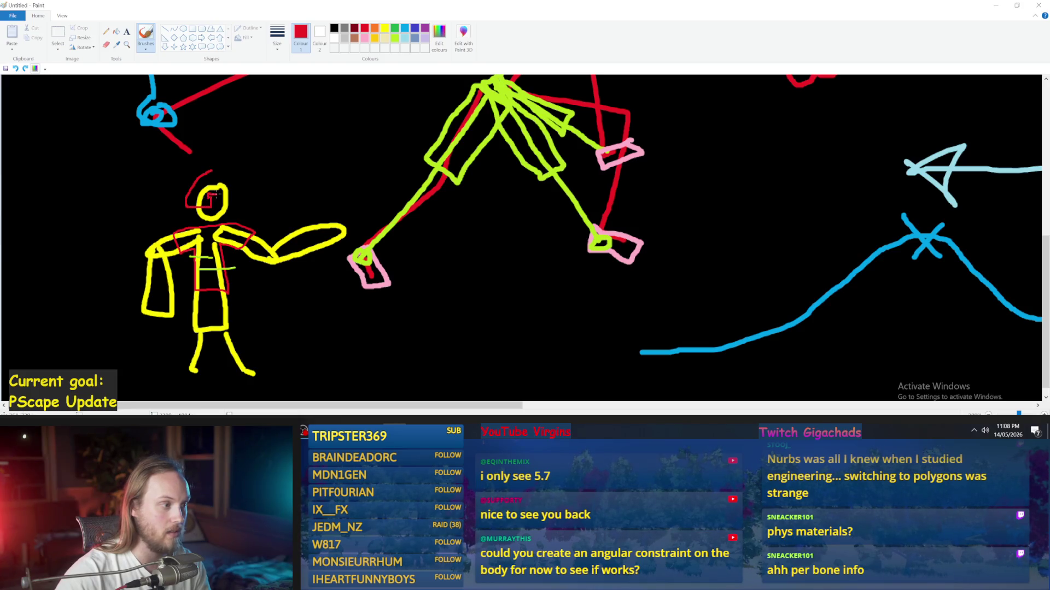
- Extend the red hat down the head's right side, then try and undo a turquoise line
{"action": "mouse_move", "coordinate": [218, 196]}
{"action": "left_mouse_down"}
{"action": "mouse_move", "coordinate": [216, 205]}
{"action": "mouse_move", "coordinate": [227, 171]}
{"action": "mouse_move", "coordinate": [204, 172]}
{"action": "left_mouse_up"}
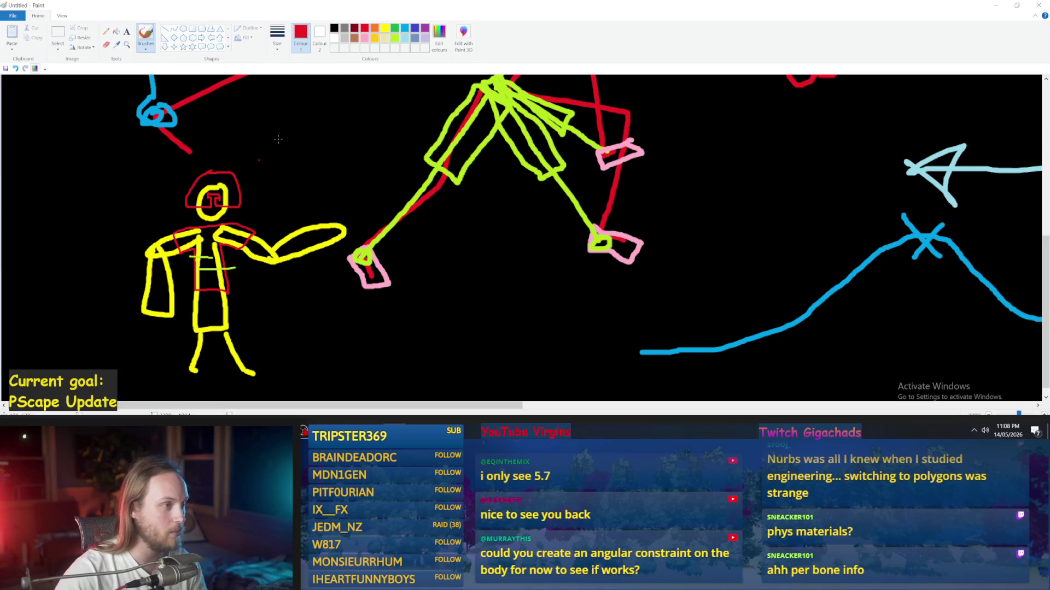
{"action": "left_click", "coordinate": [402, 38]}
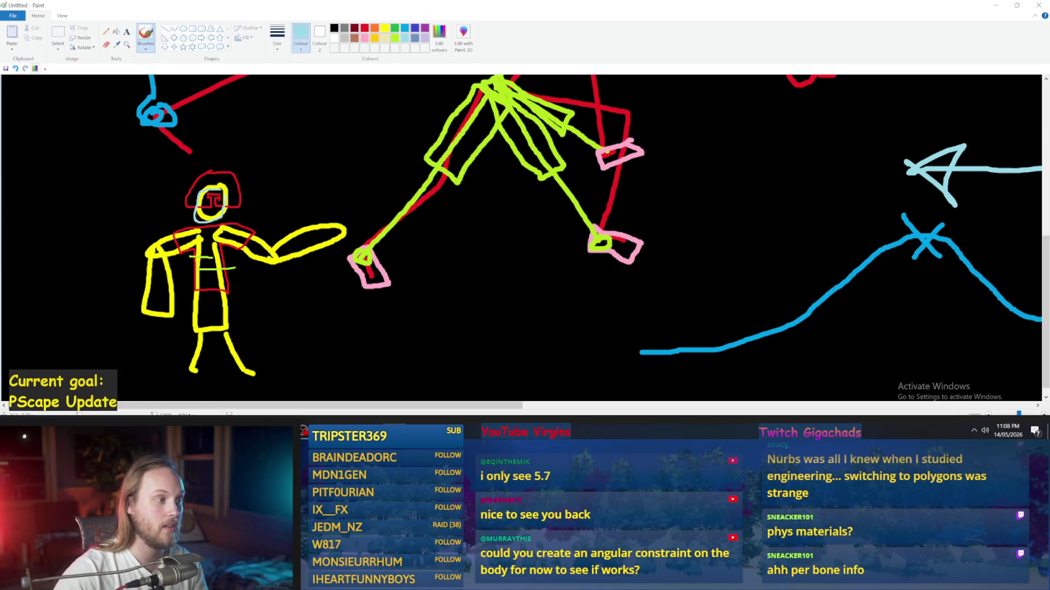
{"action": "mouse_move", "coordinate": [180, 209]}
{"action": "left_mouse_down"}
{"action": "mouse_move", "coordinate": [268, 206]}
{"action": "mouse_move", "coordinate": [246, 167]}
{"action": "mouse_move", "coordinate": [254, 178]}
{"action": "left_mouse_up"}
{"action": "key", "text": "ctrl+z"}
{"action": "key", "text": "ctrl+z"}
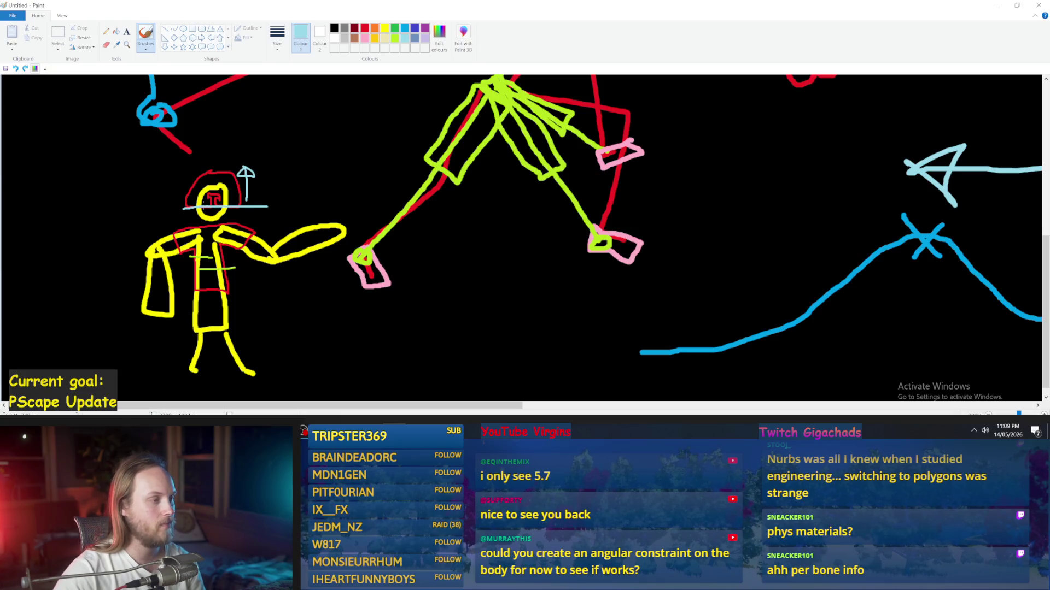
- In yellow, try and undo strokes near the hat, then draw a yellow circle mid-canvas
{"action": "left_click", "coordinate": [395, 38]}
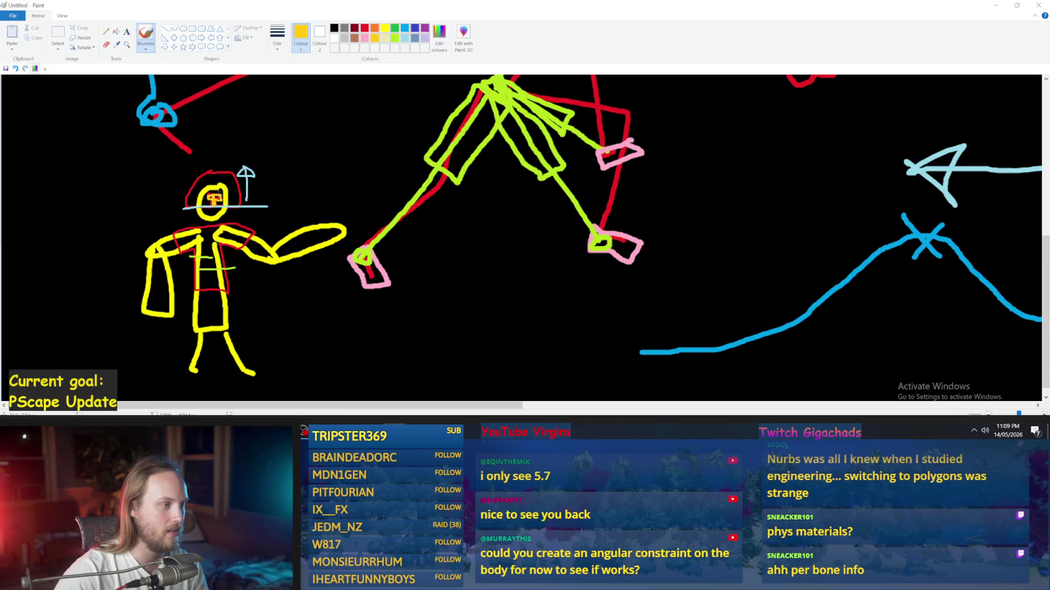
{"action": "mouse_move", "coordinate": [332, 181]}
{"action": "left_mouse_down"}
{"action": "mouse_move", "coordinate": [249, 183]}
{"action": "mouse_move", "coordinate": [152, 206]}
{"action": "left_mouse_up"}
{"action": "key", "text": "ctrl+z"}
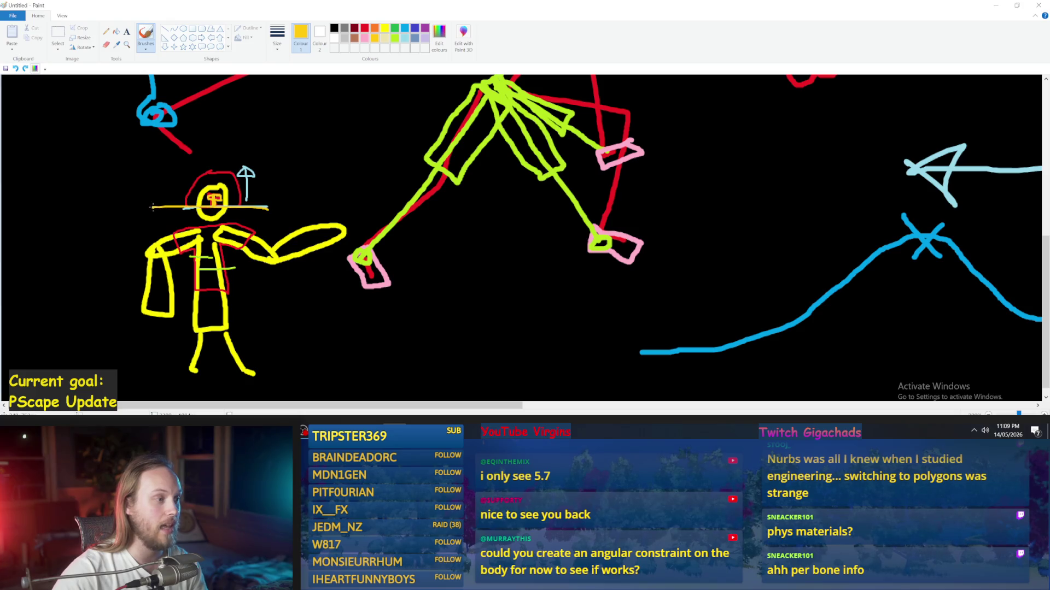
{"action": "mouse_move", "coordinate": [270, 204]}
{"action": "left_mouse_down"}
{"action": "mouse_move", "coordinate": [271, 131]}
{"action": "mouse_move", "coordinate": [274, 159]}
{"action": "left_mouse_up"}
{"action": "key", "text": "ctrl+z"}
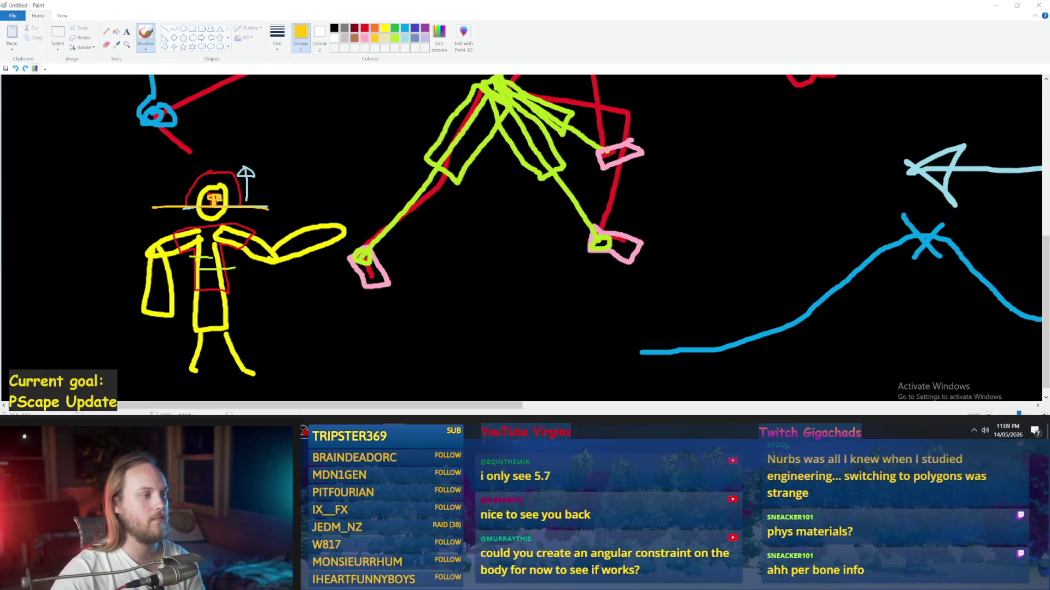
{"action": "left_click_drag", "start_coordinate": [234, 211], "coordinate": [246, 217]}
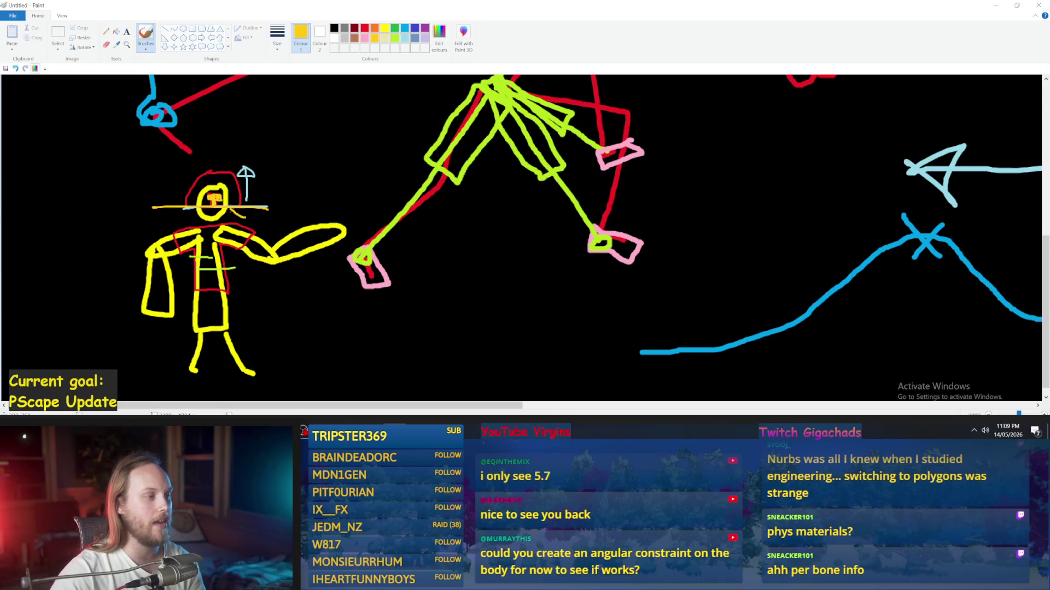
{"action": "key", "text": "ctrl+z"}
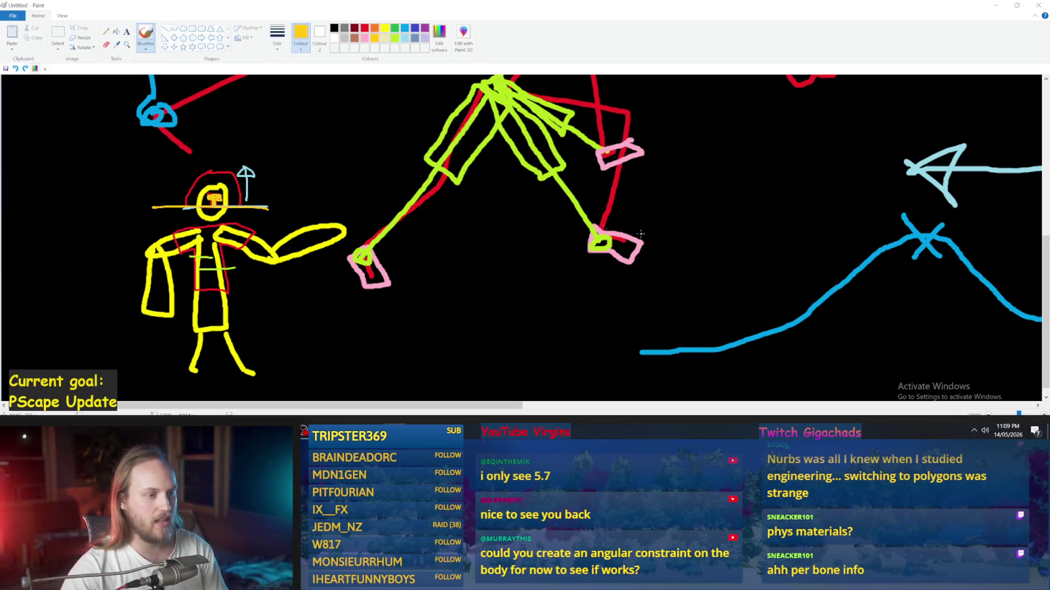
{"action": "mouse_move", "coordinate": [486, 248]}
{"action": "left_mouse_down"}
{"action": "mouse_move", "coordinate": [459, 320]}
{"action": "mouse_move", "coordinate": [539, 293]}
{"action": "mouse_move", "coordinate": [511, 246]}
{"action": "mouse_move", "coordinate": [473, 246]}
{"action": "left_mouse_up"}
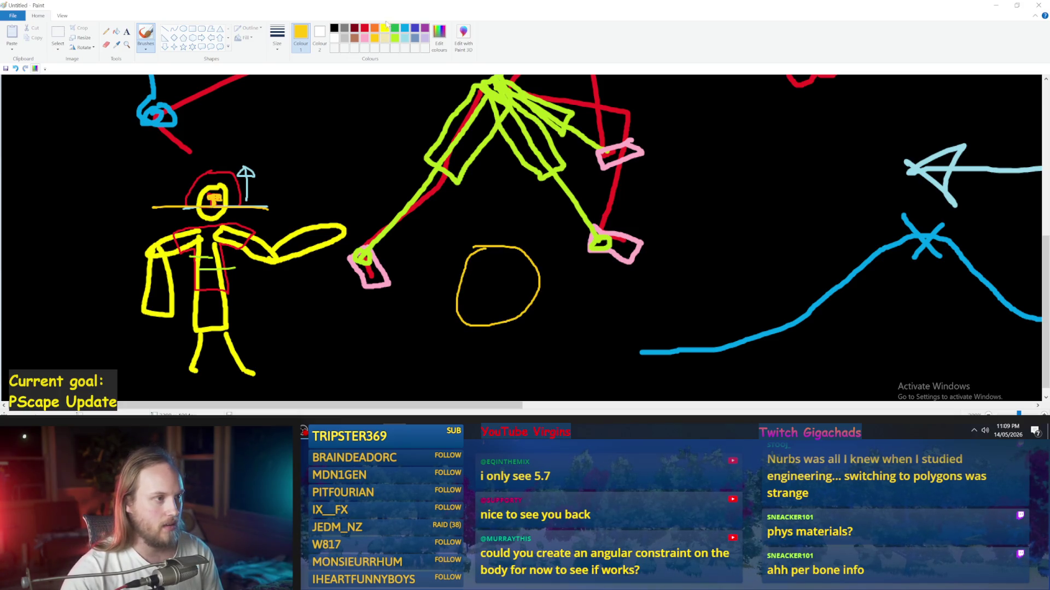
- In red, scribble inside the yellow circle and link it to the green figure's leg
{"action": "left_click", "coordinate": [364, 28]}
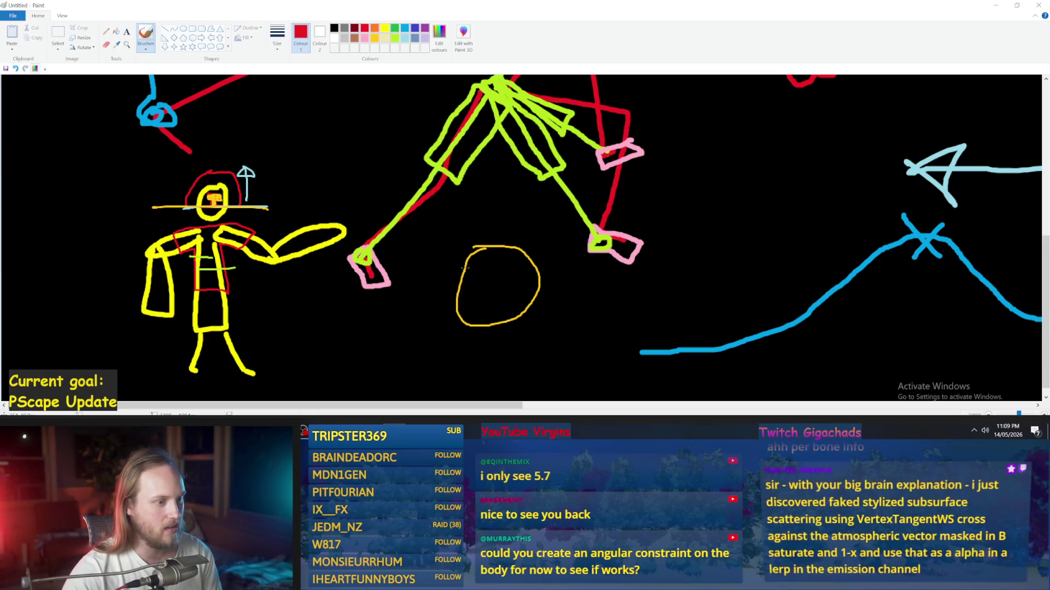
{"action": "mouse_move", "coordinate": [489, 268]}
{"action": "left_mouse_down"}
{"action": "mouse_move", "coordinate": [475, 273]}
{"action": "mouse_move", "coordinate": [453, 242]}
{"action": "left_mouse_up"}
{"action": "key", "text": "ctrl+z"}
{"action": "left_click_drag", "start_coordinate": [498, 282], "coordinate": [425, 311]}
{"action": "mouse_move", "coordinate": [418, 187]}
{"action": "left_mouse_down"}
{"action": "mouse_move", "coordinate": [486, 277]}
{"action": "mouse_move", "coordinate": [452, 295]}
{"action": "mouse_move", "coordinate": [470, 259]}
{"action": "mouse_move", "coordinate": [454, 296]}
{"action": "mouse_move", "coordinate": [481, 268]}
{"action": "mouse_move", "coordinate": [470, 278]}
{"action": "left_mouse_up"}
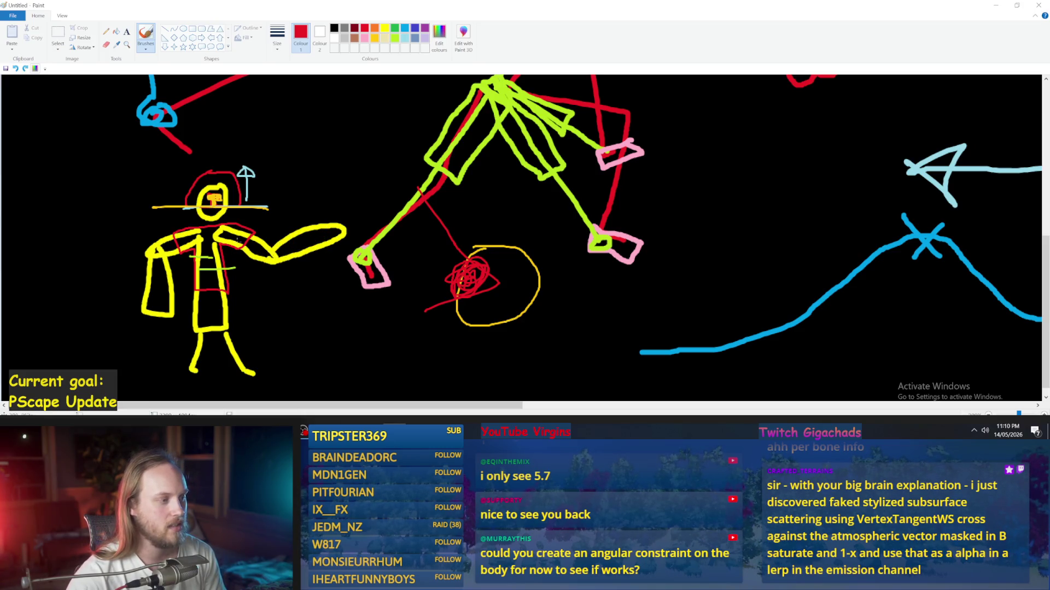
- Try and undo red shoulder strokes, then draw a red oval with a line into it
{"action": "mouse_move", "coordinate": [220, 224]}
{"action": "left_mouse_down"}
{"action": "mouse_move", "coordinate": [251, 208]}
{"action": "mouse_move", "coordinate": [254, 233]}
{"action": "left_mouse_up"}
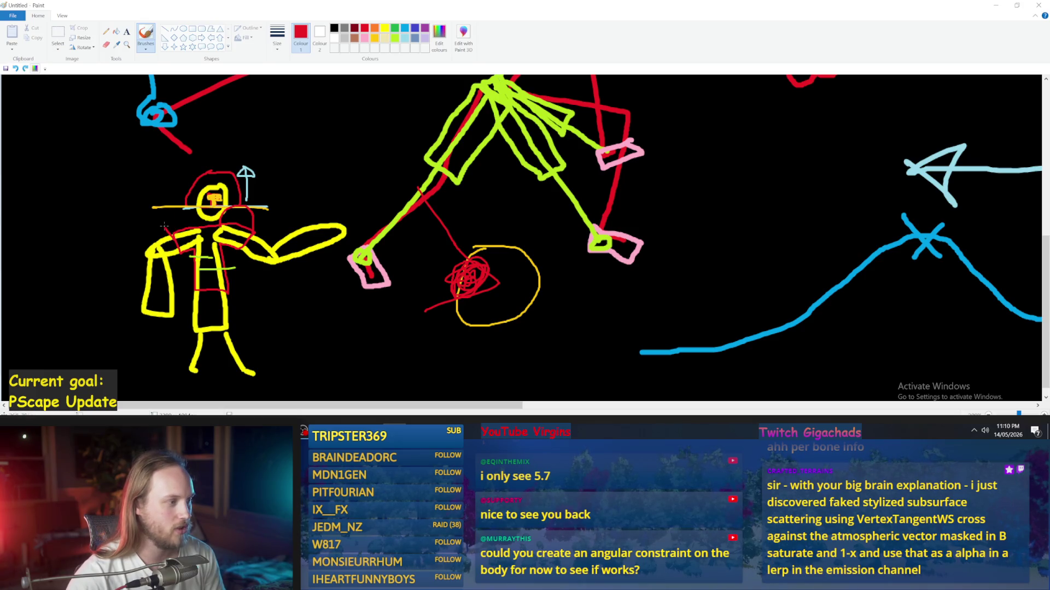
{"action": "left_click_drag", "start_coordinate": [161, 216], "coordinate": [166, 234]}
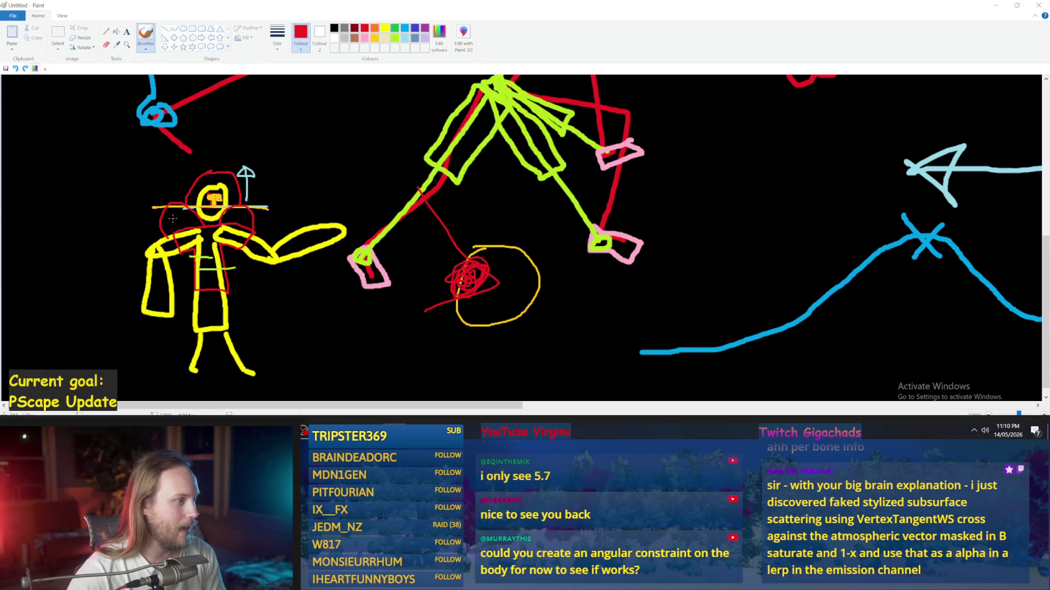
{"action": "mouse_move", "coordinate": [169, 209]}
{"action": "left_mouse_down"}
{"action": "mouse_move", "coordinate": [164, 224]}
{"action": "mouse_move", "coordinate": [188, 218]}
{"action": "mouse_move", "coordinate": [200, 236]}
{"action": "left_mouse_up"}
{"action": "key", "text": "ctrl+z"}
{"action": "key", "text": "ctrl+z"}
{"action": "key", "text": "ctrl+z"}
{"action": "key", "text": "ctrl+z"}
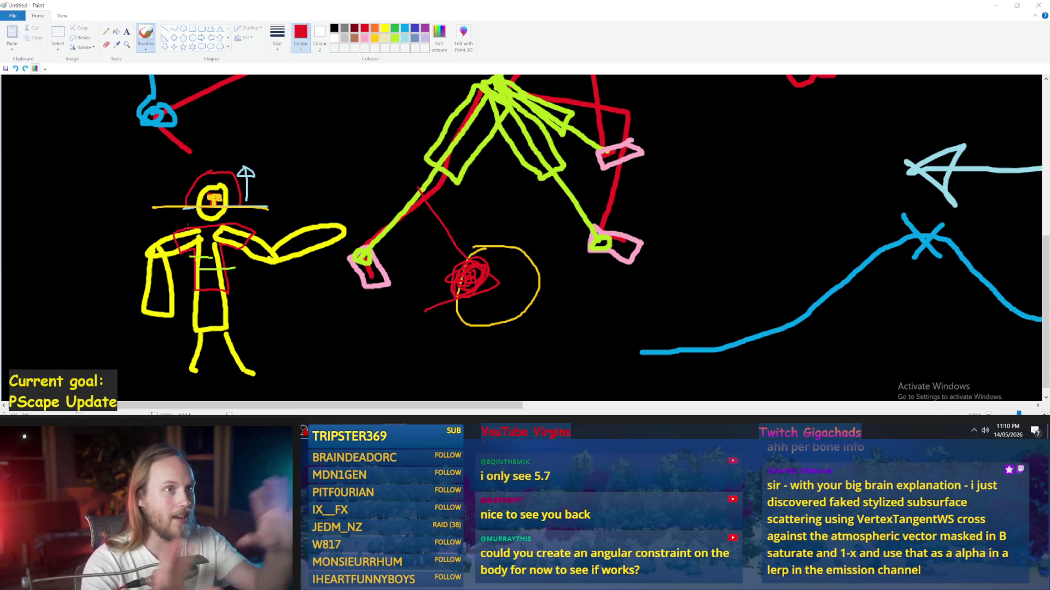
{"action": "mouse_move", "coordinate": [712, 146]}
{"action": "left_mouse_down"}
{"action": "mouse_move", "coordinate": [798, 174]}
{"action": "mouse_move", "coordinate": [805, 196]}
{"action": "mouse_move", "coordinate": [723, 186]}
{"action": "mouse_move", "coordinate": [690, 151]}
{"action": "mouse_move", "coordinate": [711, 145]}
{"action": "left_mouse_up"}
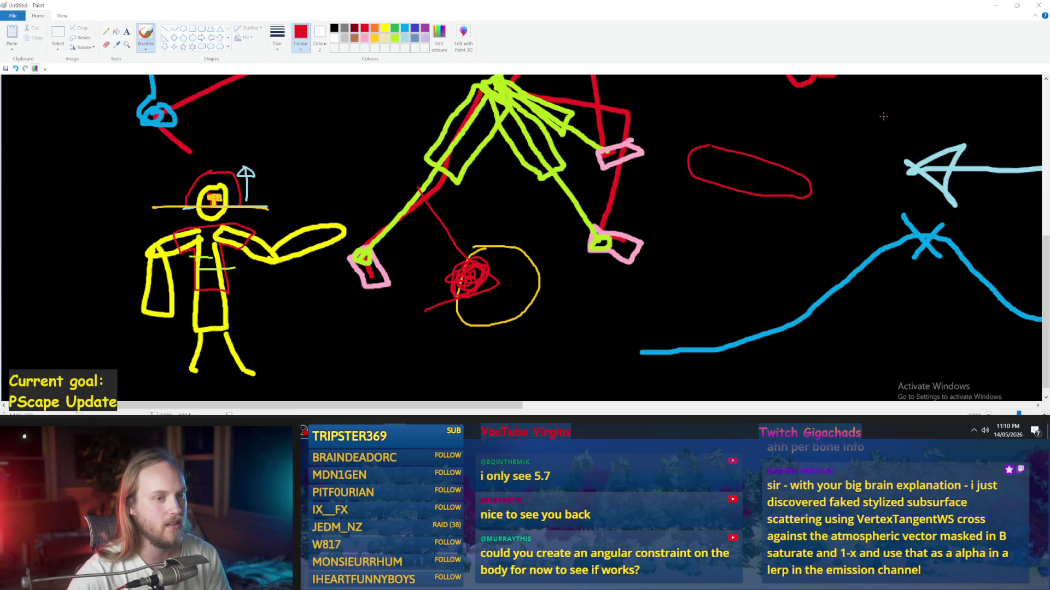
{"action": "left_click_drag", "start_coordinate": [914, 119], "coordinate": [768, 176]}
- Redraw the red line in the oval and hatch it with short light-turquoise strokes
{"action": "key", "text": "ctrl+z"}
{"action": "mouse_move", "coordinate": [858, 126]}
{"action": "left_mouse_down"}
{"action": "mouse_move", "coordinate": [732, 174]}
{"action": "mouse_move", "coordinate": [719, 159]}
{"action": "mouse_move", "coordinate": [744, 189]}
{"action": "left_mouse_up"}
{"action": "left_click", "coordinate": [404, 37]}
{"action": "key", "text": "ctrl+z"}
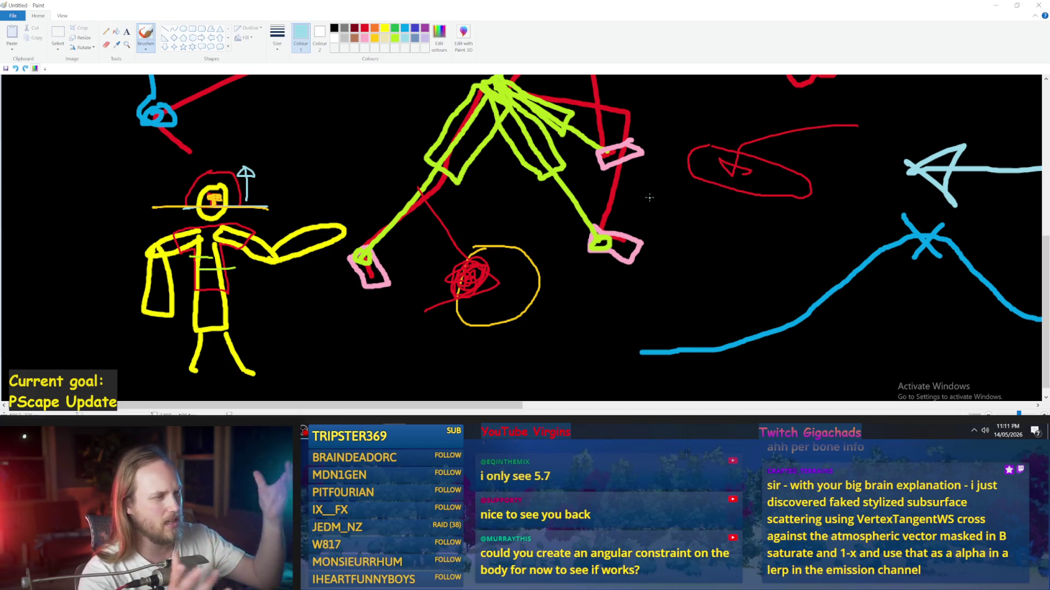
{"action": "mouse_move", "coordinate": [776, 153]}
{"action": "left_mouse_down"}
{"action": "mouse_move", "coordinate": [732, 218]}
{"action": "mouse_move", "coordinate": [771, 164]}
{"action": "mouse_move", "coordinate": [829, 180]}
{"action": "left_mouse_up"}
{"action": "key", "text": "ctrl+z"}
{"action": "key", "text": "ctrl+z"}
{"action": "key", "text": "ctrl+z"}
{"action": "mouse_move", "coordinate": [772, 159]}
{"action": "left_mouse_down"}
{"action": "mouse_move", "coordinate": [746, 198]}
{"action": "mouse_move", "coordinate": [809, 167]}
{"action": "mouse_move", "coordinate": [788, 210]}
{"action": "mouse_move", "coordinate": [782, 164]}
{"action": "mouse_move", "coordinate": [755, 186]}
{"action": "mouse_move", "coordinate": [762, 168]}
{"action": "left_mouse_up"}
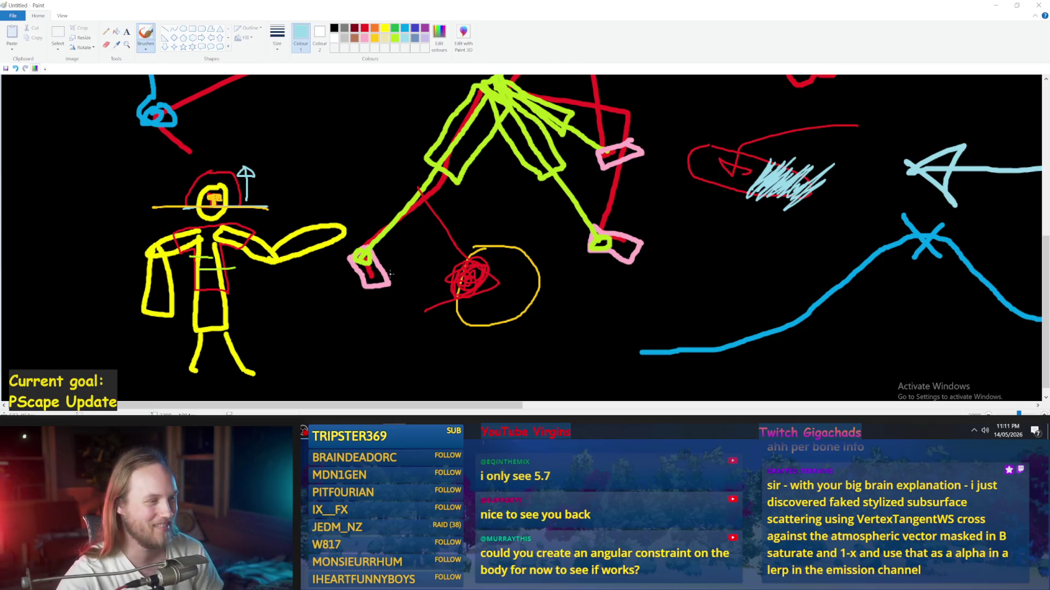
- Zoom out with the Magnifier to see the whole drawing, then minimize Paint
{"action": "left_click", "coordinate": [127, 45]}
{"action": "right_click", "coordinate": [404, 135]}
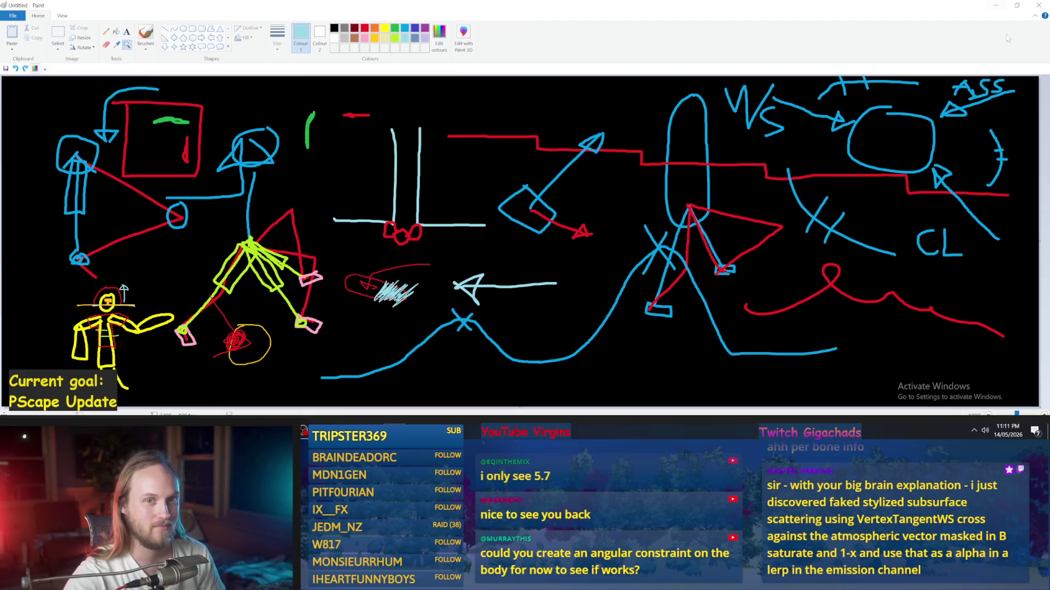
{"action": "left_click", "coordinate": [995, 5]}
- Compile and save the PPFeet_TestGuy Blueprint
{"action": "left_click_drag", "start_coordinate": [533, 290], "coordinate": [485, 281]}
{"action": "left_click", "coordinate": [62, 37]}
{"action": "left_click", "coordinate": [11, 35]}
{"action": "scroll", "coordinate": [413, 260], "scroll_direction": "down", "scroll_amount": 2}
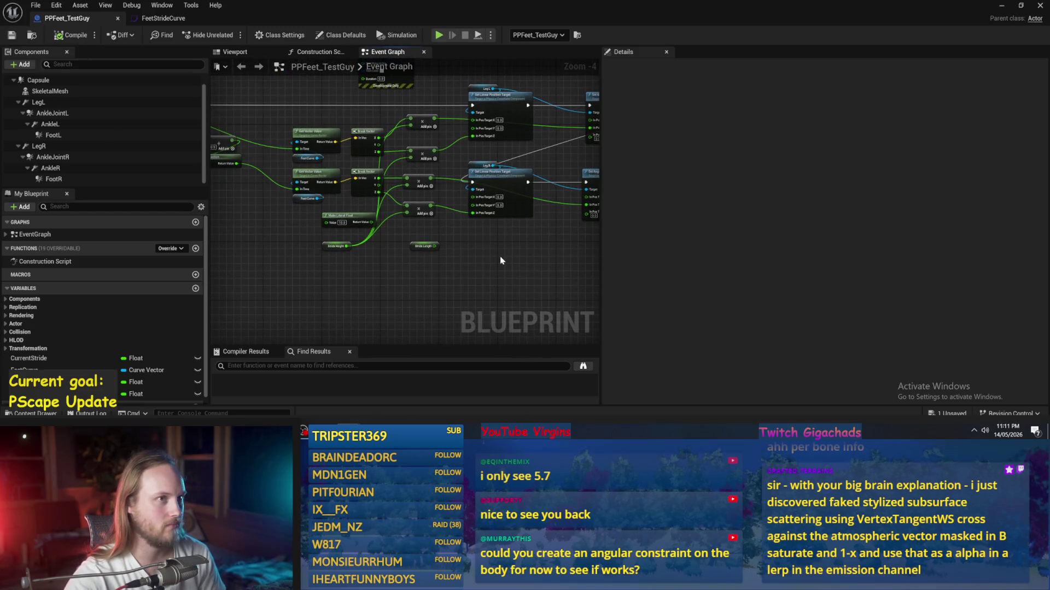
- Move the Fraction node below the SET node and save the Blueprint
{"action": "left_click_drag", "start_coordinate": [225, 253], "coordinate": [383, 283]}
{"action": "left_click_drag", "start_coordinate": [231, 248], "coordinate": [382, 275]}
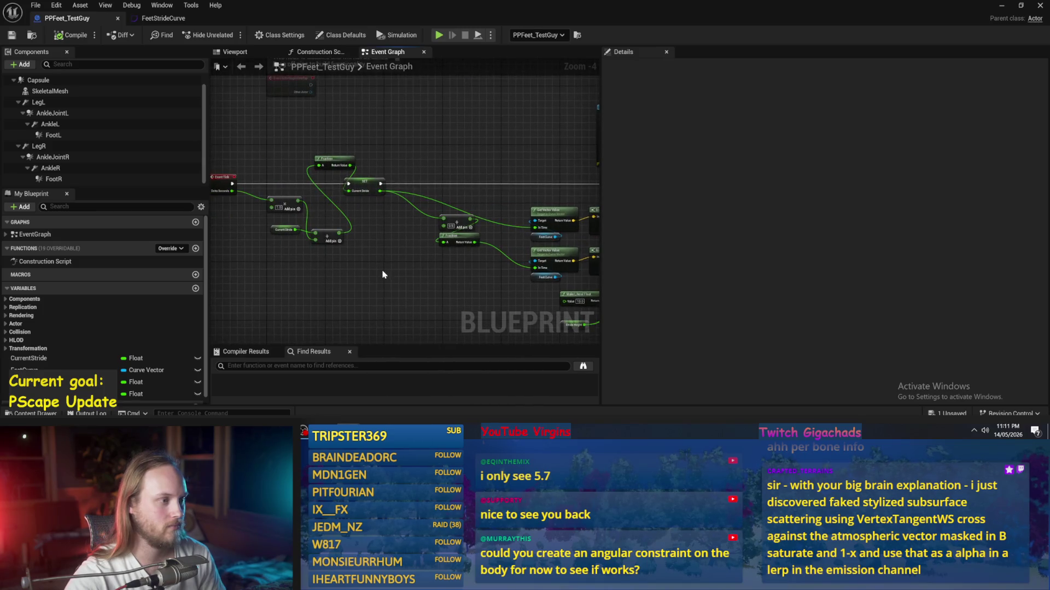
{"action": "left_click_drag", "start_coordinate": [331, 165], "coordinate": [361, 208]}
{"action": "left_click", "coordinate": [363, 221]}
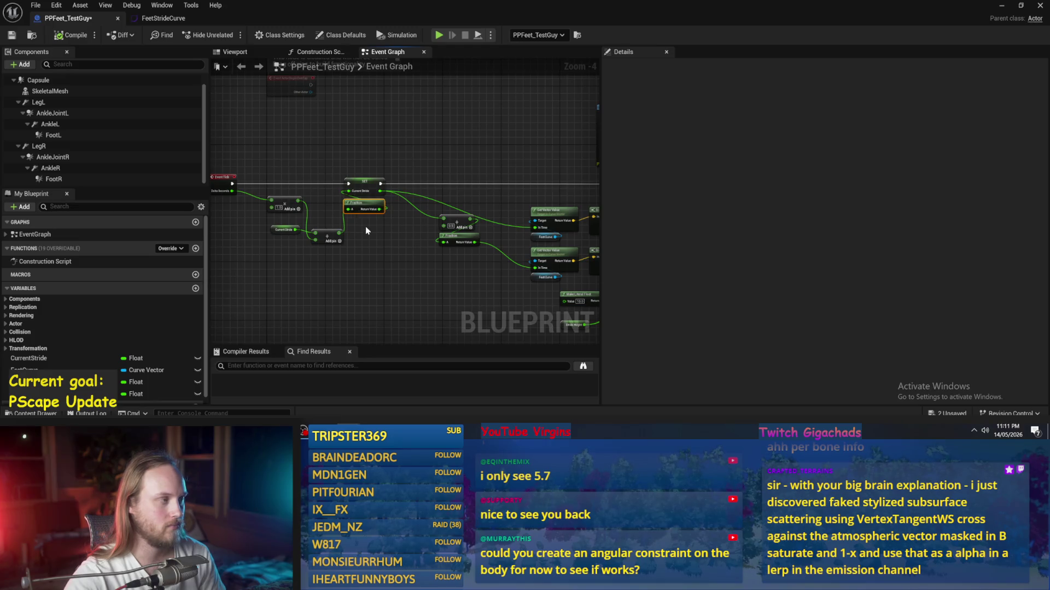
{"action": "left_click", "coordinate": [12, 35]}
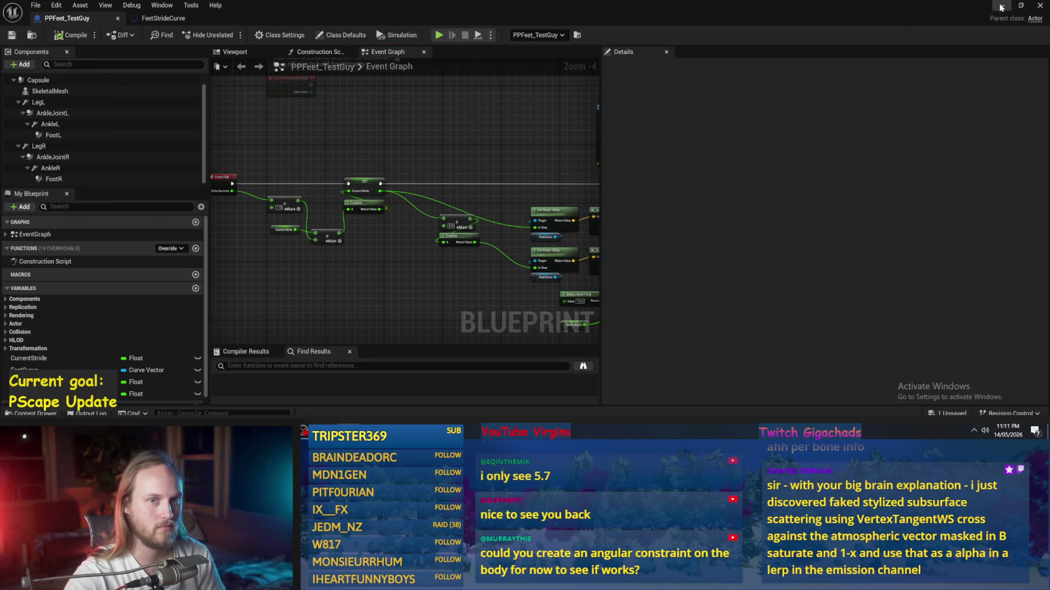
- Delete the Draw Debug String node
{"action": "left_click_drag", "start_coordinate": [566, 178], "coordinate": [405, 150]}
{"action": "scroll", "coordinate": [488, 129], "scroll_direction": "up", "scroll_amount": 2}
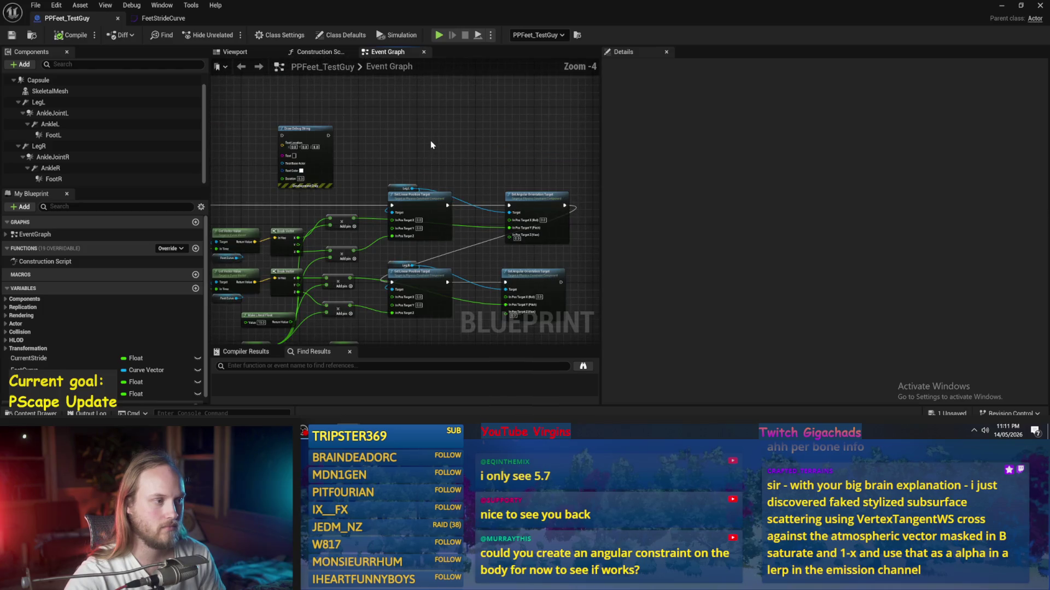
{"action": "left_click", "coordinate": [306, 159]}
{"action": "key", "text": "Delete"}
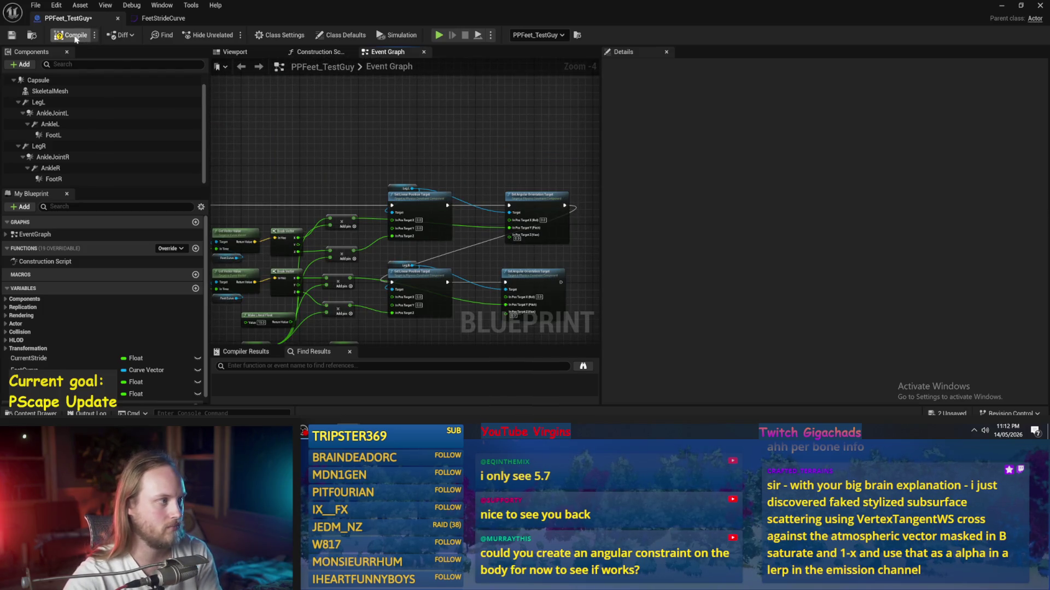
- Move the Current Stride getter lower and duplicate it
{"action": "left_click_drag", "start_coordinate": [320, 132], "coordinate": [472, 87]}
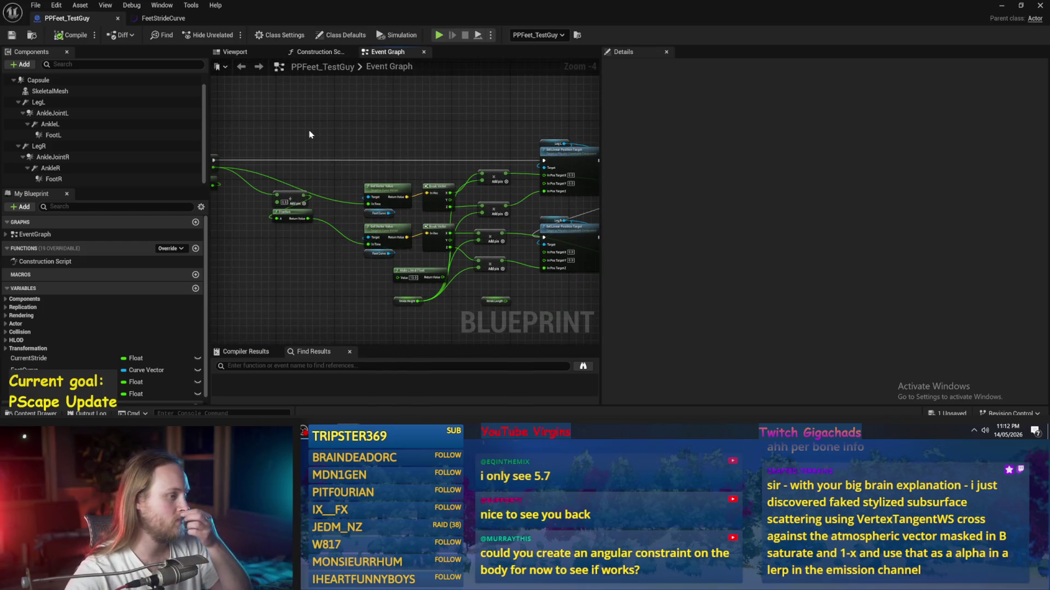
{"action": "scroll", "coordinate": [443, 211], "scroll_direction": "up", "scroll_amount": 3}
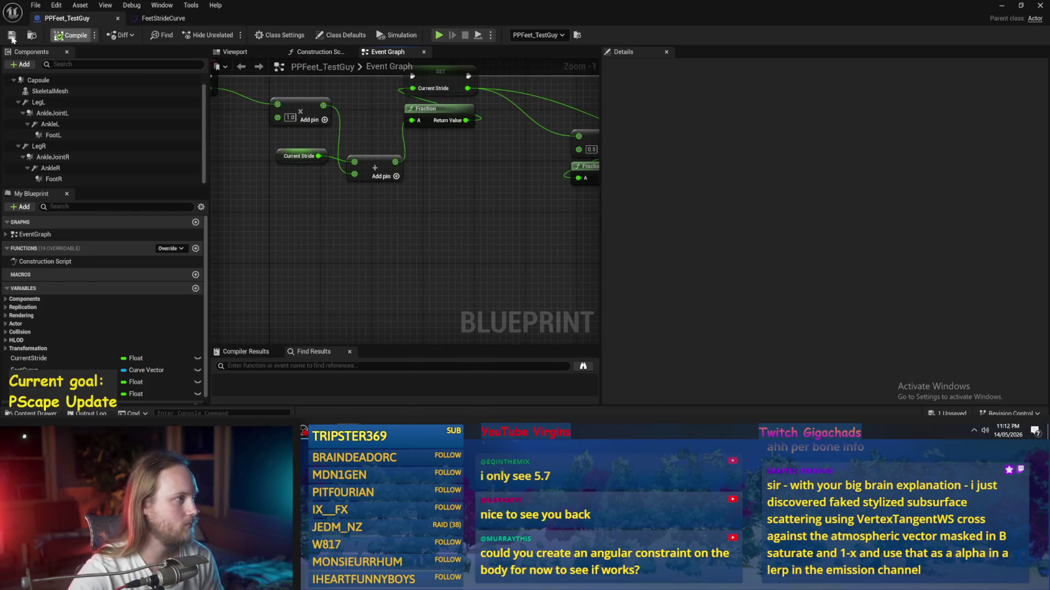
{"action": "left_click_drag", "start_coordinate": [396, 218], "coordinate": [399, 252]}
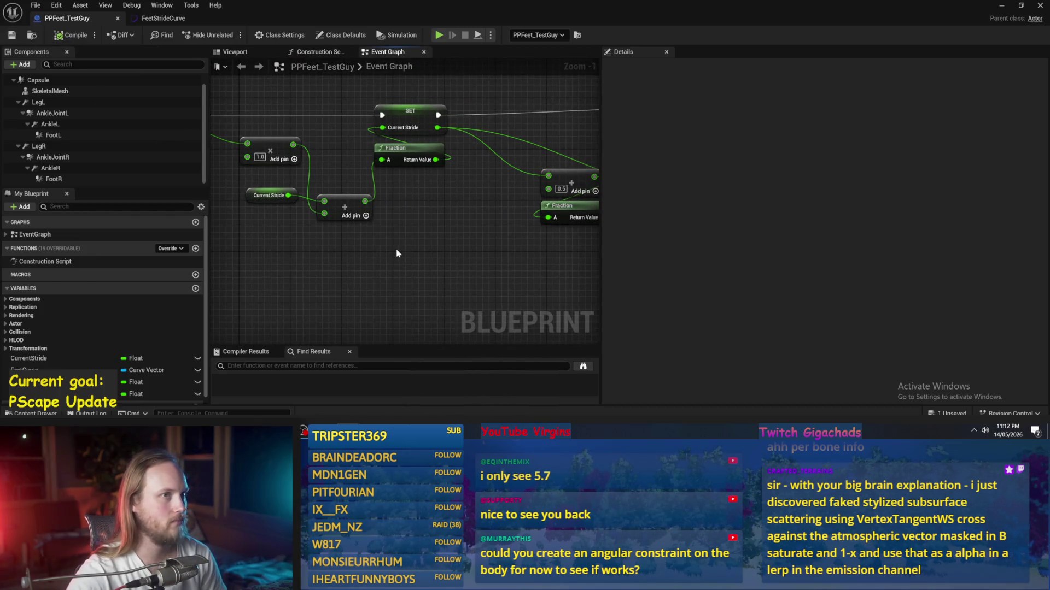
{"action": "scroll", "coordinate": [345, 200], "scroll_direction": "down", "scroll_amount": 1}
{"action": "left_click_drag", "start_coordinate": [327, 181], "coordinate": [326, 247]}
{"action": "key", "text": "ctrl+w"}
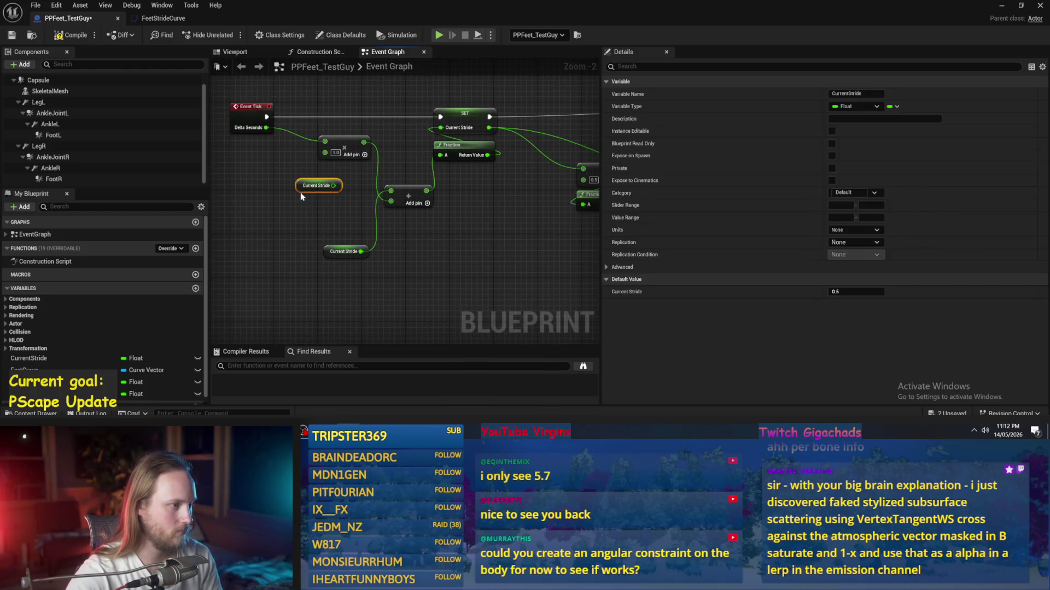
- Remove the duplicate getter and place a new StridesPerSecond float getter into the multiply
{"action": "key", "text": "Delete"}
{"action": "left_click", "coordinate": [195, 288]}
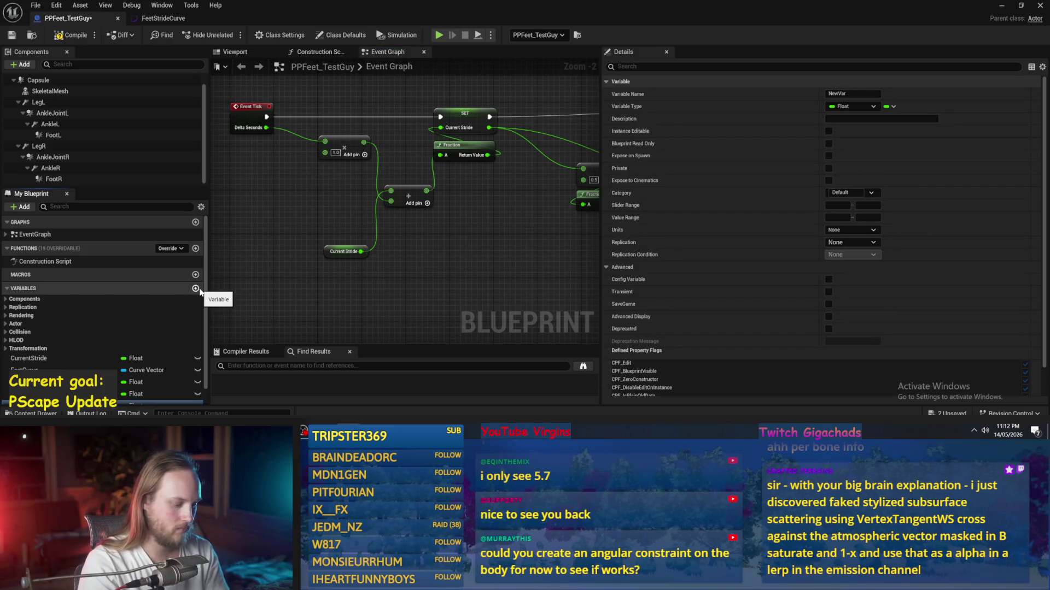
{"action": "scroll", "coordinate": [112, 295], "scroll_direction": "down", "scroll_amount": 1}
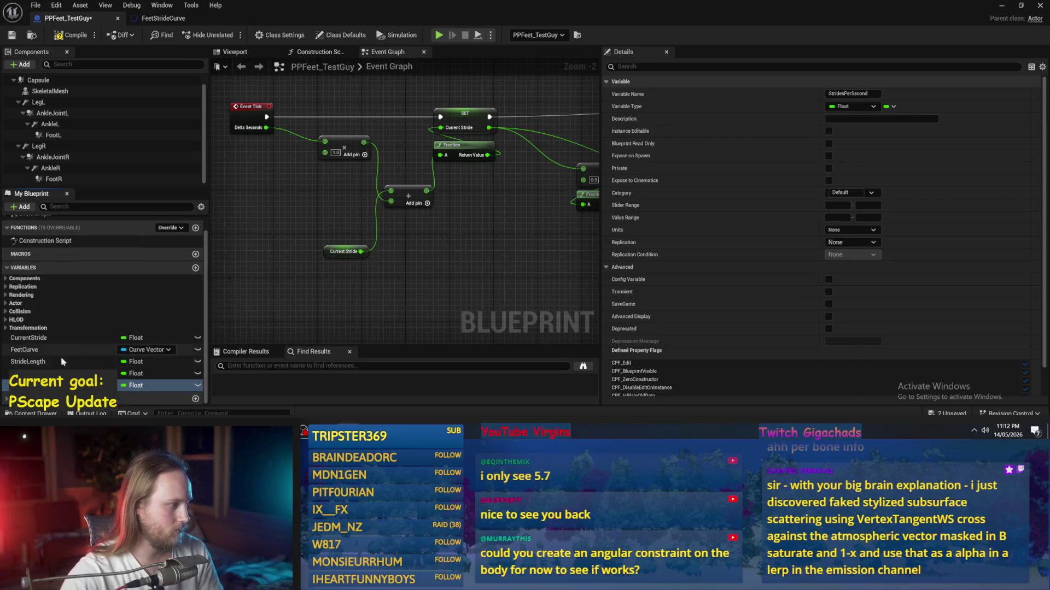
{"action": "mouse_move", "coordinate": [158, 386]}
{"action": "left_mouse_down"}
{"action": "mouse_move", "coordinate": [254, 209]}
{"action": "mouse_move", "coordinate": [259, 176]}
{"action": "left_mouse_up"}
{"action": "left_click", "coordinate": [276, 211]}
{"action": "scroll", "coordinate": [274, 192], "scroll_direction": "up", "scroll_amount": 2}
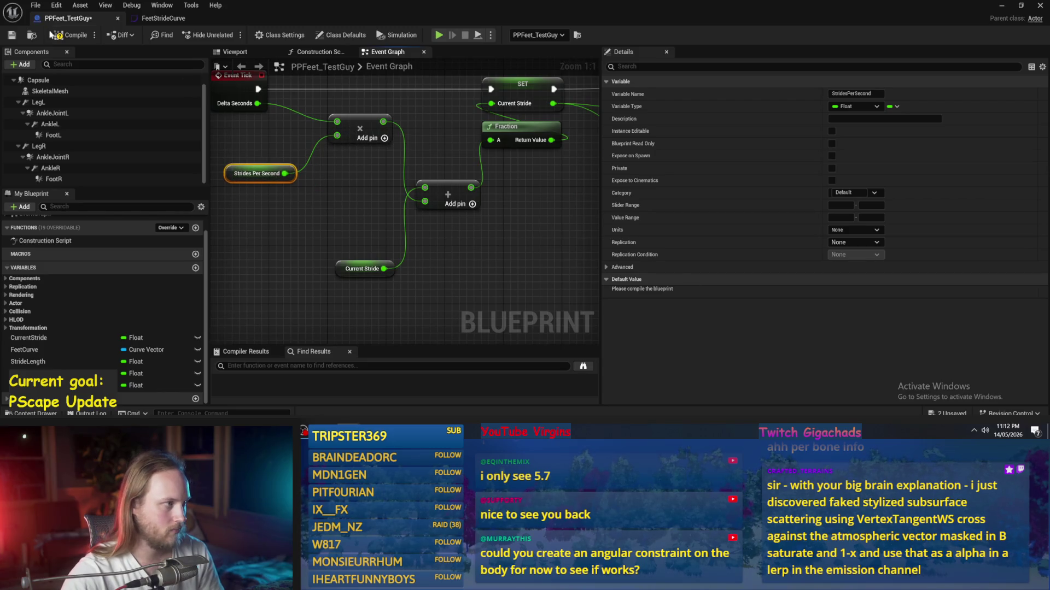
- Compile, set StridesPerSecond's default to 1.0, and compile again
{"action": "left_click", "coordinate": [69, 36]}
{"action": "left_click", "coordinate": [840, 290]}
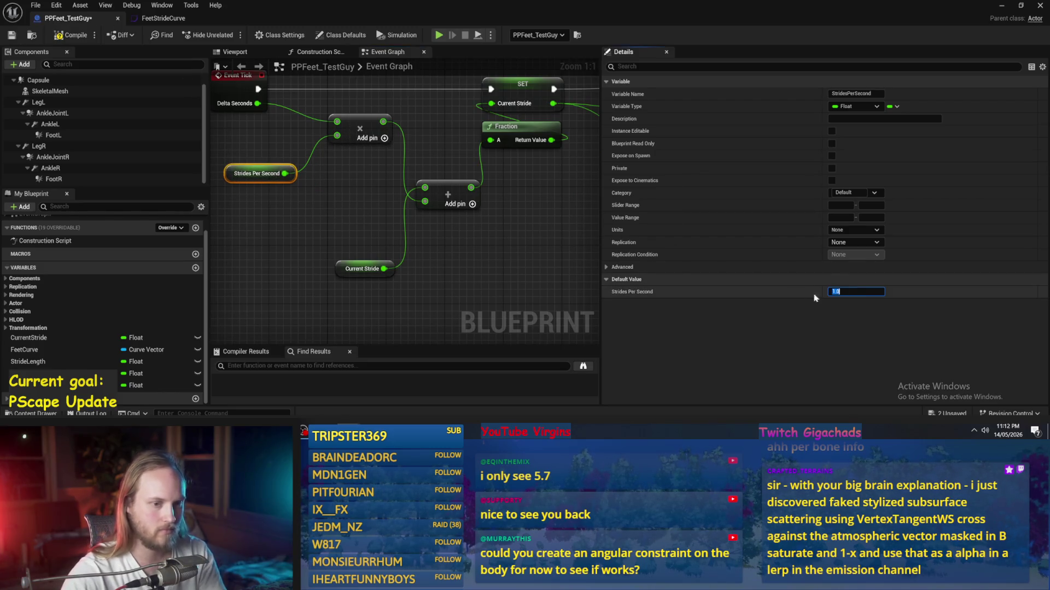
{"action": "left_click", "coordinate": [257, 306]}
{"action": "left_click", "coordinate": [50, 37]}
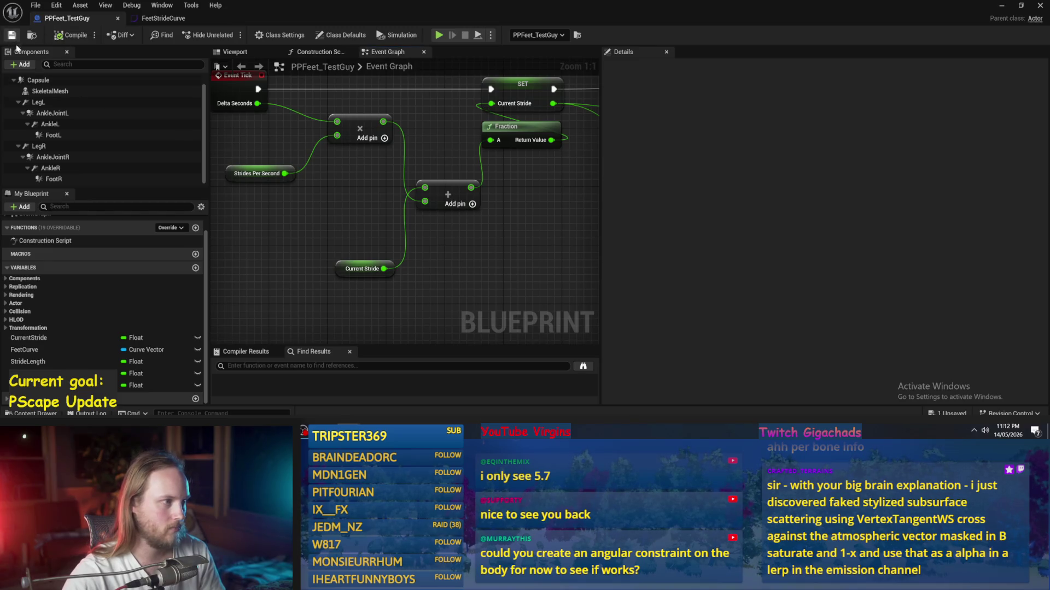
{"action": "scroll", "coordinate": [411, 245], "scroll_direction": "down", "scroll_amount": 2}
- Reposition the Strides Per Second and Current Stride nodes, then compile and save
{"action": "left_click_drag", "start_coordinate": [412, 245], "coordinate": [502, 262]}
{"action": "left_click_drag", "start_coordinate": [347, 210], "coordinate": [336, 199]}
{"action": "left_click_drag", "start_coordinate": [445, 272], "coordinate": [367, 274]}
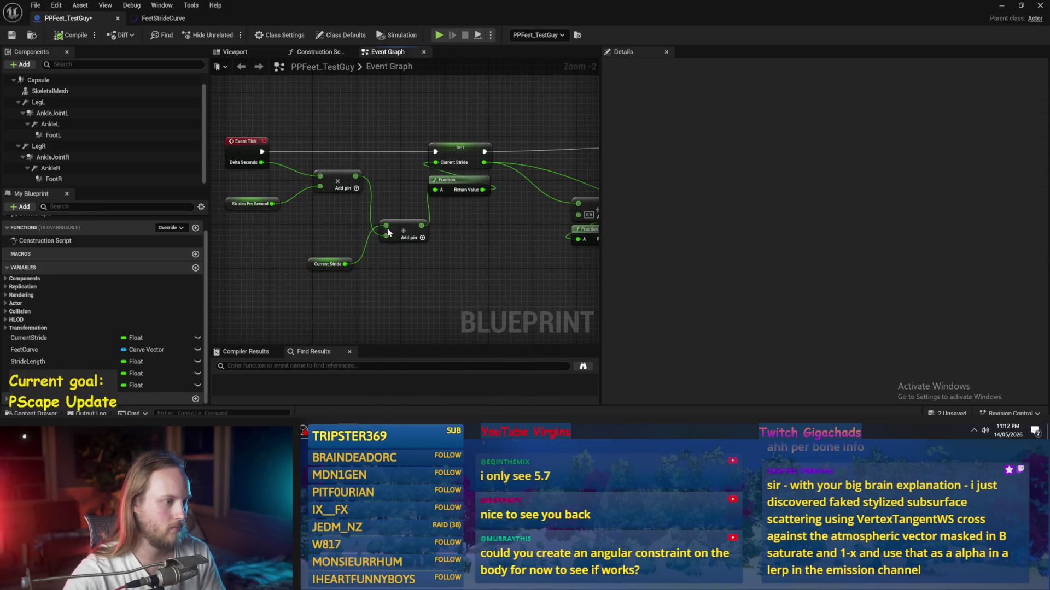
{"action": "scroll", "coordinate": [372, 249], "scroll_direction": "down", "scroll_amount": 2}
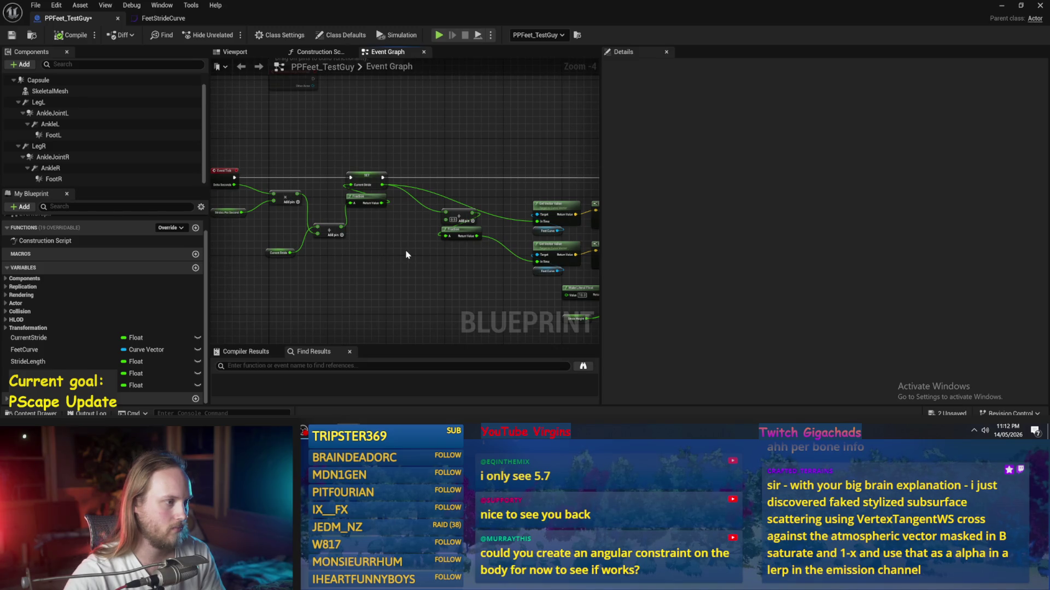
{"action": "scroll", "coordinate": [396, 251], "scroll_direction": "up", "scroll_amount": 2}
{"action": "left_click_drag", "start_coordinate": [294, 236], "coordinate": [294, 185]}
{"action": "left_click", "coordinate": [364, 179]}
{"action": "mouse_move", "coordinate": [445, 222]}
{"action": "left_mouse_down"}
{"action": "mouse_move", "coordinate": [383, 227]}
{"action": "mouse_move", "coordinate": [374, 247]}
{"action": "mouse_move", "coordinate": [325, 229]}
{"action": "left_mouse_up"}
{"action": "left_click", "coordinate": [76, 36]}
{"action": "scroll", "coordinate": [326, 230], "scroll_direction": "down", "scroll_amount": 1}
- Shift the Add and Fraction nodes left and save the Blueprint
{"action": "mouse_move", "coordinate": [439, 235]}
{"action": "left_mouse_down"}
{"action": "mouse_move", "coordinate": [304, 219]}
{"action": "mouse_move", "coordinate": [342, 222]}
{"action": "mouse_move", "coordinate": [322, 229]}
{"action": "mouse_move", "coordinate": [359, 249]}
{"action": "mouse_move", "coordinate": [335, 244]}
{"action": "mouse_move", "coordinate": [374, 251]}
{"action": "left_mouse_up"}
{"action": "left_click", "coordinate": [276, 252]}
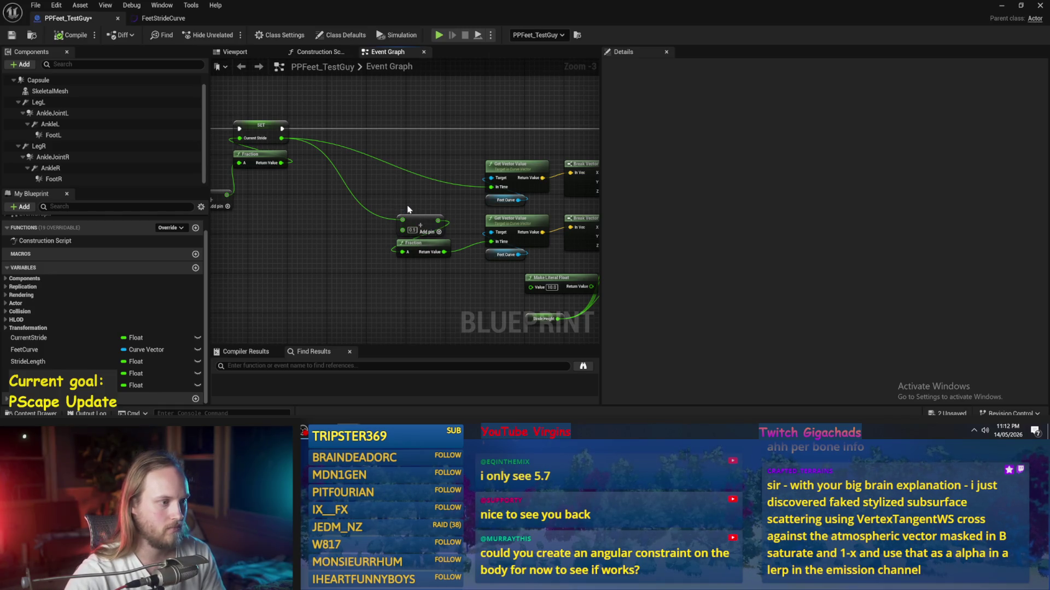
{"action": "left_click_drag", "start_coordinate": [407, 209], "coordinate": [363, 205]}
{"action": "mouse_move", "coordinate": [391, 262]}
{"action": "left_mouse_down"}
{"action": "mouse_move", "coordinate": [318, 230]}
{"action": "mouse_move", "coordinate": [419, 262]}
{"action": "left_mouse_up"}
{"action": "left_click", "coordinate": [11, 33]}
- Review the curve sampling and Set Linear target nodes, and move the Stride Length node
{"action": "left_click_drag", "start_coordinate": [324, 242], "coordinate": [403, 255]}
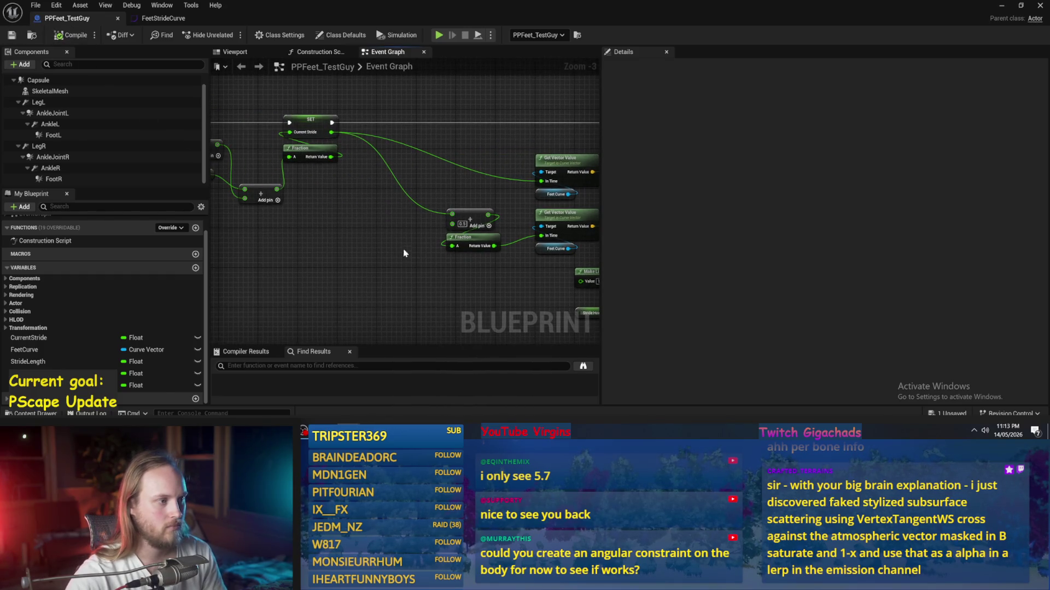
{"action": "left_click_drag", "start_coordinate": [299, 128], "coordinate": [298, 148]}
{"action": "scroll", "coordinate": [399, 138], "scroll_direction": "down", "scroll_amount": 1}
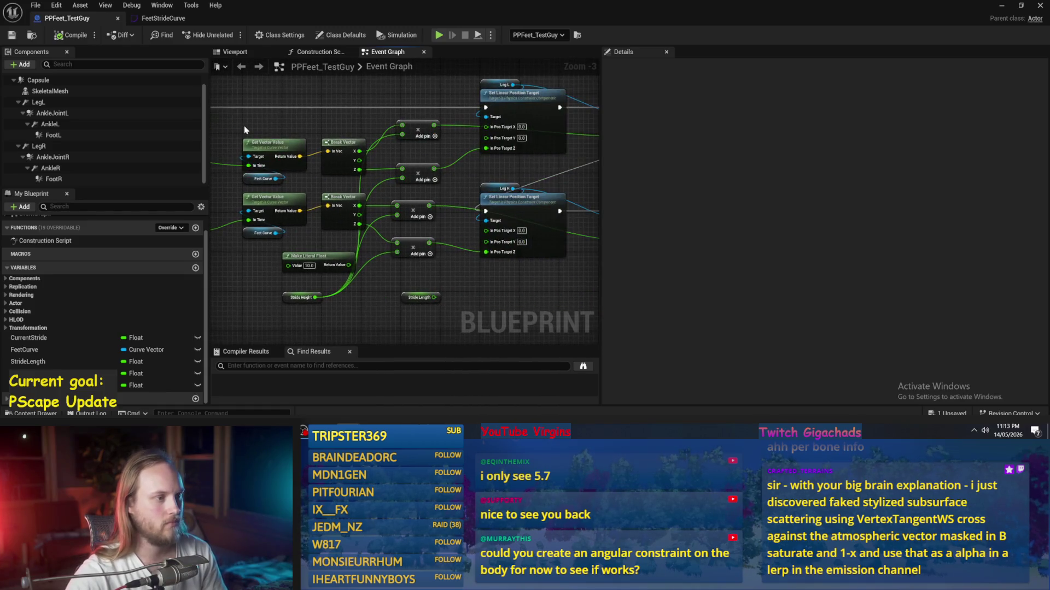
{"action": "mouse_move", "coordinate": [569, 262]}
{"action": "left_mouse_down"}
{"action": "mouse_move", "coordinate": [469, 281]}
{"action": "mouse_move", "coordinate": [399, 268]}
{"action": "left_mouse_up"}
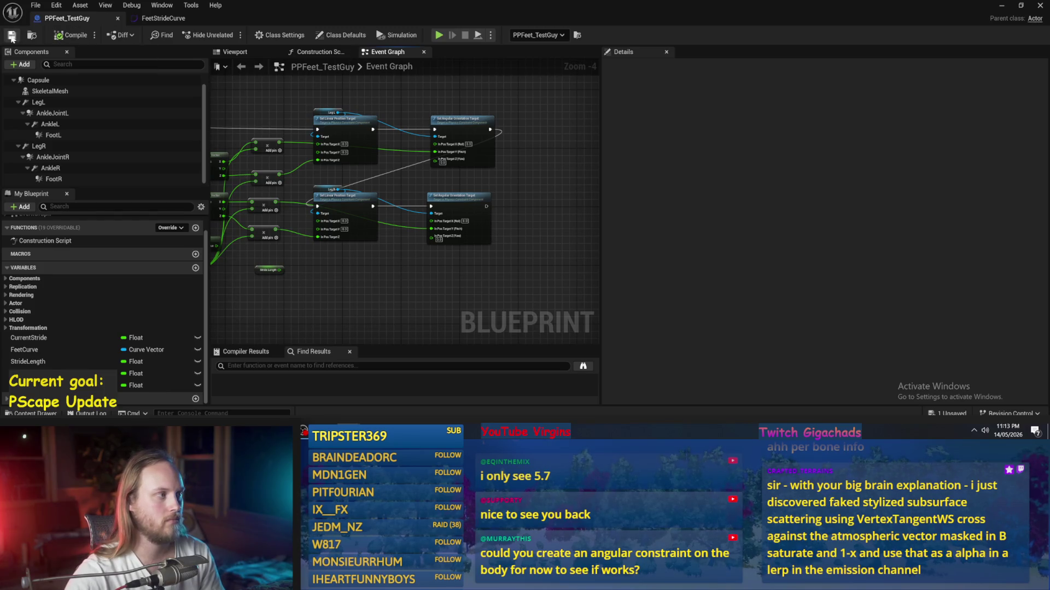
{"action": "left_click_drag", "start_coordinate": [373, 303], "coordinate": [456, 268]}
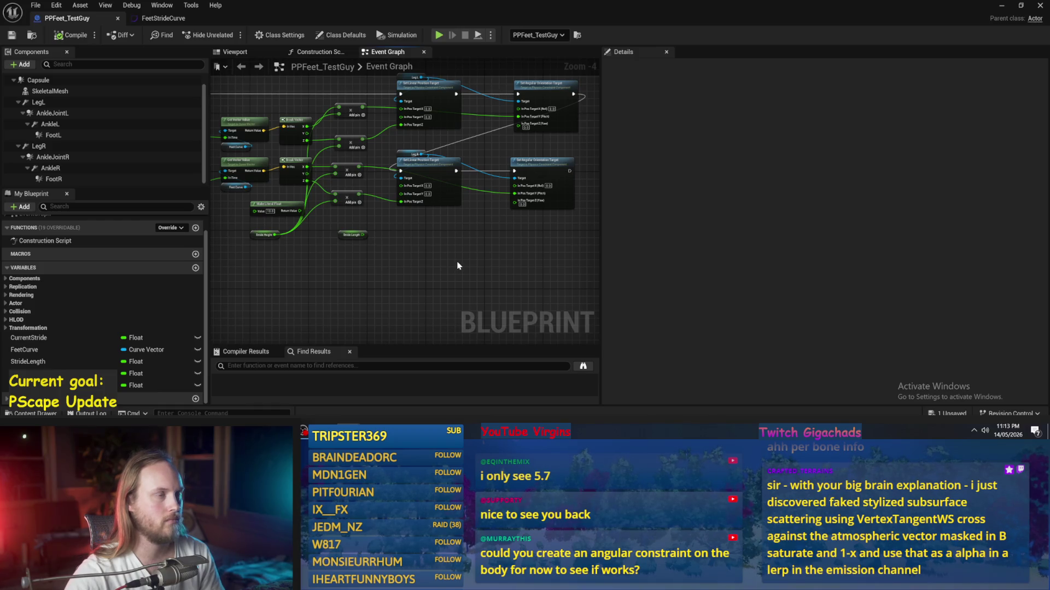
{"action": "left_click_drag", "start_coordinate": [351, 234], "coordinate": [284, 256]}
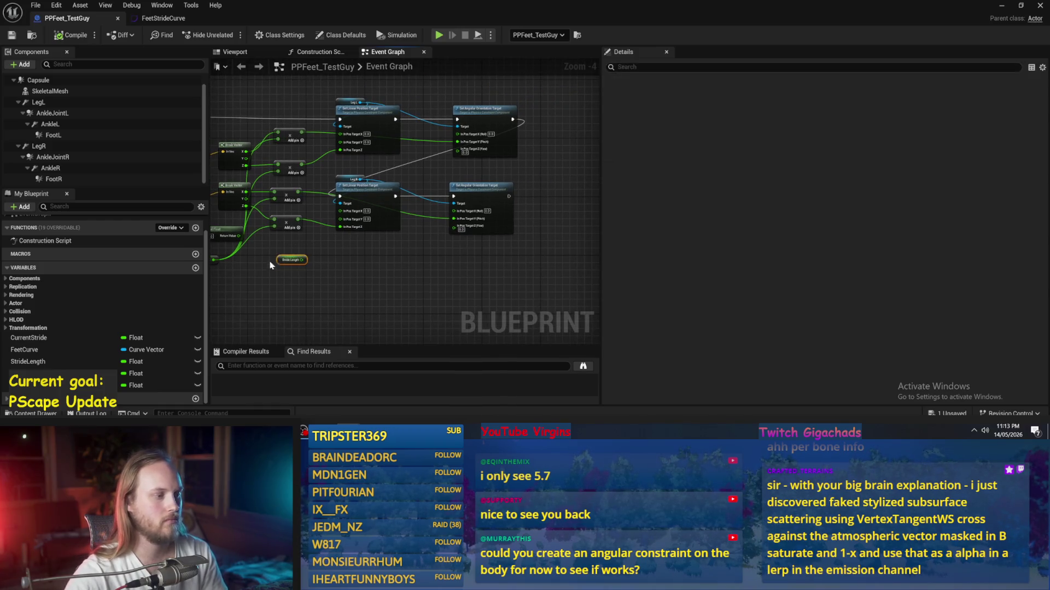
- Delete the old Stride Length node and move Stride Height right and down
{"action": "key", "text": "Delete"}
{"action": "left_click_drag", "start_coordinate": [351, 246], "coordinate": [445, 275]}
{"action": "scroll", "coordinate": [432, 275], "scroll_direction": "up", "scroll_amount": 2}
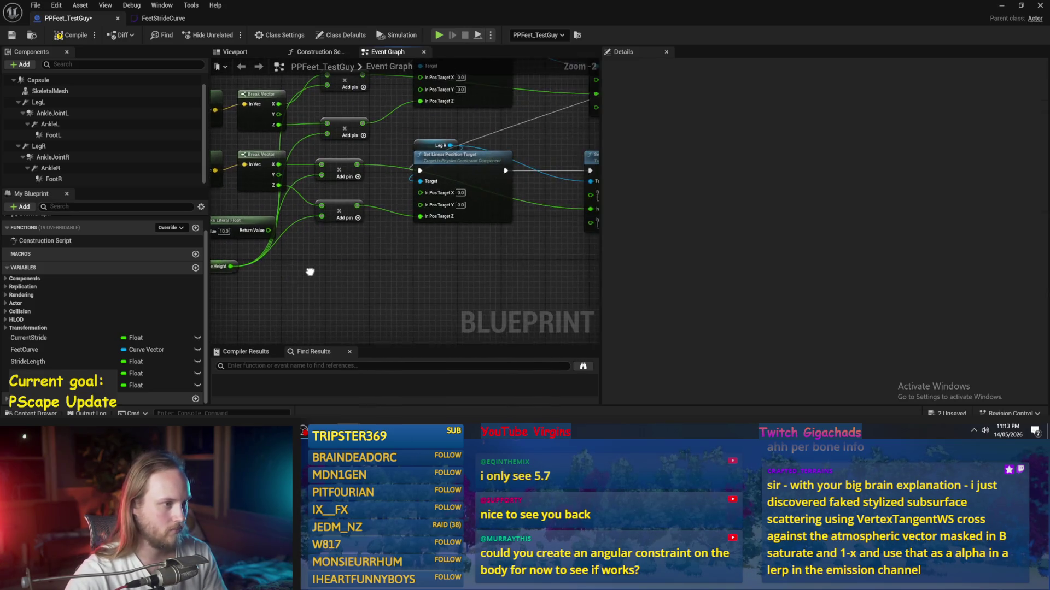
{"action": "left_click_drag", "start_coordinate": [221, 275], "coordinate": [261, 287]}
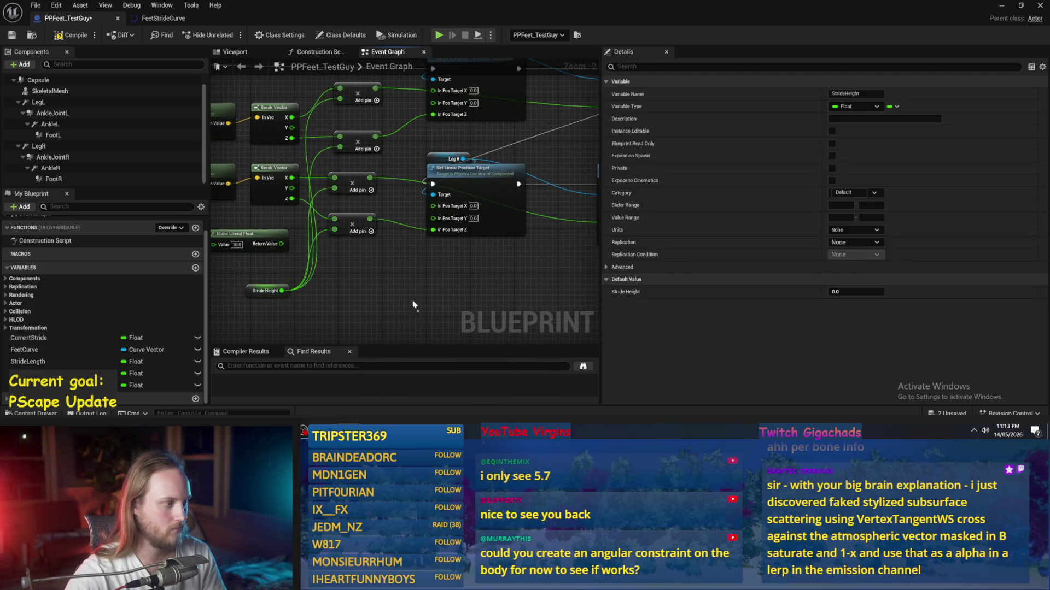
{"action": "left_click_drag", "start_coordinate": [383, 284], "coordinate": [411, 245]}
- Add a new Stride Length getter and wire its output into the multiply node
{"action": "mouse_move", "coordinate": [28, 362]}
{"action": "left_mouse_down"}
{"action": "mouse_move", "coordinate": [399, 276]}
{"action": "mouse_move", "coordinate": [383, 269]}
{"action": "left_mouse_up"}
{"action": "left_click", "coordinate": [407, 285]}
{"action": "mouse_move", "coordinate": [382, 308]}
{"action": "left_mouse_down"}
{"action": "mouse_move", "coordinate": [347, 187]}
{"action": "mouse_move", "coordinate": [347, 215]}
{"action": "left_mouse_up"}
{"action": "mouse_move", "coordinate": [377, 309]}
{"action": "left_mouse_down"}
{"action": "mouse_move", "coordinate": [401, 167]}
{"action": "mouse_move", "coordinate": [353, 96]}
{"action": "left_mouse_up"}
{"action": "scroll", "coordinate": [412, 164], "scroll_direction": "down", "scroll_amount": 1}
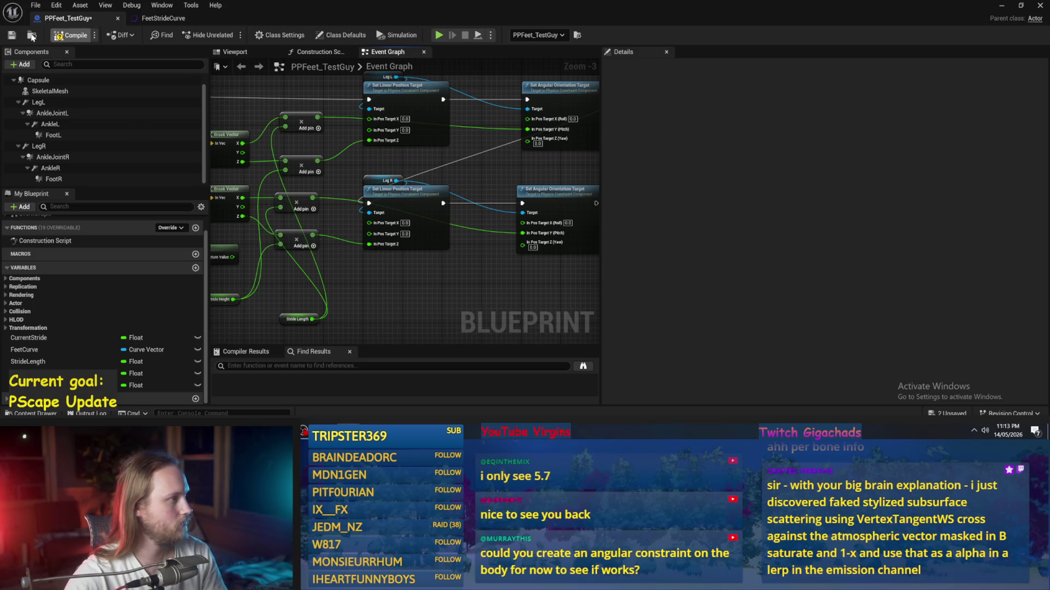
- Position the Stride Length getter beside the Break Vector node
{"action": "mouse_move", "coordinate": [347, 318]}
{"action": "left_mouse_down"}
{"action": "mouse_move", "coordinate": [268, 164]}
{"action": "mouse_move", "coordinate": [271, 136]}
{"action": "mouse_move", "coordinate": [260, 192]}
{"action": "mouse_move", "coordinate": [269, 332]}
{"action": "left_mouse_up"}
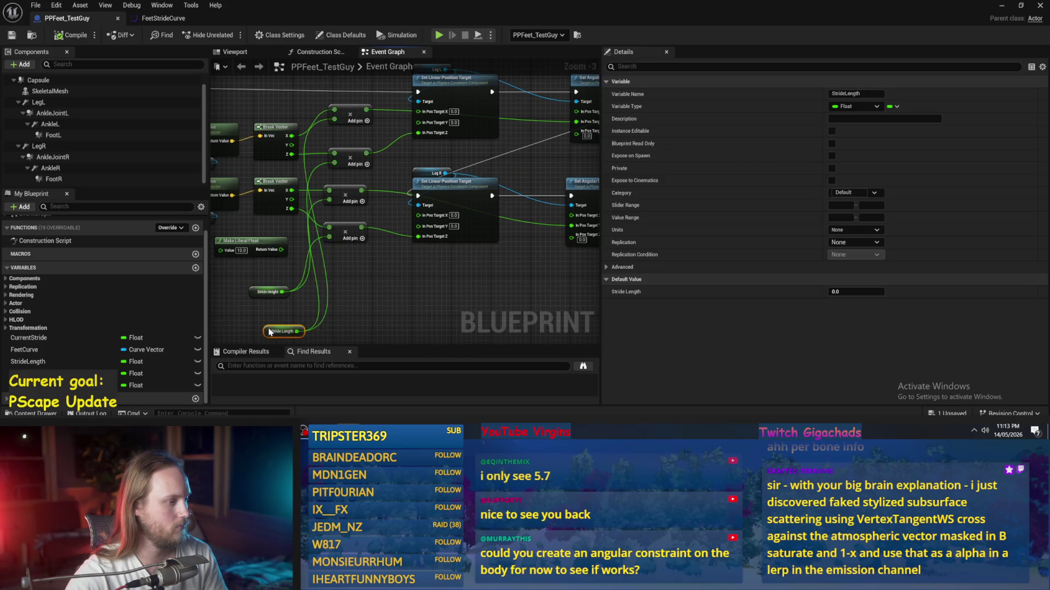
{"action": "left_click", "coordinate": [450, 286]}
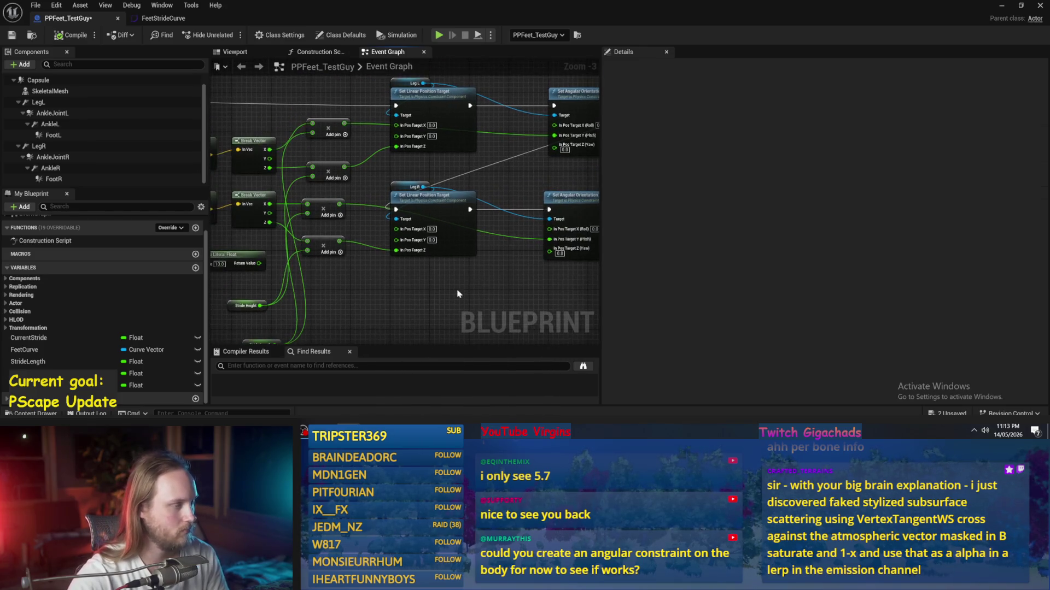
{"action": "scroll", "coordinate": [377, 289], "scroll_direction": "down", "scroll_amount": 1}
{"action": "left_click_drag", "start_coordinate": [313, 295], "coordinate": [330, 144]}
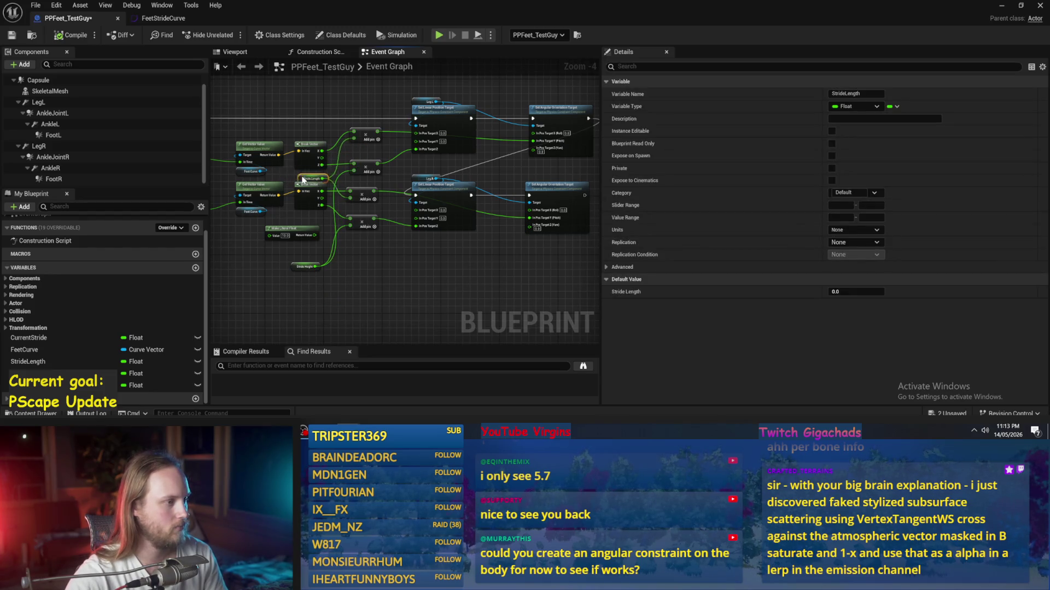
{"action": "left_click", "coordinate": [289, 104]}
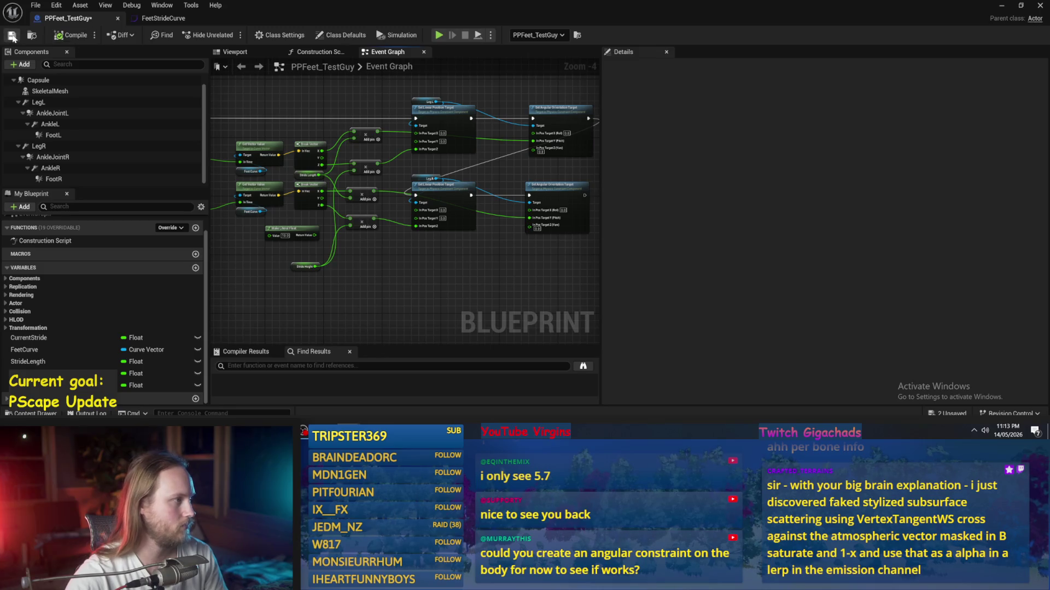
{"action": "left_click_drag", "start_coordinate": [386, 267], "coordinate": [372, 277]}
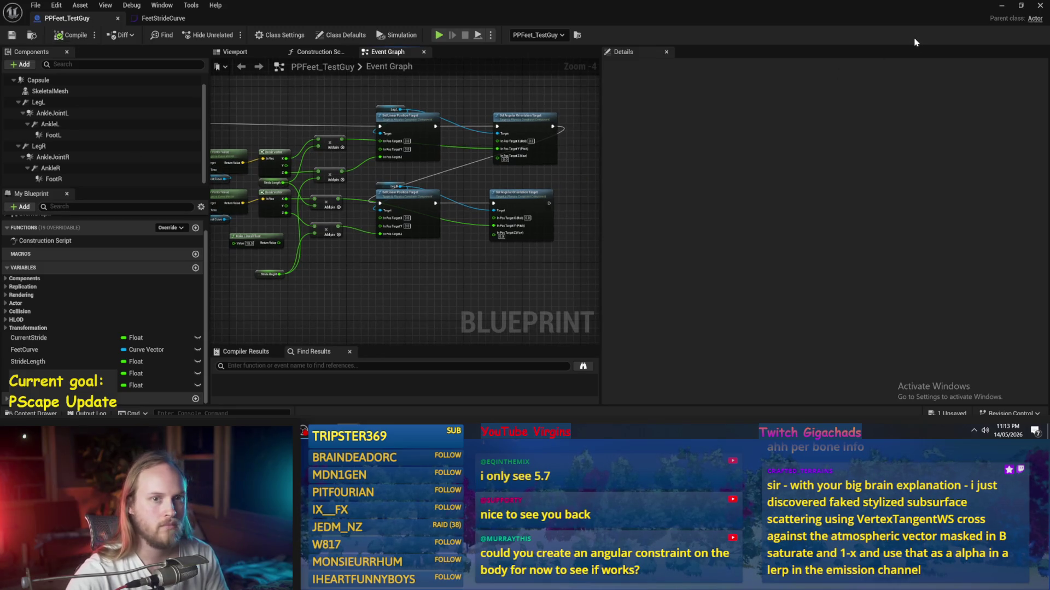
{"action": "scroll", "coordinate": [334, 280], "scroll_direction": "up", "scroll_amount": 3}
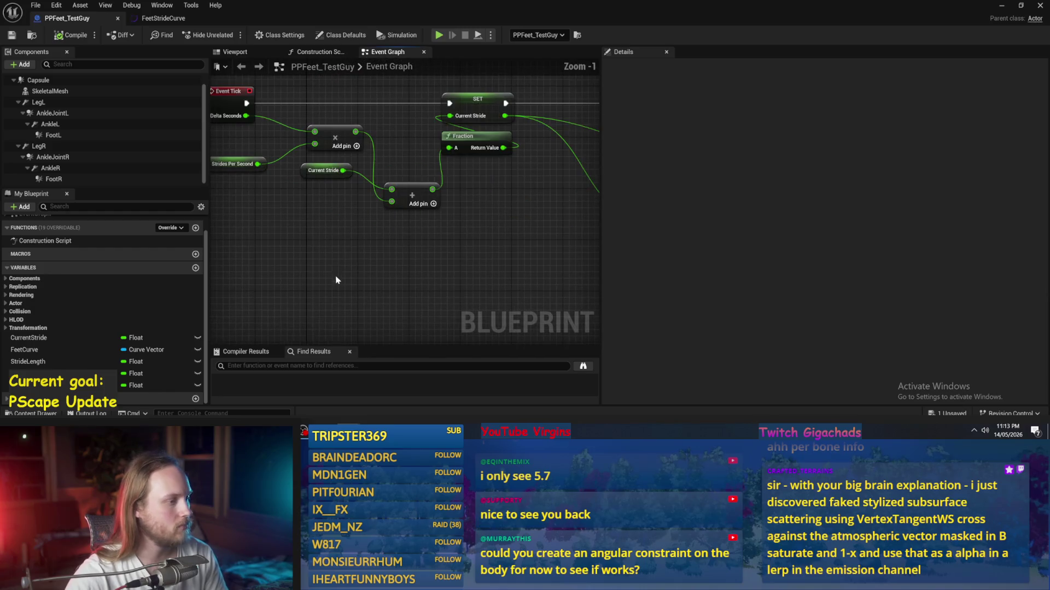
- Set the Stride Height variable's default value to 5.0
{"action": "left_click_drag", "start_coordinate": [329, 209], "coordinate": [286, 219]}
{"action": "left_click", "coordinate": [341, 188]}
{"action": "left_click_drag", "start_coordinate": [353, 209], "coordinate": [354, 299]}
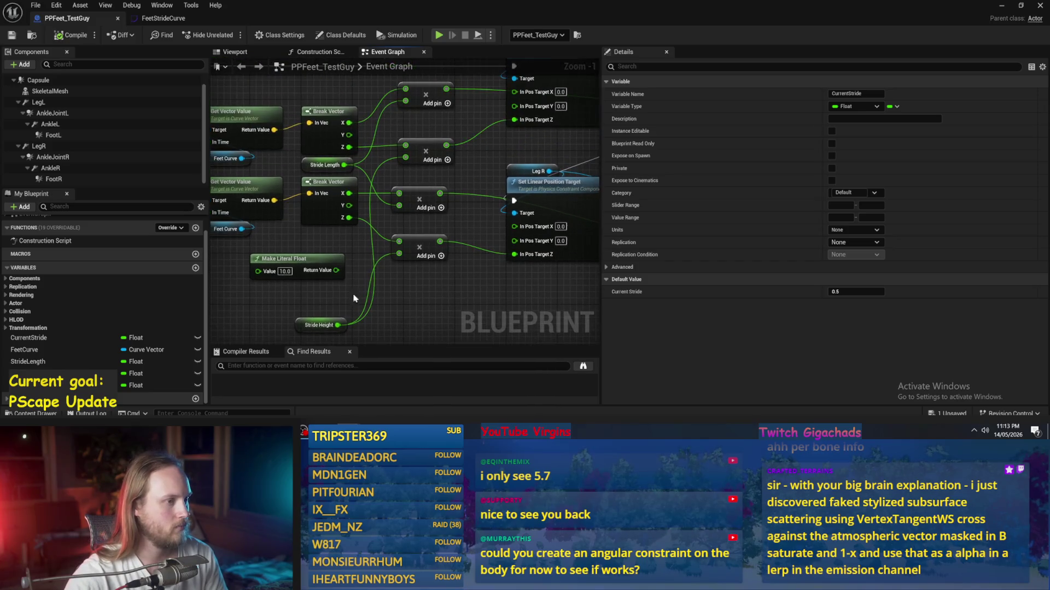
{"action": "left_click", "coordinate": [320, 325]}
{"action": "left_click", "coordinate": [856, 290]}
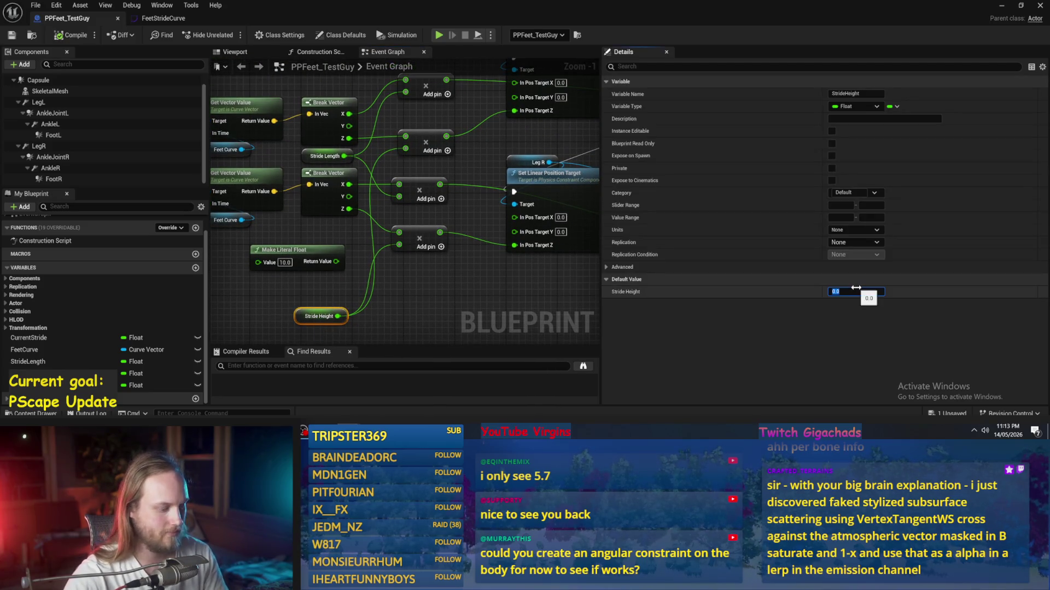
{"action": "key", "text": "Return"}
- Delete the Make Literal Float node
{"action": "left_click_drag", "start_coordinate": [341, 286], "coordinate": [391, 302]}
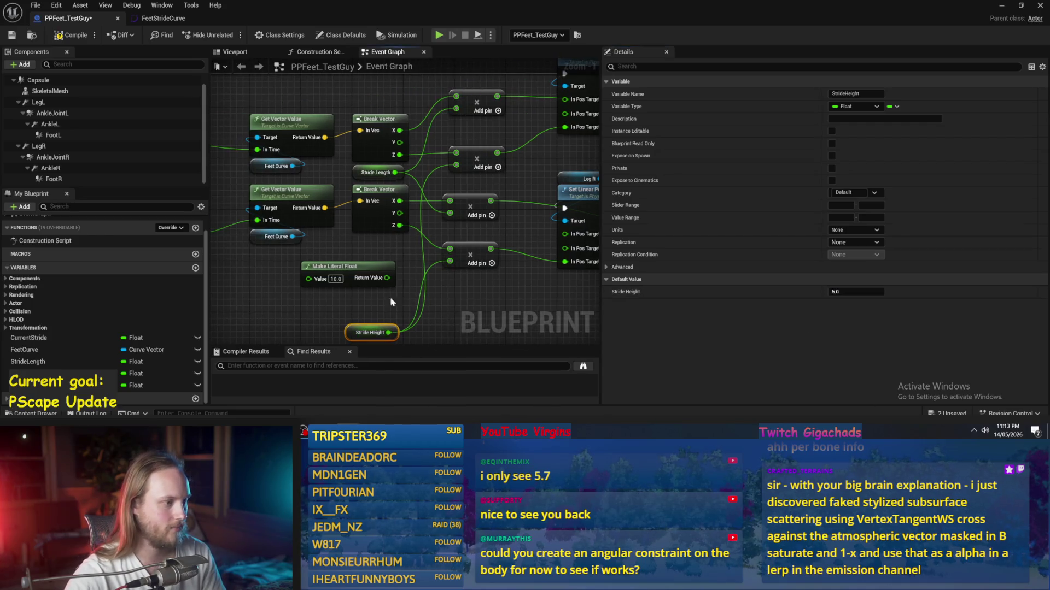
{"action": "left_click", "coordinate": [358, 265]}
{"action": "scroll", "coordinate": [358, 265], "scroll_direction": "down", "scroll_amount": 2}
{"action": "key", "text": "Delete"}
{"action": "mouse_move", "coordinate": [420, 230]}
{"action": "left_mouse_down"}
{"action": "mouse_move", "coordinate": [350, 280]}
{"action": "mouse_move", "coordinate": [360, 273]}
{"action": "left_mouse_up"}
{"action": "scroll", "coordinate": [320, 158], "scroll_direction": "up", "scroll_amount": 2}
- Tidy the Stride Length and Stride Height nodes, then run and stop a play test
{"action": "left_click_drag", "start_coordinate": [320, 158], "coordinate": [314, 229]}
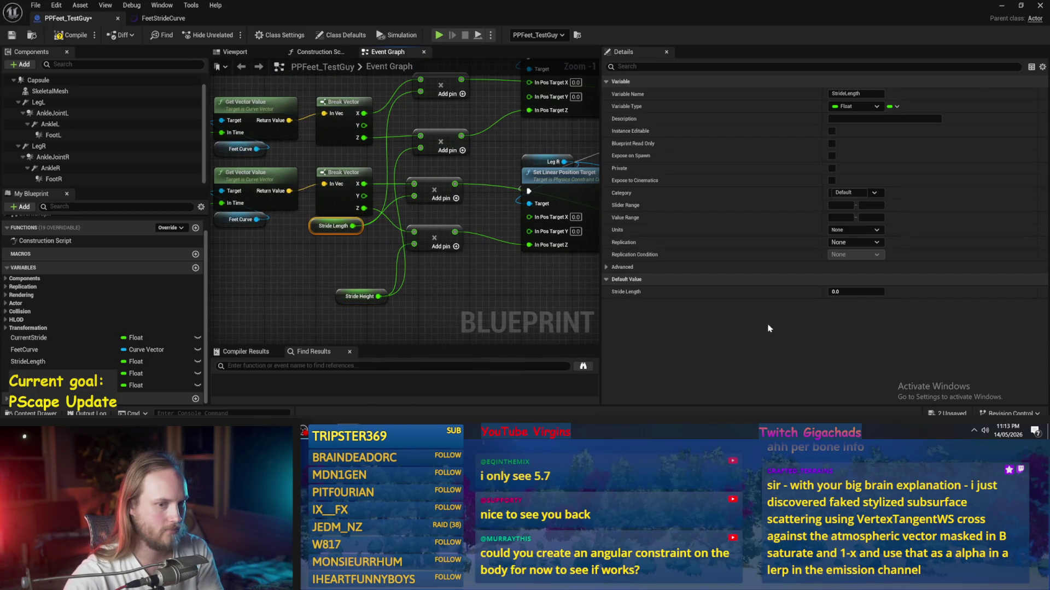
{"action": "left_click_drag", "start_coordinate": [359, 299], "coordinate": [340, 293]}
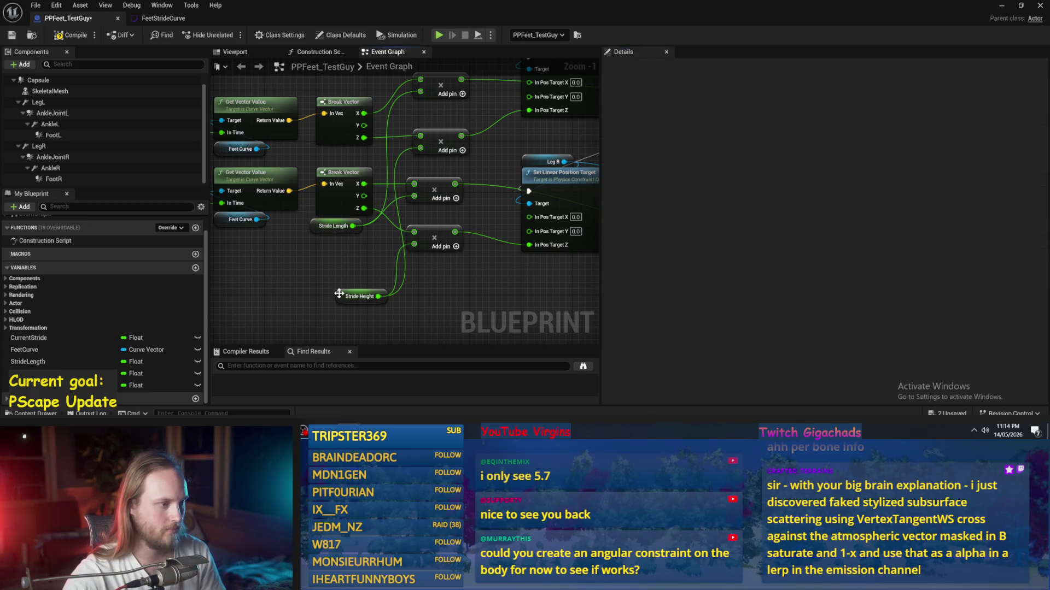
{"action": "left_click", "coordinate": [328, 323]}
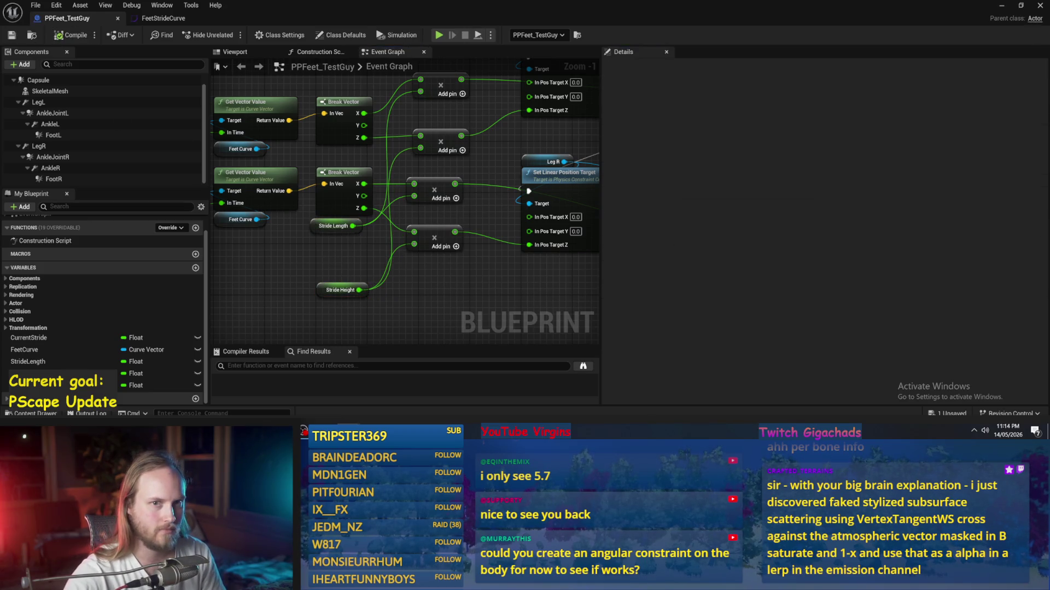
{"action": "left_click", "coordinate": [1001, 8]}
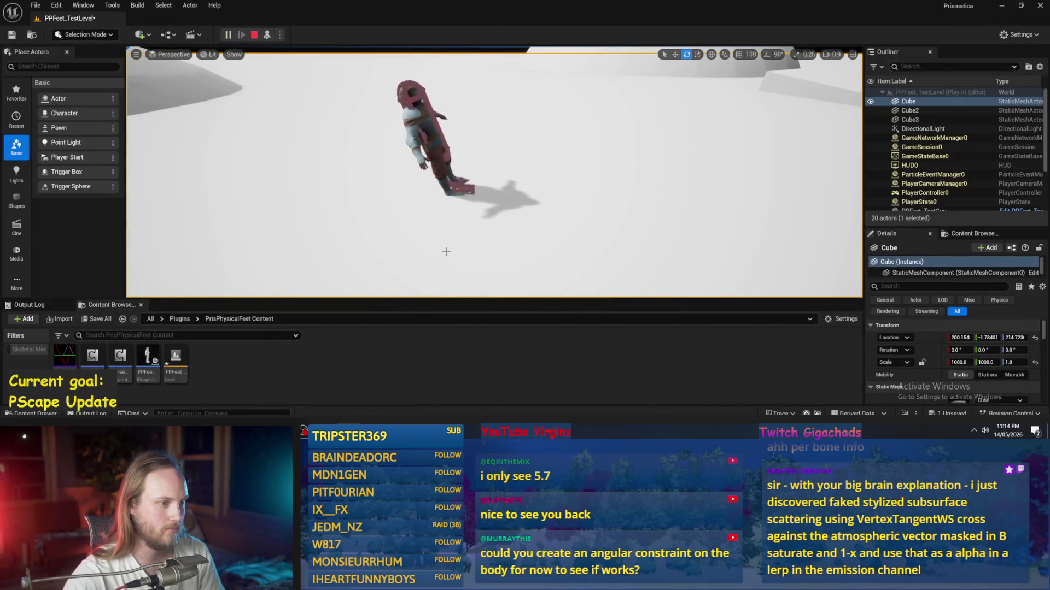
{"action": "key", "text": "Escape"}
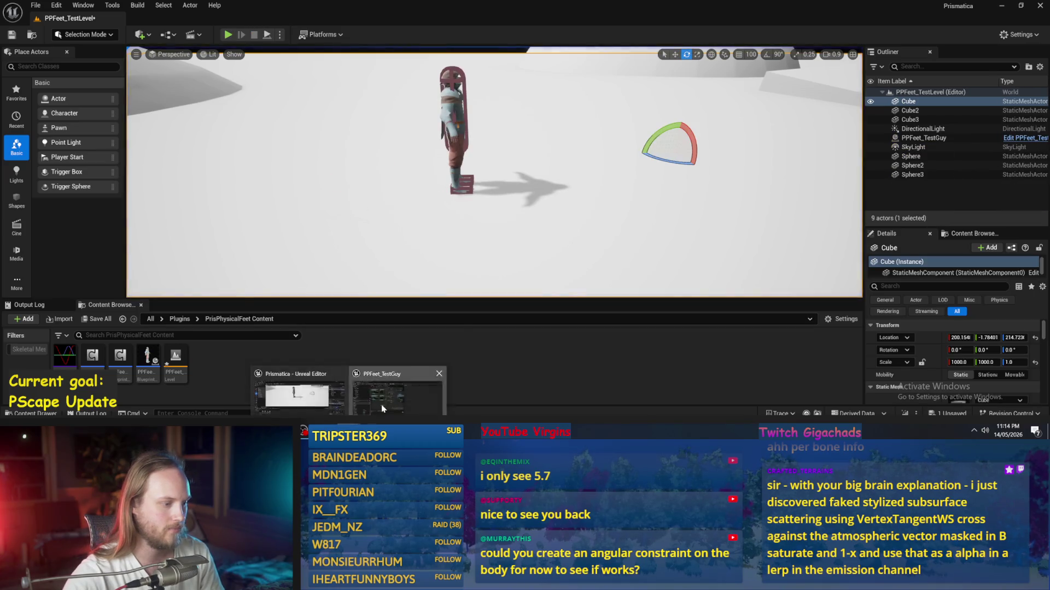
- Set the right leg constraint's linear Position Target Strength to 5000
{"action": "left_click", "coordinate": [417, 389]}
{"action": "left_click", "coordinate": [53, 157]}
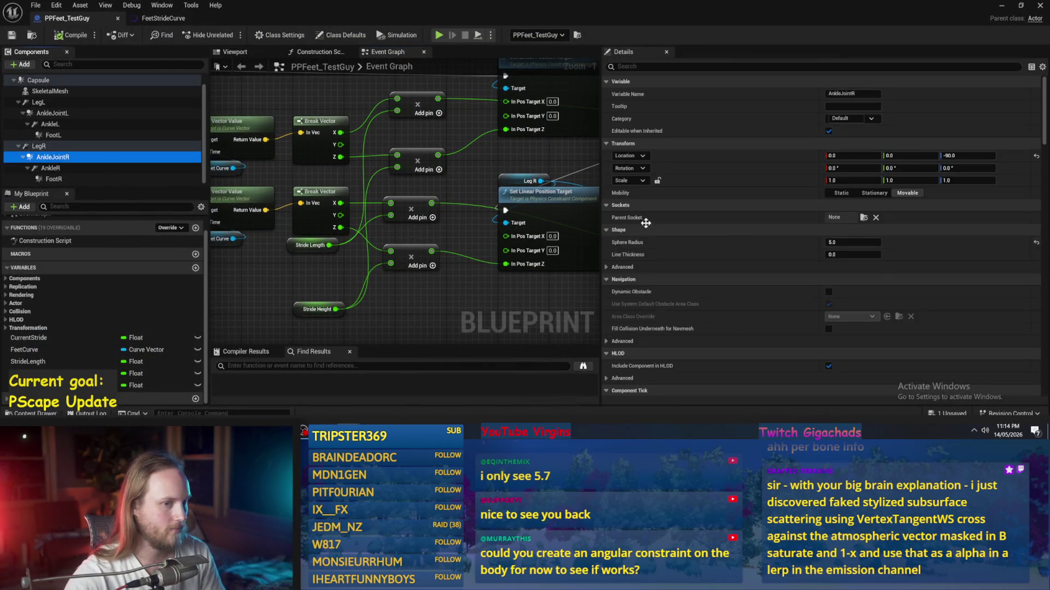
{"action": "scroll", "coordinate": [888, 267], "scroll_direction": "down", "scroll_amount": 5}
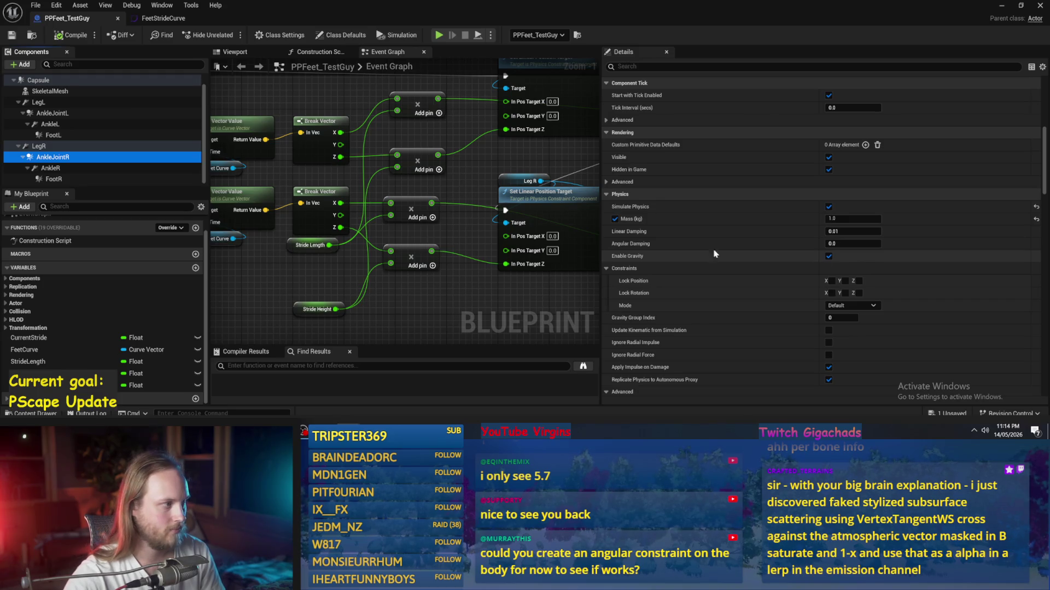
{"action": "left_click", "coordinate": [38, 146]}
{"action": "scroll", "coordinate": [818, 288], "scroll_direction": "down", "scroll_amount": 5}
{"action": "scroll", "coordinate": [819, 288], "scroll_direction": "down", "scroll_amount": 10}
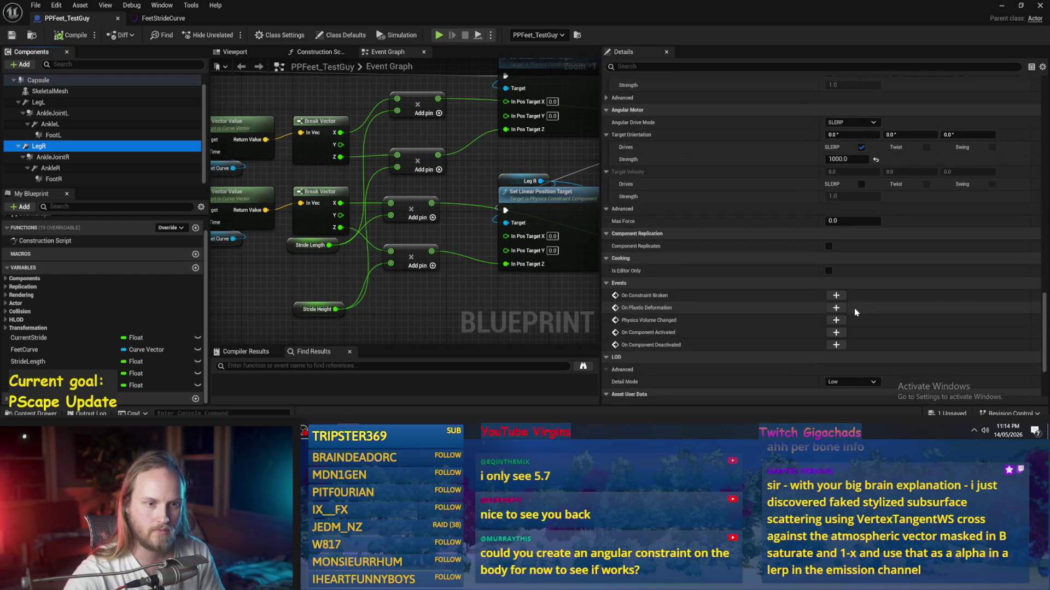
{"action": "scroll", "coordinate": [855, 311], "scroll_direction": "up", "scroll_amount": 2}
{"action": "left_click", "coordinate": [863, 149]}
{"action": "type", "text": "5000.0"}
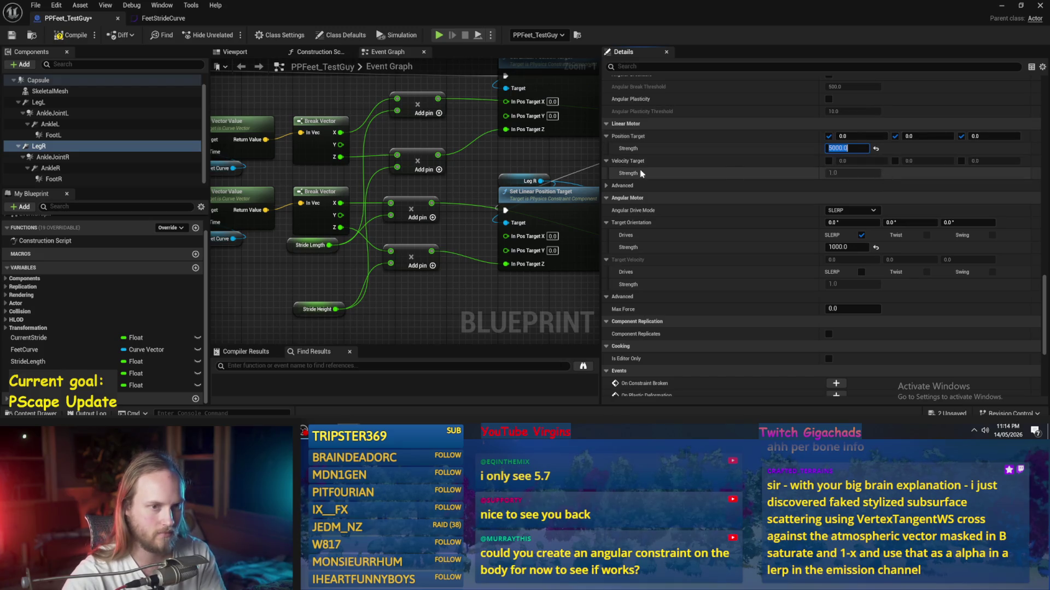
- Set the left leg's Position Target Strength to 5000, compile, and start a play test
{"action": "left_click", "coordinate": [38, 102]}
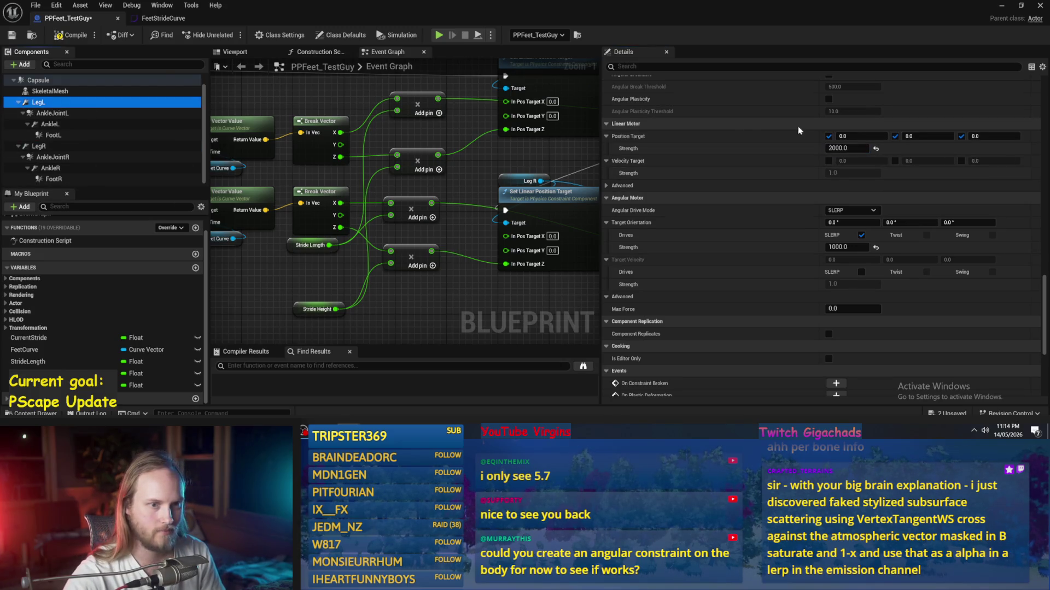
{"action": "left_click", "coordinate": [846, 149]}
{"action": "type", "text": "5000"}
{"action": "key", "text": "Return"}
{"action": "left_click", "coordinate": [70, 35]}
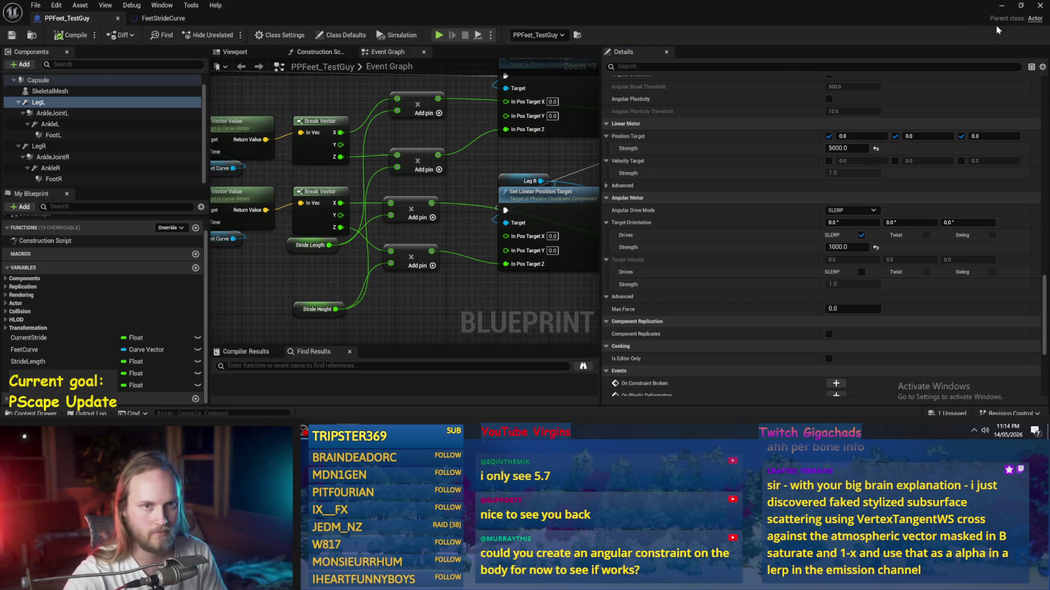
{"action": "left_click", "coordinate": [1001, 6]}
{"action": "left_click", "coordinate": [228, 34]}
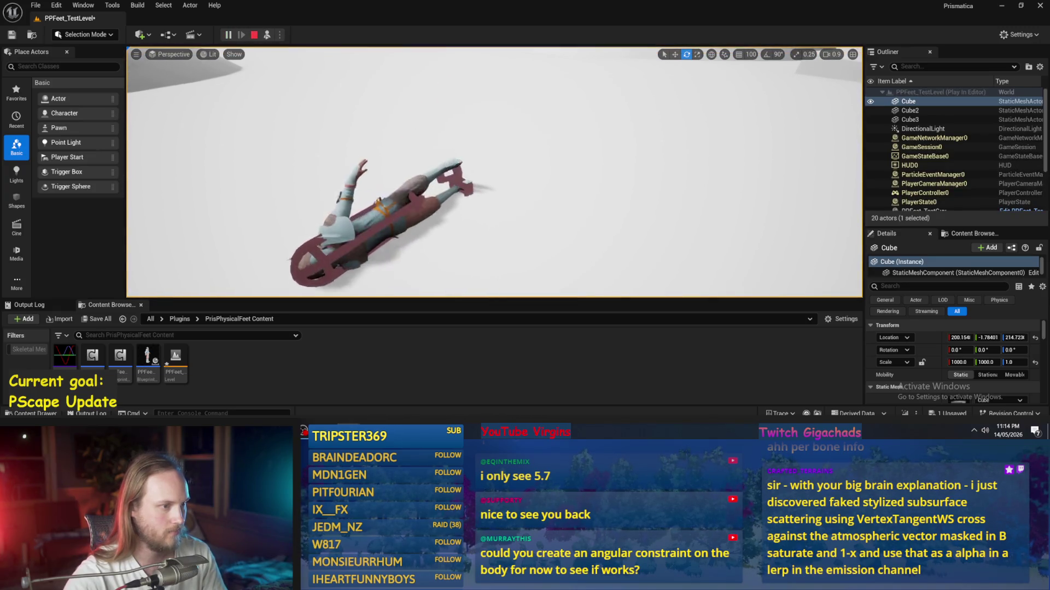
- Tilt PPFeet_TestGuy slightly around X and run another brief play test
{"action": "key", "text": "Escape"}
{"action": "left_click", "coordinate": [448, 137]}
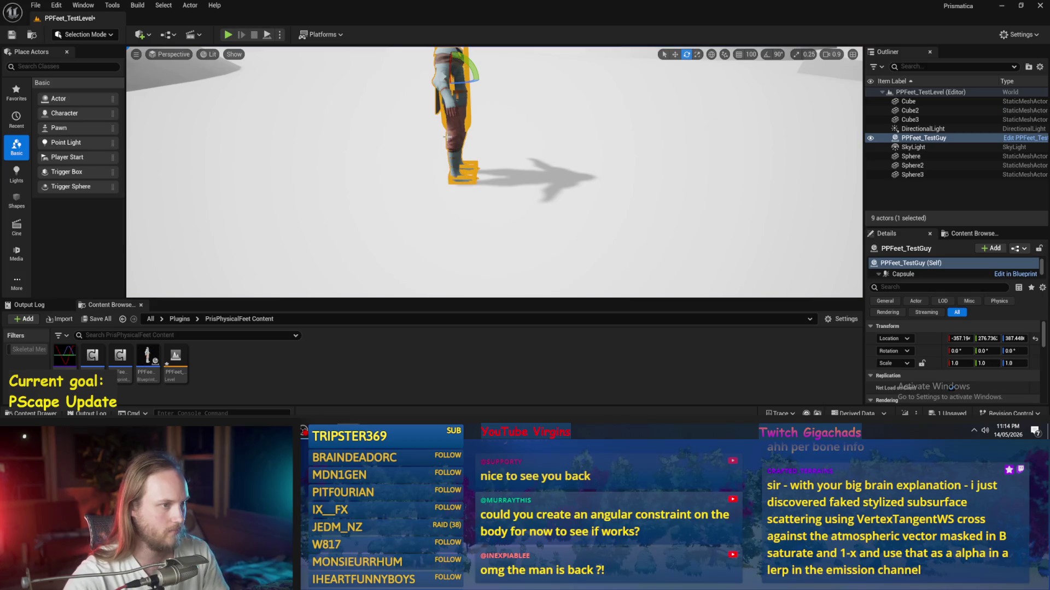
{"action": "left_click_drag", "start_coordinate": [447, 75], "coordinate": [452, 86]}
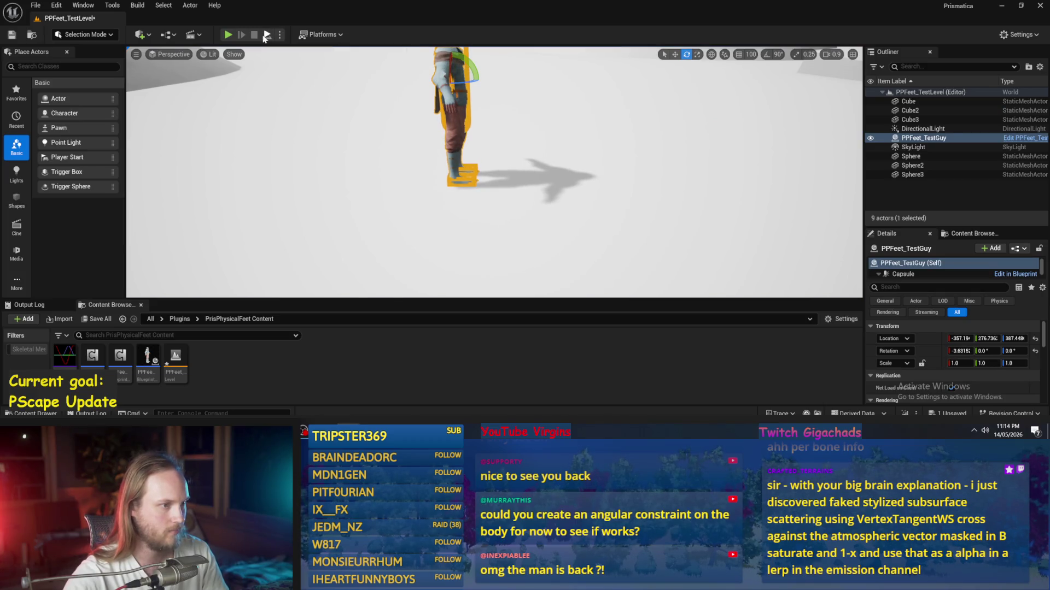
{"action": "left_click", "coordinate": [266, 35]}
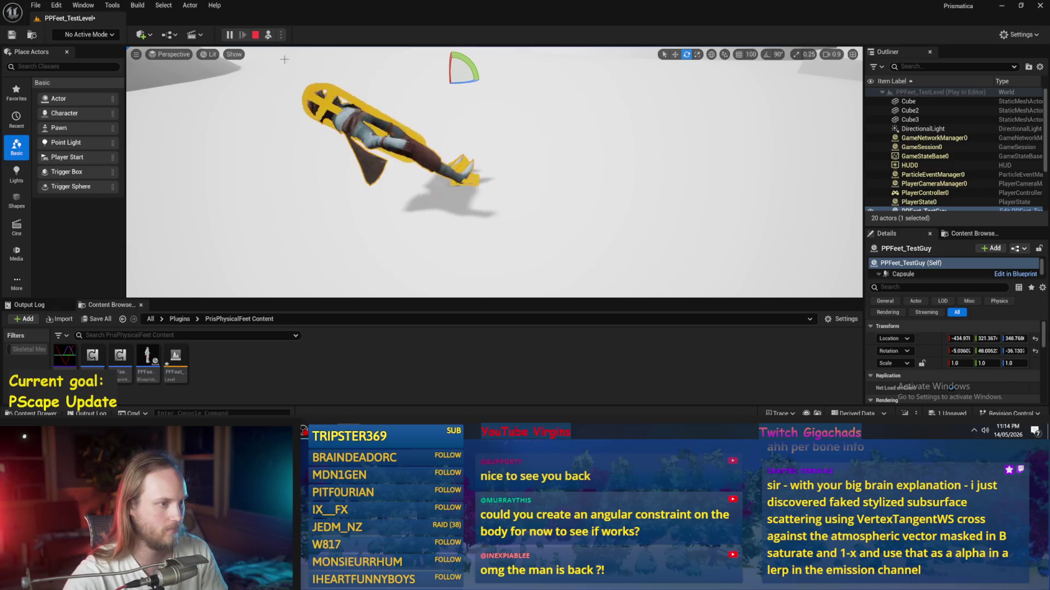
{"action": "key", "text": "Escape"}
- Select the Feet Curve node in the Event Graph to view its FeetStrideCurve default
{"action": "scroll", "coordinate": [497, 266], "scroll_direction": "down", "scroll_amount": 2}
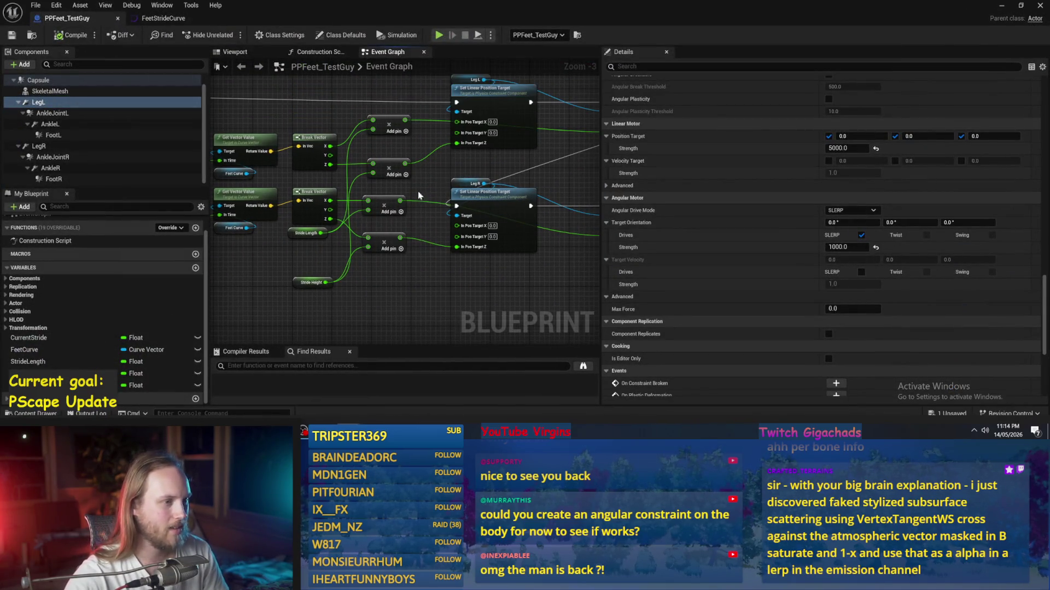
{"action": "left_click_drag", "start_coordinate": [321, 259], "coordinate": [356, 253]}
{"action": "left_click", "coordinate": [291, 221]}
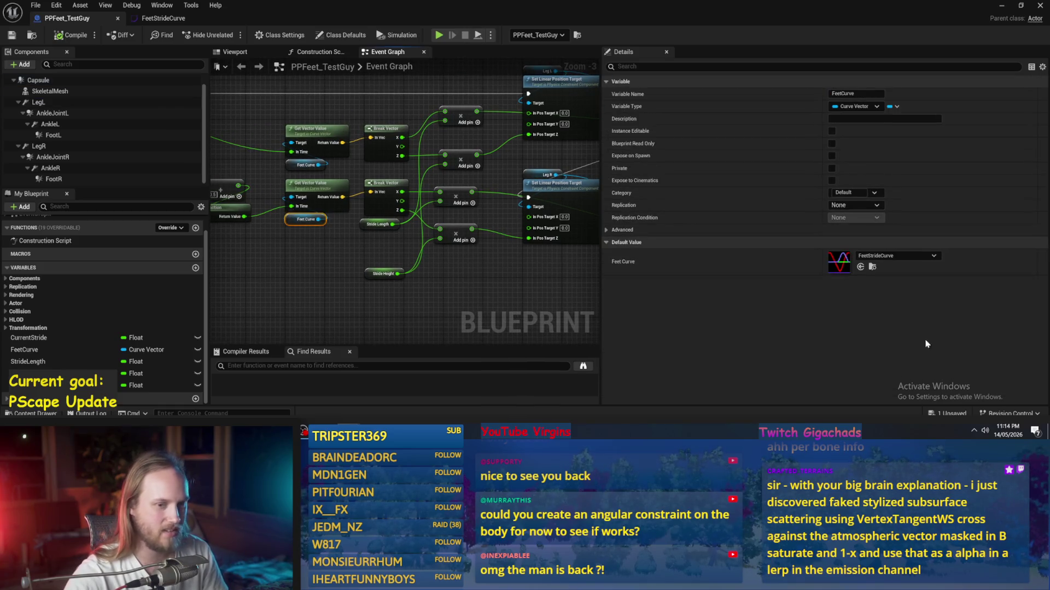
- In FeetStrideCurve, add a key on the blue Z curve near 0.1 and pull it to about -0.125
{"action": "double_click", "coordinate": [838, 262]}
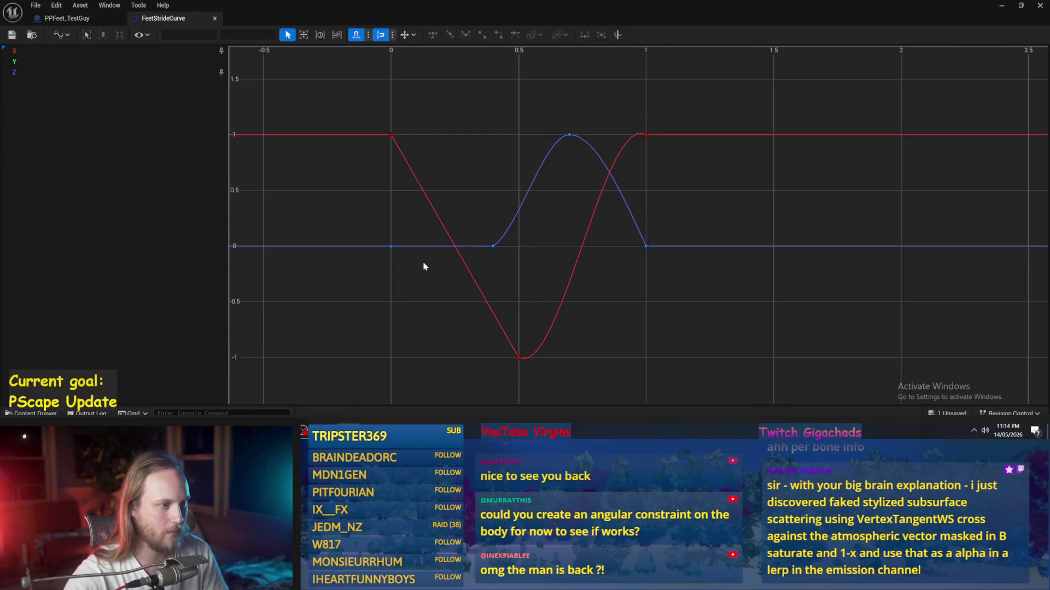
{"action": "left_click", "coordinate": [391, 246]}
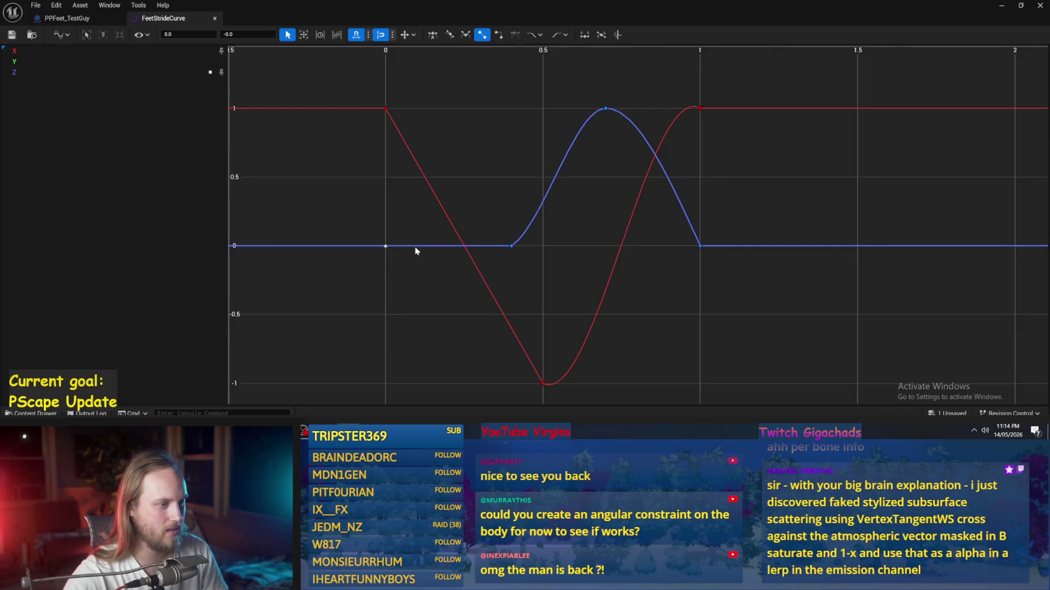
{"action": "left_click", "coordinate": [404, 254]}
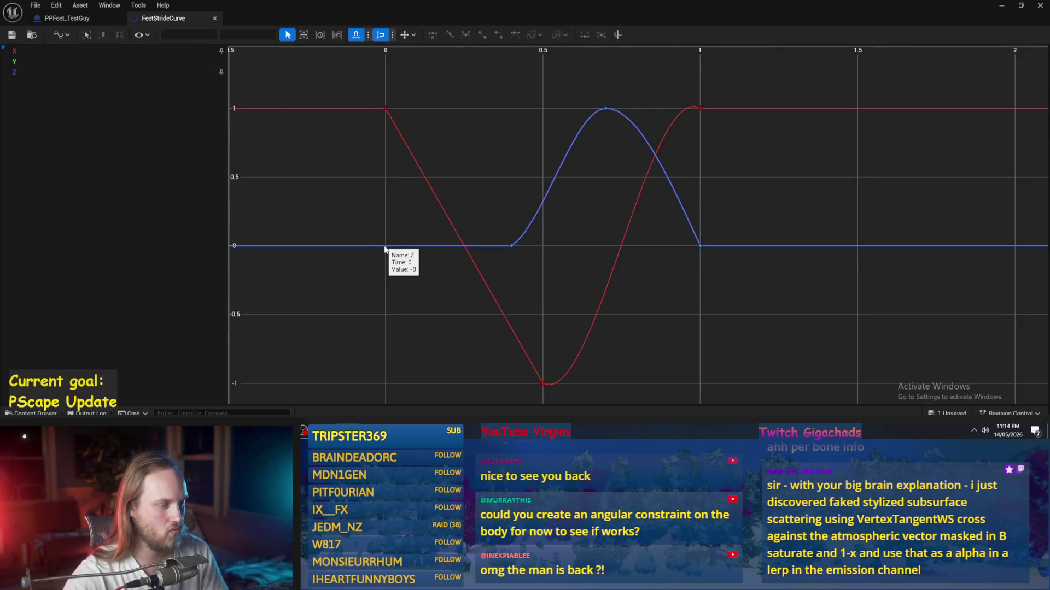
{"action": "double_click", "coordinate": [399, 247]}
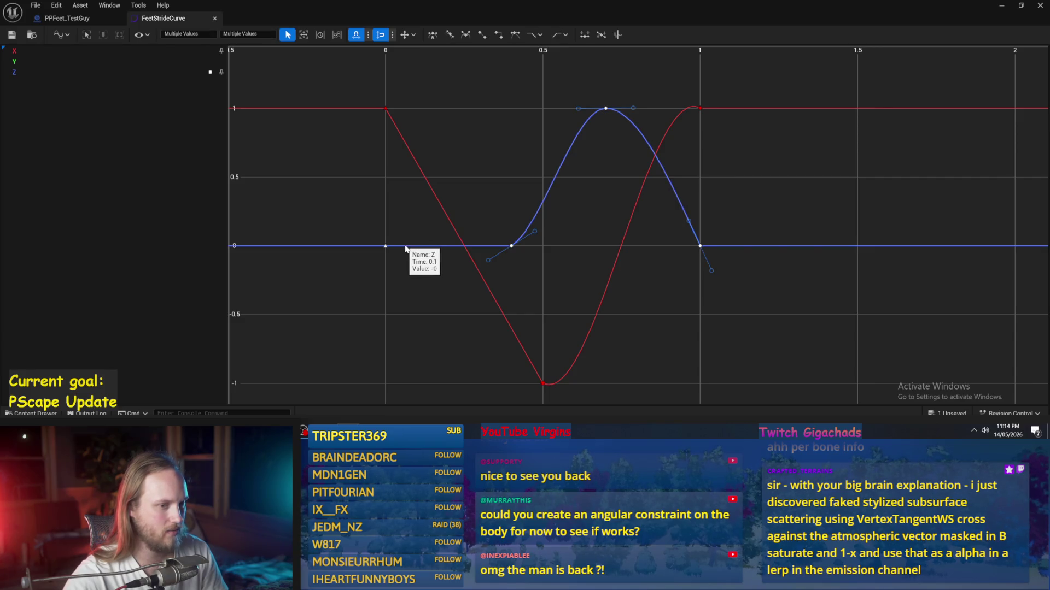
{"action": "left_click", "coordinate": [408, 248]}
{"action": "double_click", "coordinate": [408, 246]}
{"action": "right_click", "coordinate": [408, 245]}
{"action": "left_click", "coordinate": [437, 276]}
{"action": "left_click_drag", "start_coordinate": [417, 247], "coordinate": [417, 255]}
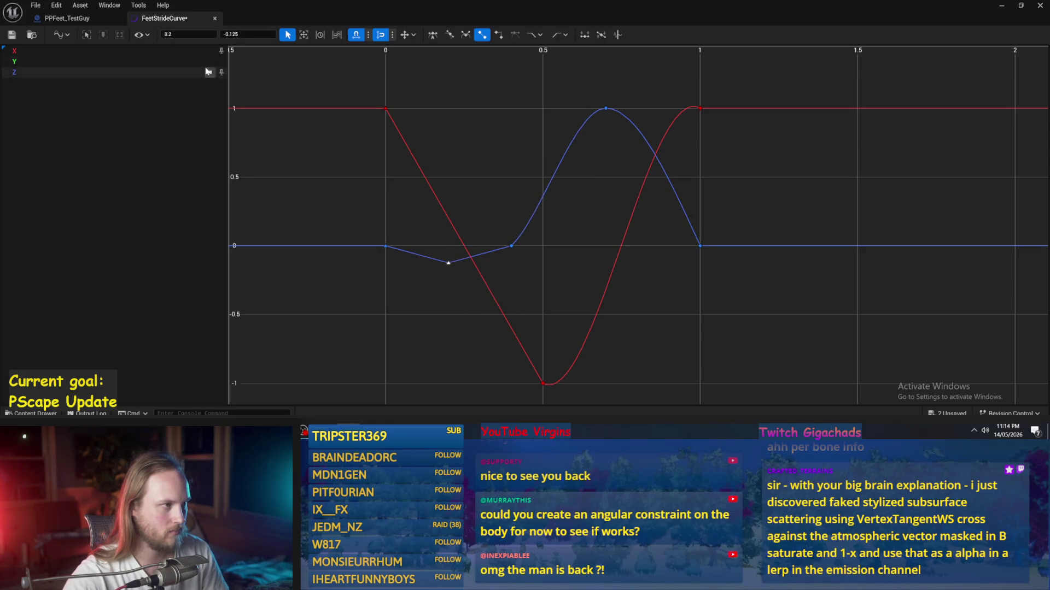
- Keep smooth interpolation, turn off value snapping, and set the dip key to about -0.118
{"action": "left_click_drag", "start_coordinate": [465, 227], "coordinate": [350, 289]}
{"action": "right_click", "coordinate": [385, 166]}
{"action": "left_click", "coordinate": [426, 289]}
{"action": "key", "text": "ctrl+z"}
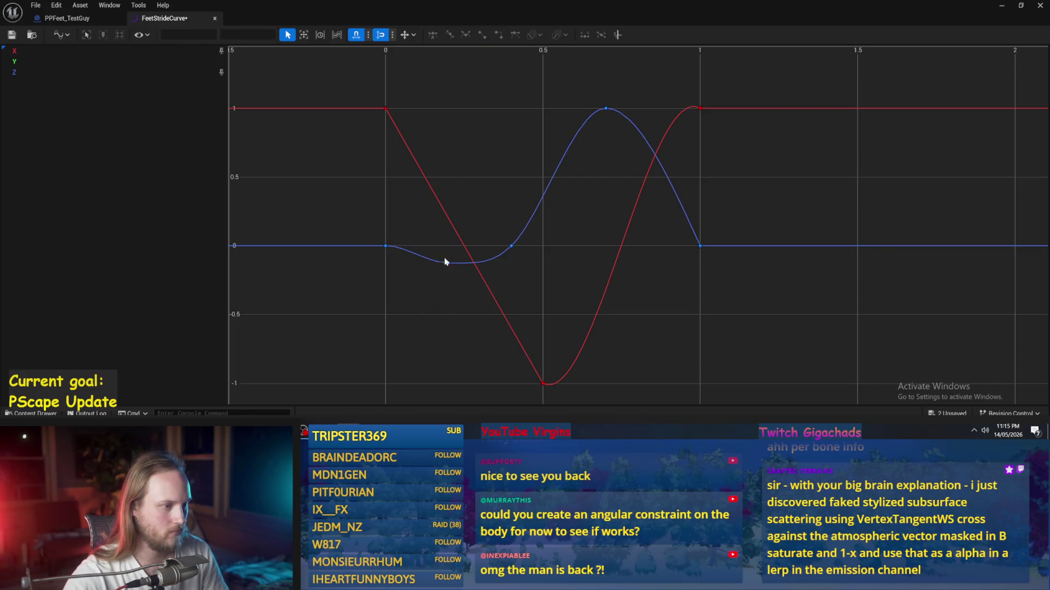
{"action": "left_click_drag", "start_coordinate": [436, 274], "coordinate": [437, 274]}
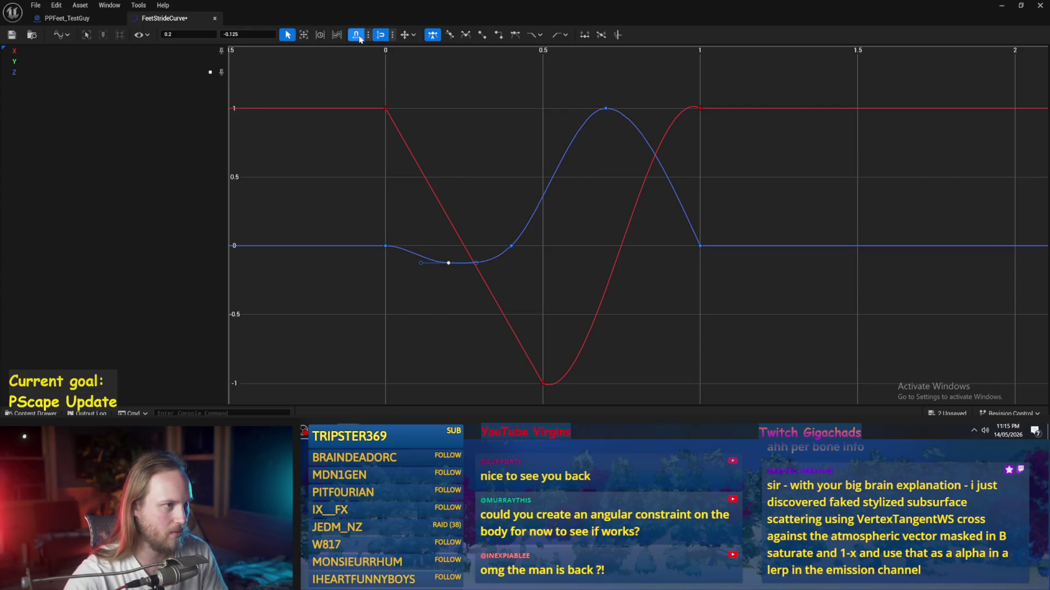
{"action": "left_click", "coordinate": [381, 37]}
{"action": "left_click_drag", "start_coordinate": [447, 260], "coordinate": [449, 260]}
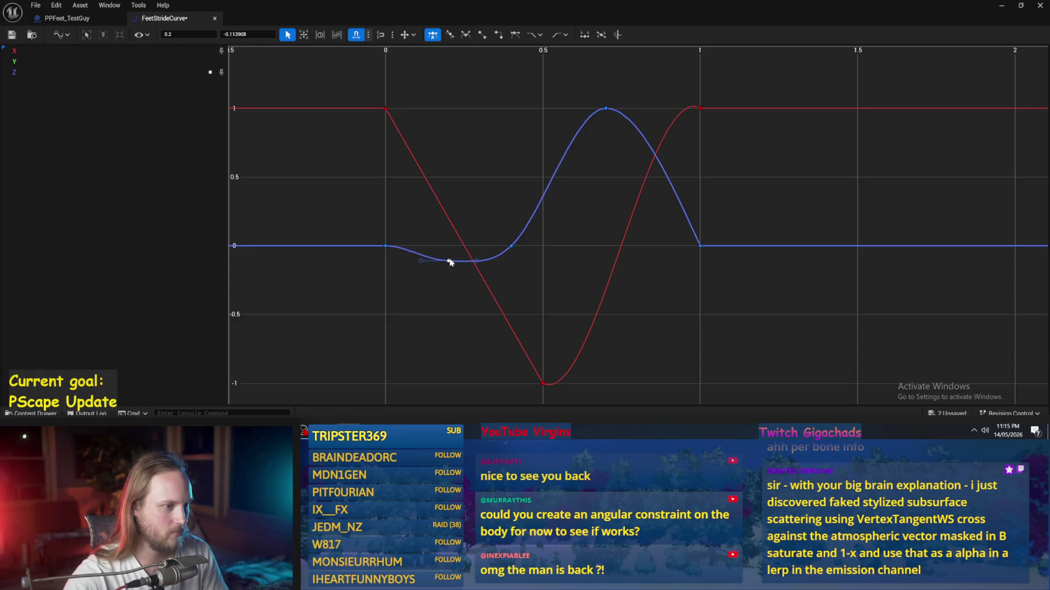
- Switch the key where the blue curve starts rising to user tangents and flatten its left tangent
{"action": "left_click", "coordinate": [510, 246]}
{"action": "right_click", "coordinate": [512, 247]}
{"action": "left_click", "coordinate": [554, 279]}
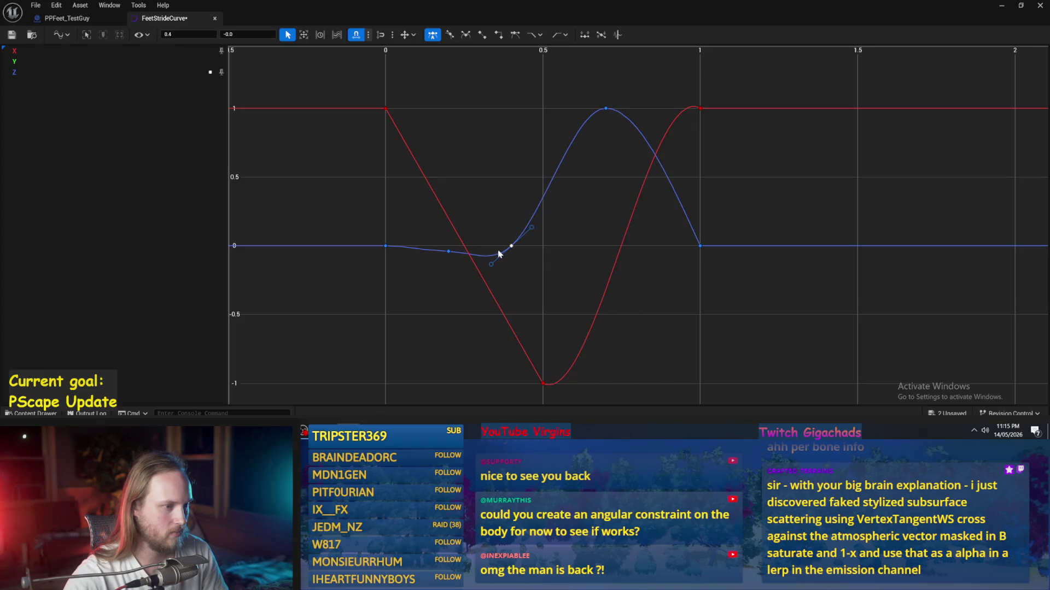
{"action": "left_click_drag", "start_coordinate": [491, 264], "coordinate": [472, 262]}
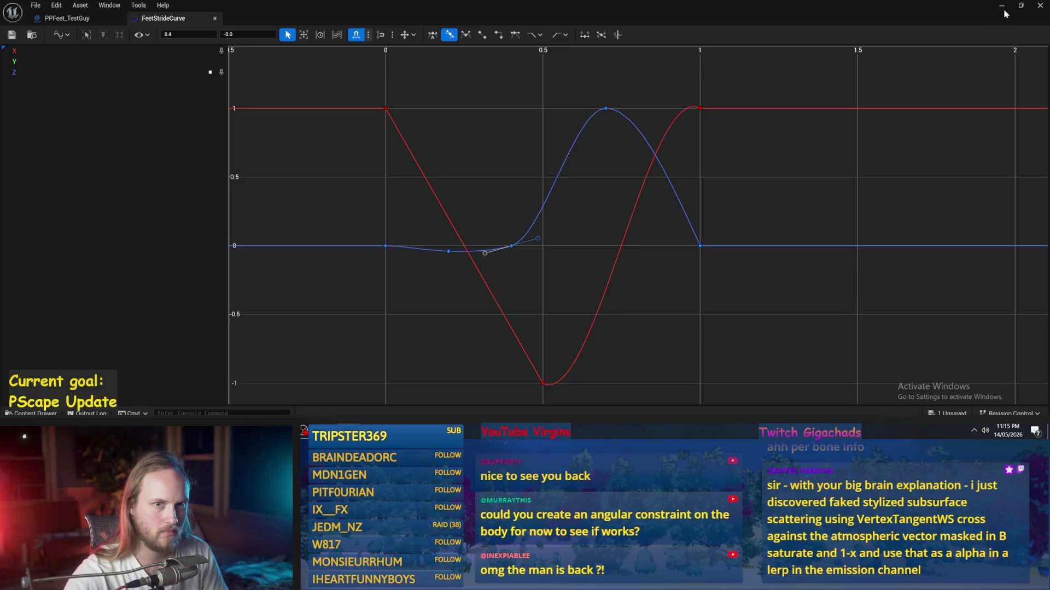
- Play-test the character in the level editor, then stop
{"action": "key", "text": "alt+Tab"}
{"action": "key", "text": "alt+p"}
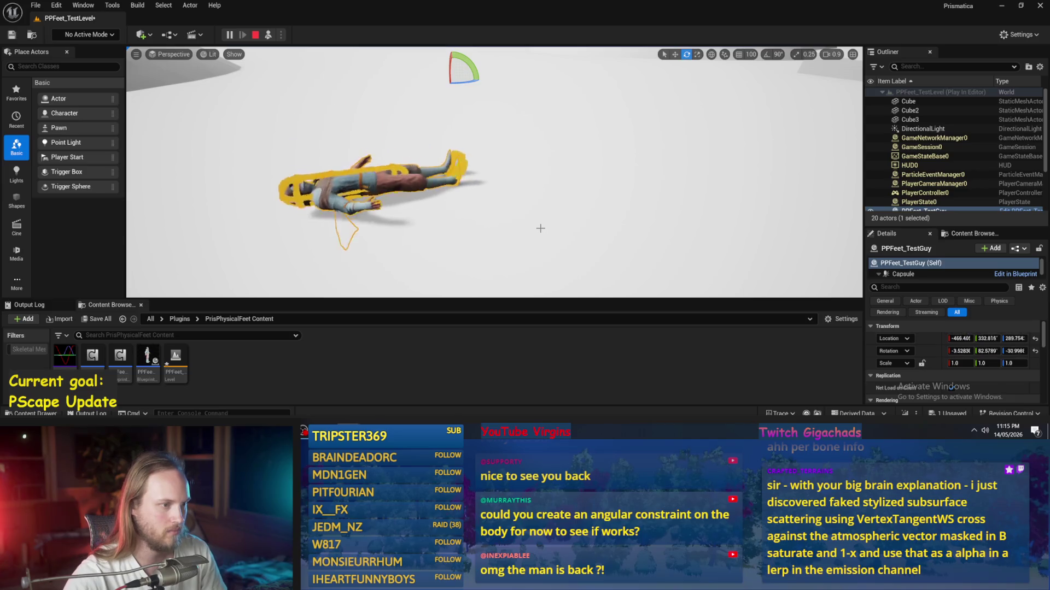
{"action": "key", "text": "Escape"}
- Lower the blue curve's dip key to about -0.227
{"action": "left_click", "coordinate": [384, 403]}
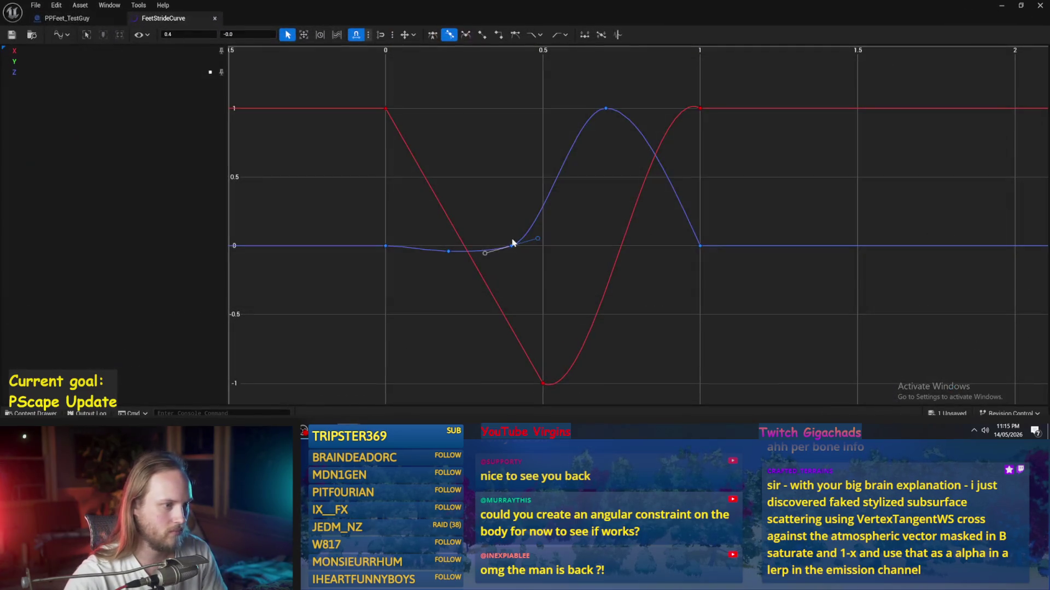
{"action": "left_click", "coordinate": [447, 261]}
{"action": "mouse_move", "coordinate": [442, 272]}
{"action": "left_mouse_down"}
{"action": "mouse_move", "coordinate": [464, 274]}
{"action": "mouse_move", "coordinate": [453, 279]}
{"action": "left_mouse_up"}
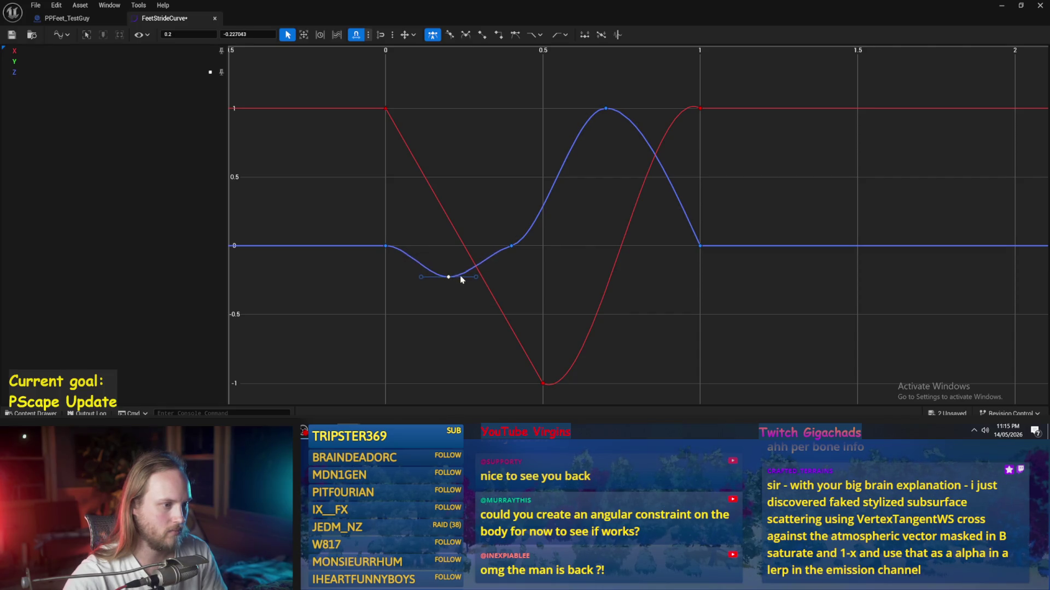
- Minimize the curve editor and run a fresh play test, then stop it
{"action": "left_click", "coordinate": [1001, 6]}
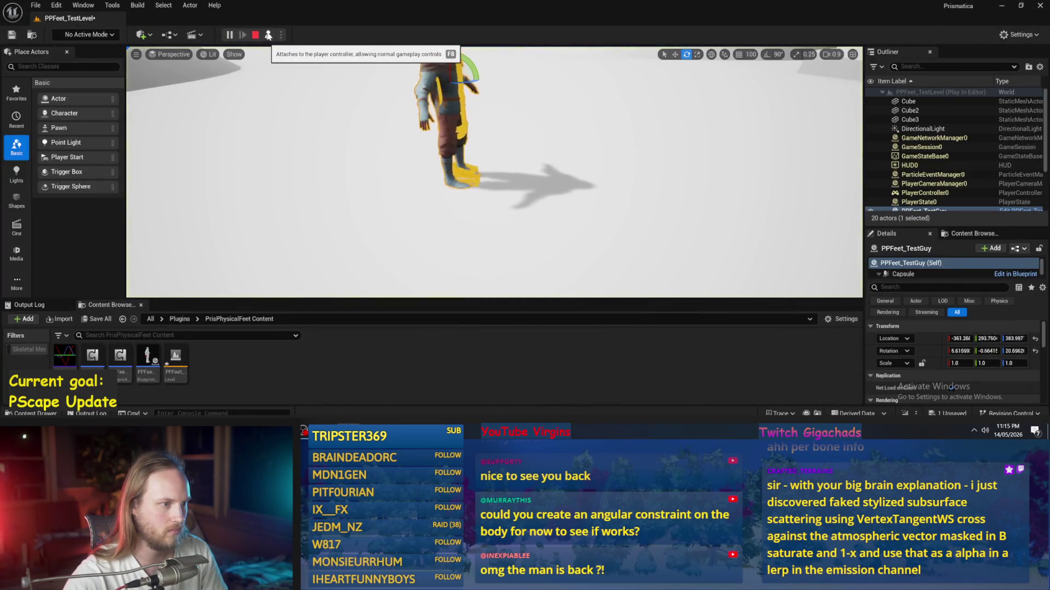
{"action": "key", "text": "Escape"}
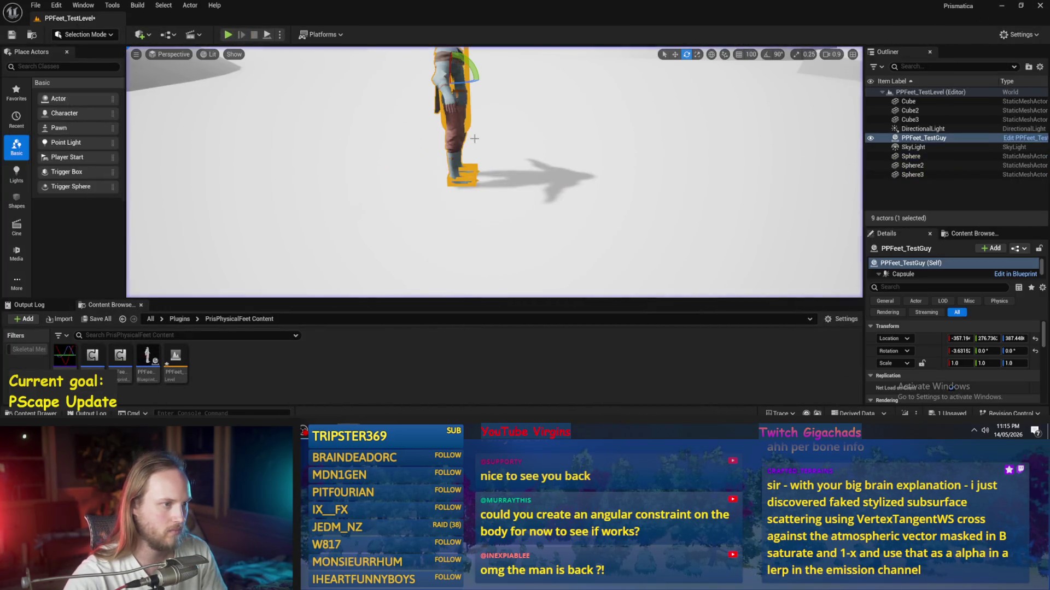
{"action": "left_click", "coordinate": [268, 36]}
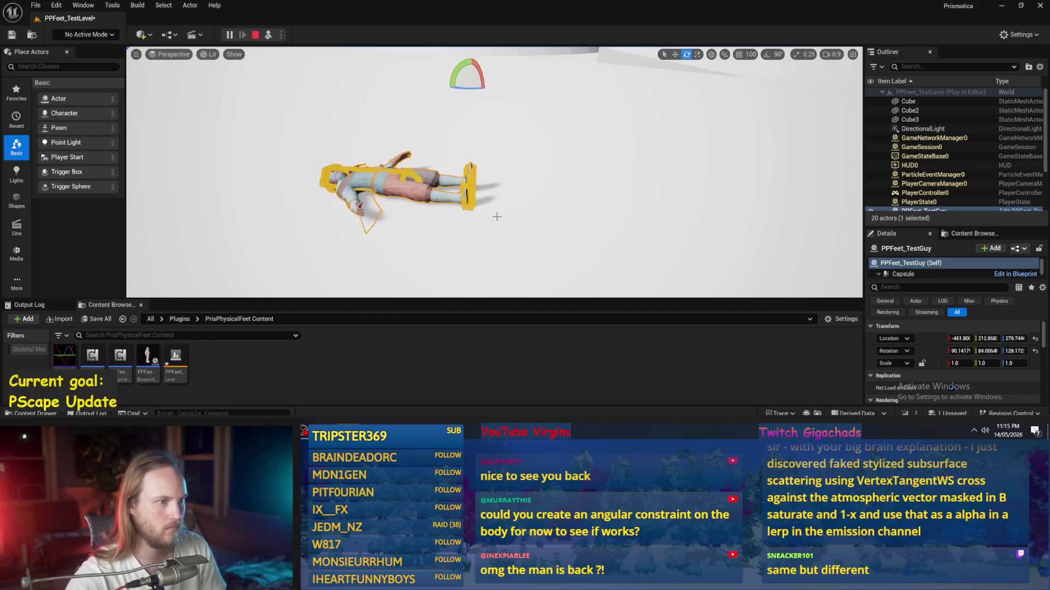
{"action": "key", "text": "Escape"}
- Nudge the blue dip key up to about -0.214, then return to the PPFeet_TestGuy event graph
{"action": "double_click", "coordinate": [65, 356]}
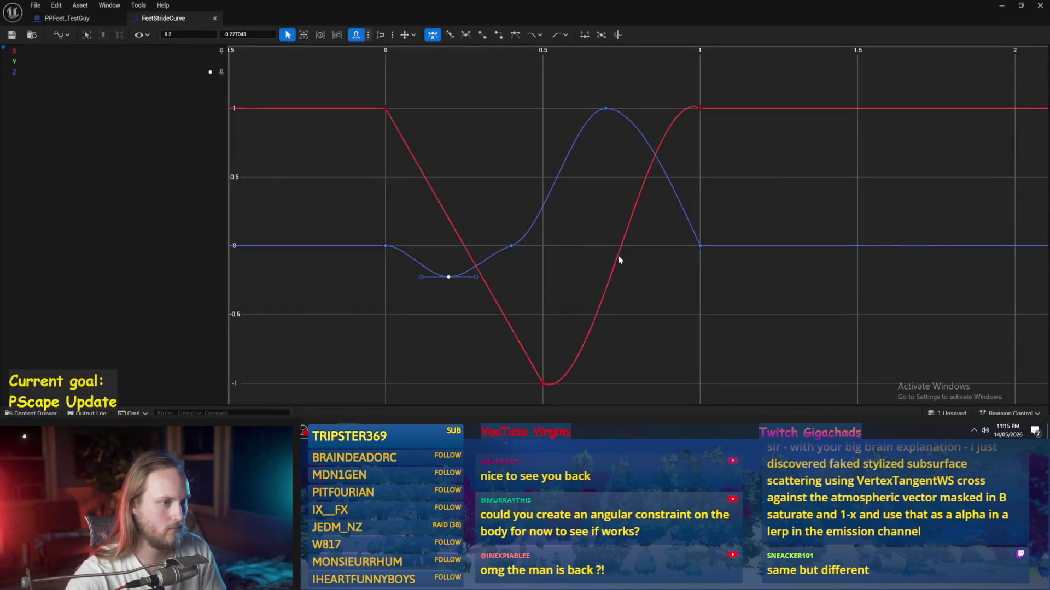
{"action": "left_click_drag", "start_coordinate": [330, 281], "coordinate": [343, 279]}
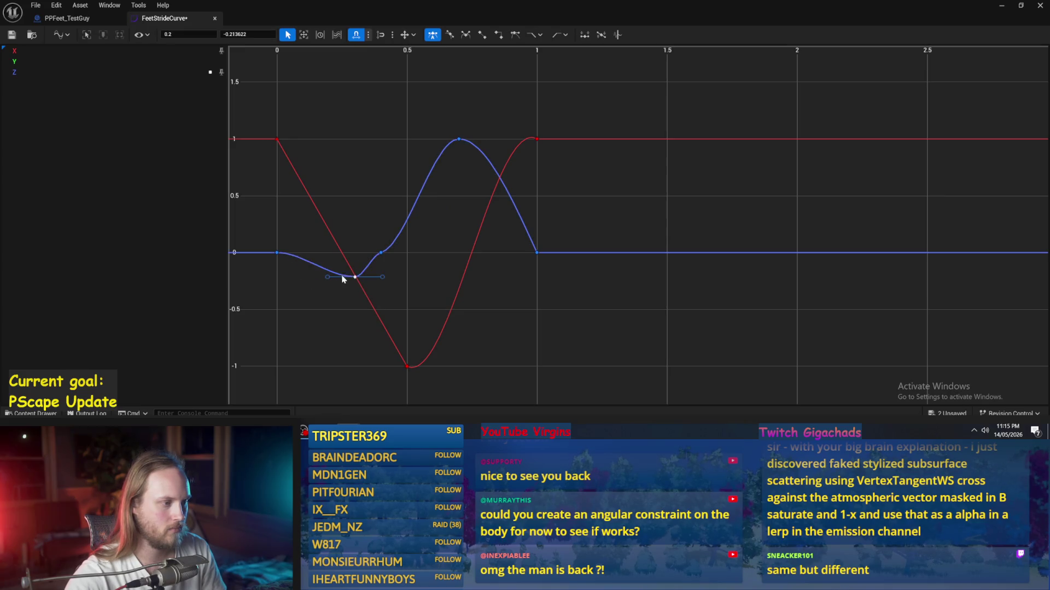
{"action": "left_click", "coordinate": [394, 281]}
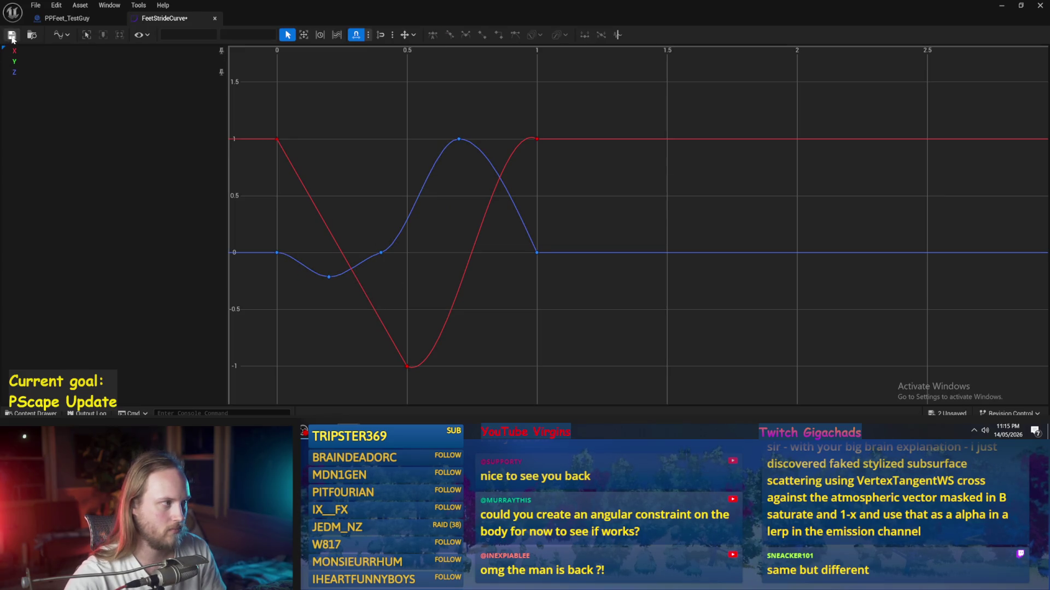
{"action": "left_click_drag", "start_coordinate": [300, 188], "coordinate": [421, 177]}
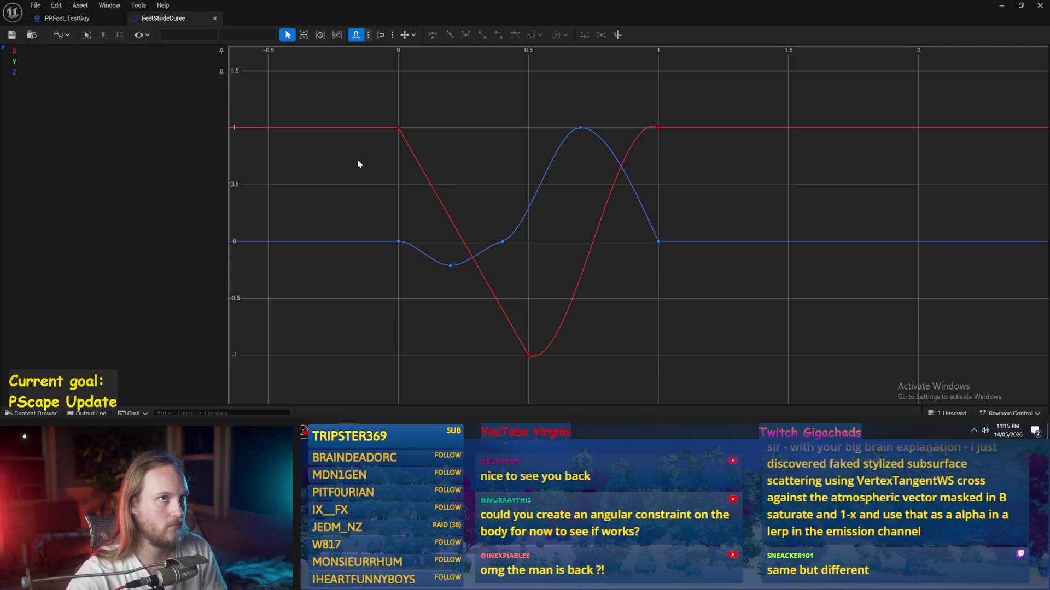
{"action": "left_click", "coordinate": [60, 18]}
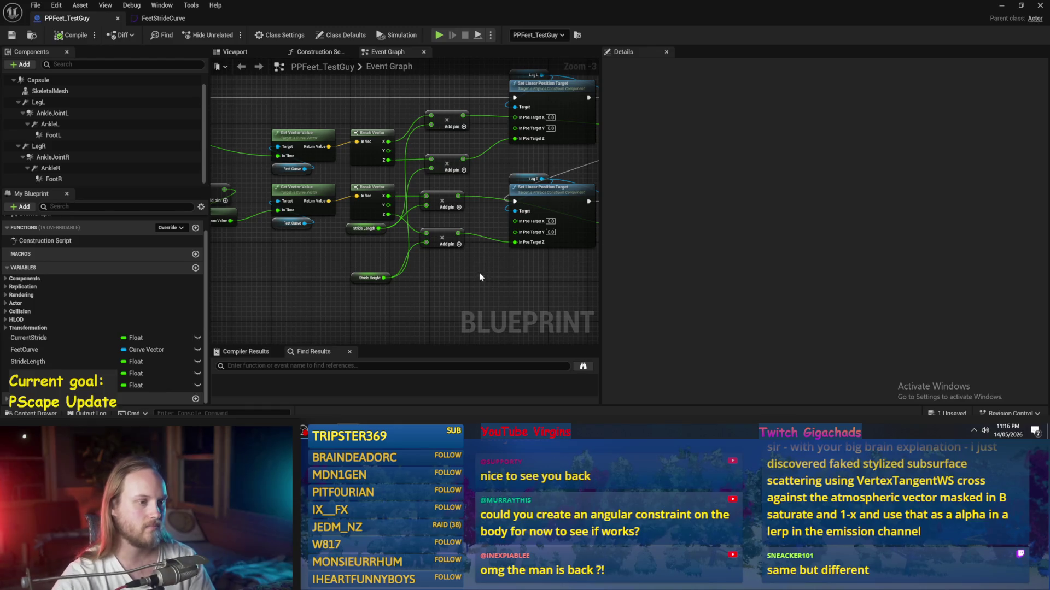
- Move the Stride Height node up beside Stride Length
{"action": "left_click_drag", "start_coordinate": [480, 269], "coordinate": [490, 236]}
{"action": "mouse_move", "coordinate": [432, 282]}
{"action": "left_mouse_down"}
{"action": "mouse_move", "coordinate": [389, 285]}
{"action": "mouse_move", "coordinate": [393, 277]}
{"action": "mouse_move", "coordinate": [307, 250]}
{"action": "mouse_move", "coordinate": [322, 224]}
{"action": "left_mouse_up"}
{"action": "left_click_drag", "start_coordinate": [416, 264], "coordinate": [370, 296]}
{"action": "left_click_drag", "start_coordinate": [391, 246], "coordinate": [319, 275]}
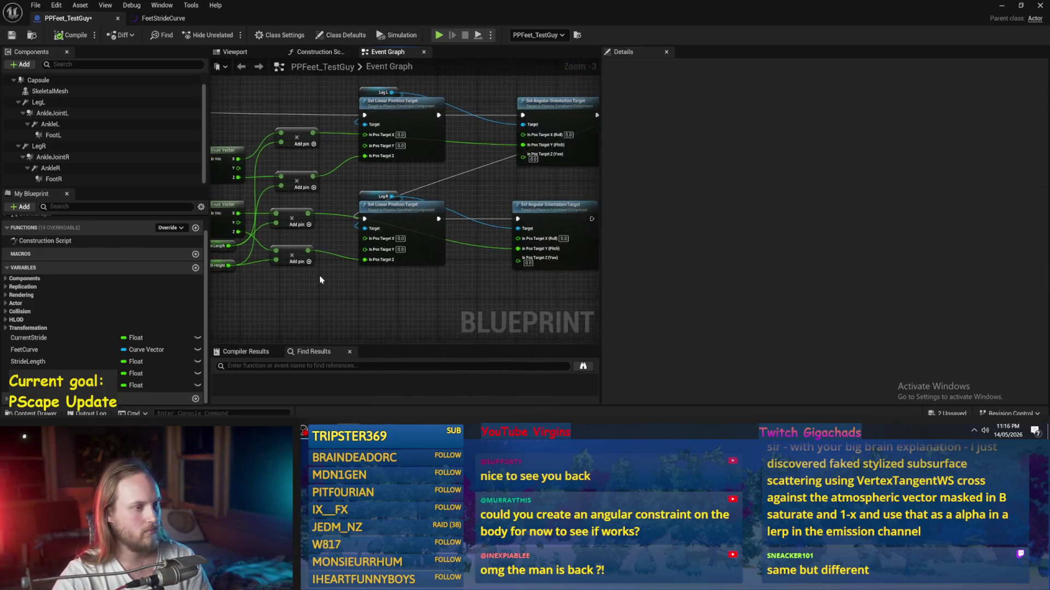
{"action": "scroll", "coordinate": [473, 294], "scroll_direction": "up", "scroll_amount": 1}
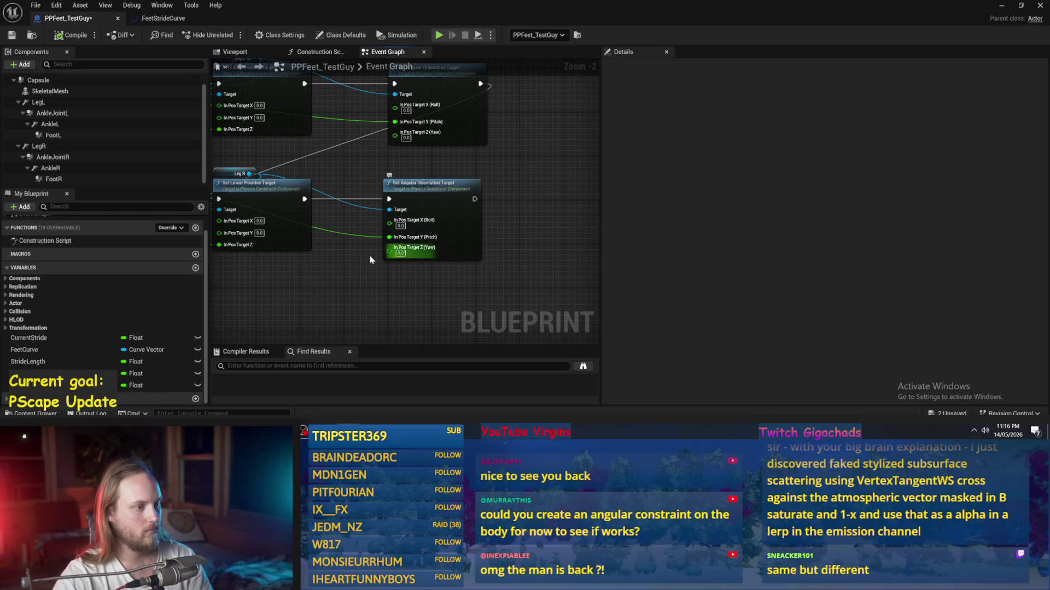
{"action": "scroll", "coordinate": [416, 289], "scroll_direction": "down", "scroll_amount": 1}
- Shift both Set Angular Orientation Target nodes further right and save the Blueprint
{"action": "left_click_drag", "start_coordinate": [533, 213], "coordinate": [520, 231]}
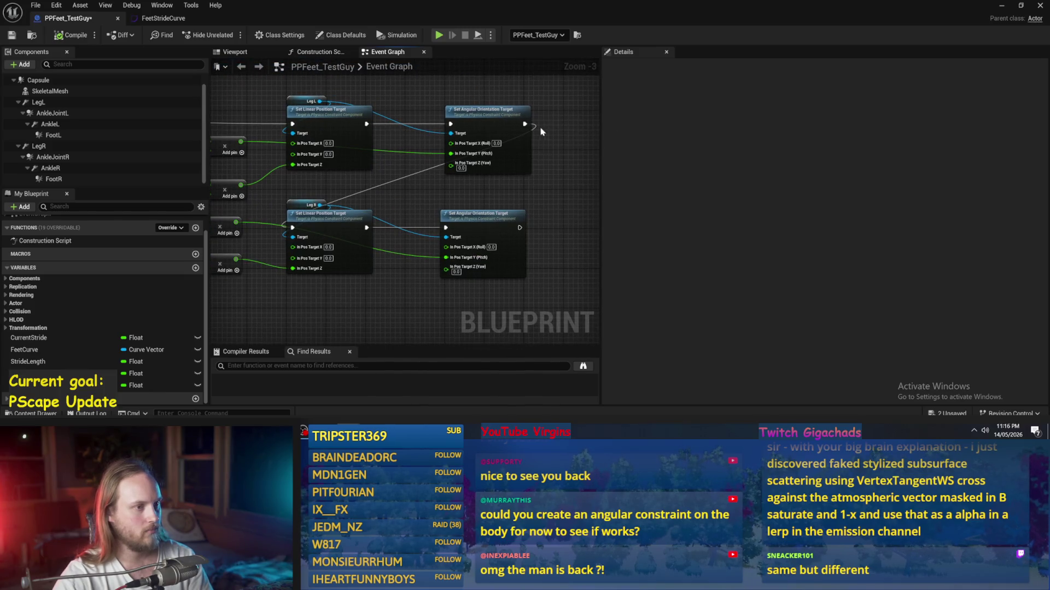
{"action": "mouse_move", "coordinate": [544, 129]}
{"action": "left_mouse_down"}
{"action": "mouse_move", "coordinate": [467, 220]}
{"action": "mouse_move", "coordinate": [541, 221]}
{"action": "left_mouse_up"}
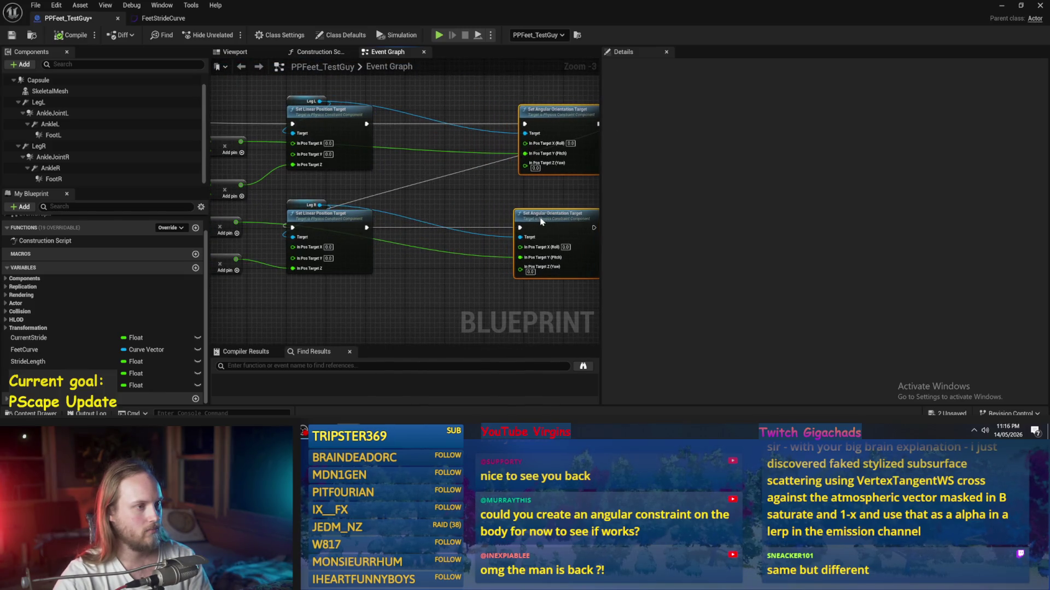
{"action": "left_click_drag", "start_coordinate": [383, 306], "coordinate": [458, 273]}
{"action": "left_click", "coordinate": [21, 36]}
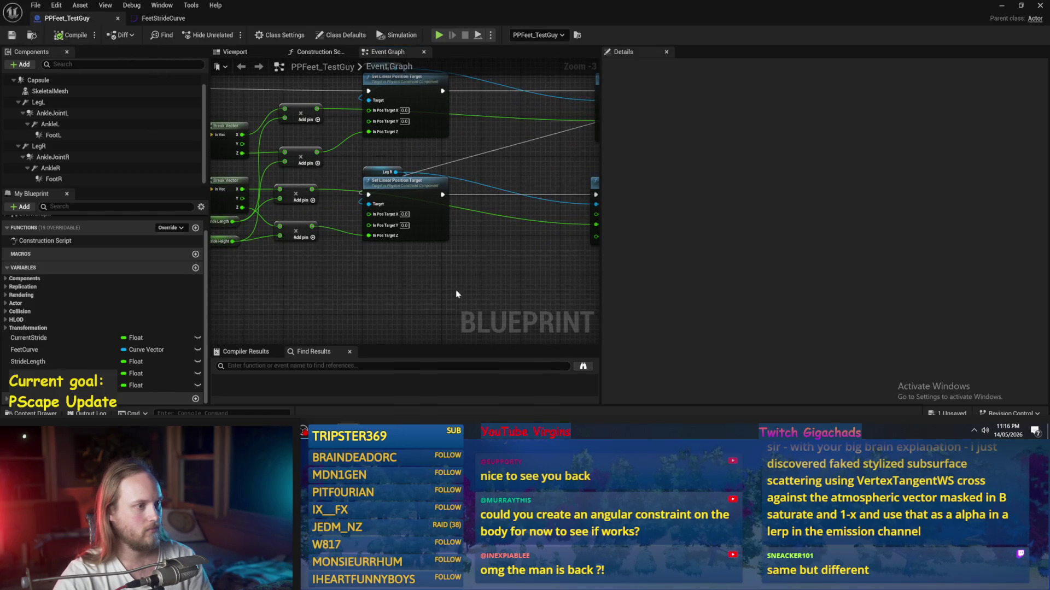
- Review the position target, Break Vector and add nodes, then open the action list in empty space
{"action": "scroll", "coordinate": [393, 281], "scroll_direction": "down", "scroll_amount": 3}
{"action": "scroll", "coordinate": [379, 288], "scroll_direction": "up", "scroll_amount": 3}
{"action": "mouse_move", "coordinate": [378, 288]}
{"action": "left_mouse_down"}
{"action": "mouse_move", "coordinate": [447, 299]}
{"action": "mouse_move", "coordinate": [511, 263]}
{"action": "mouse_move", "coordinate": [471, 291]}
{"action": "mouse_move", "coordinate": [326, 288]}
{"action": "left_mouse_up"}
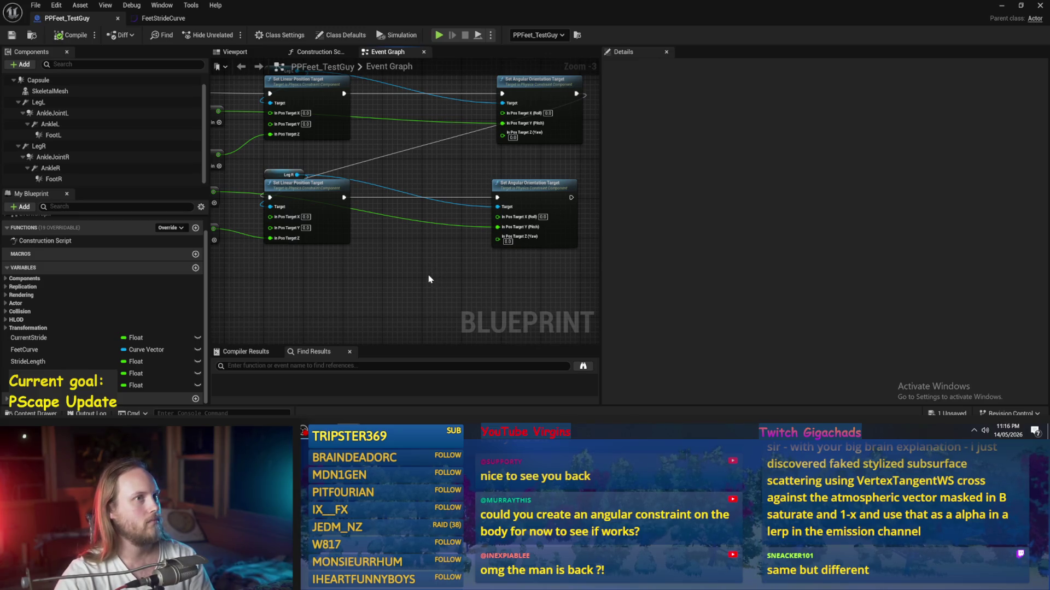
{"action": "scroll", "coordinate": [425, 284], "scroll_direction": "up", "scroll_amount": 2}
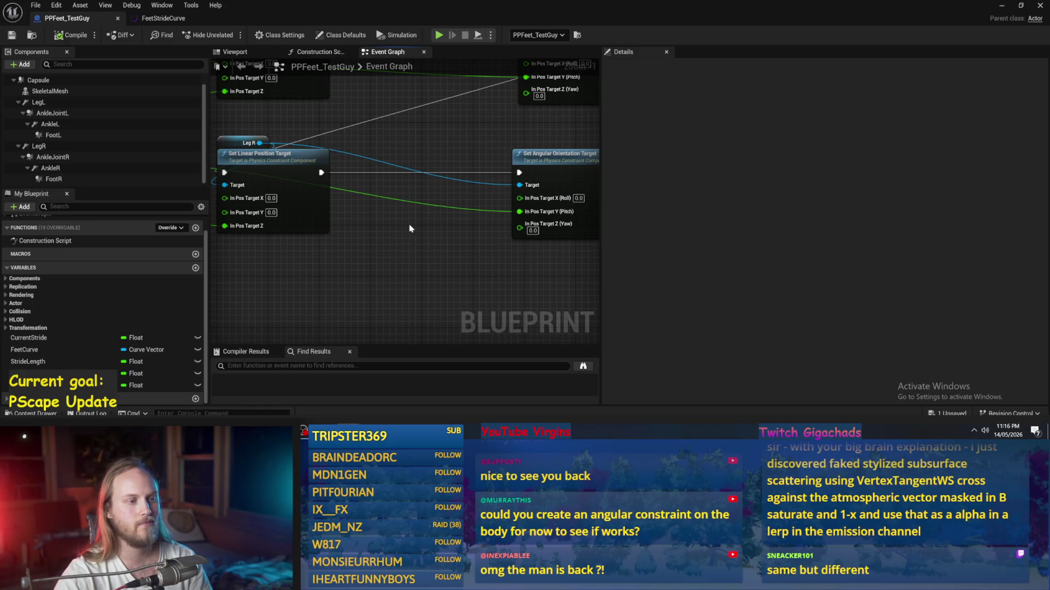
{"action": "scroll", "coordinate": [411, 228], "scroll_direction": "up", "scroll_amount": 1}
{"action": "scroll", "coordinate": [411, 228], "scroll_direction": "down", "scroll_amount": 1}
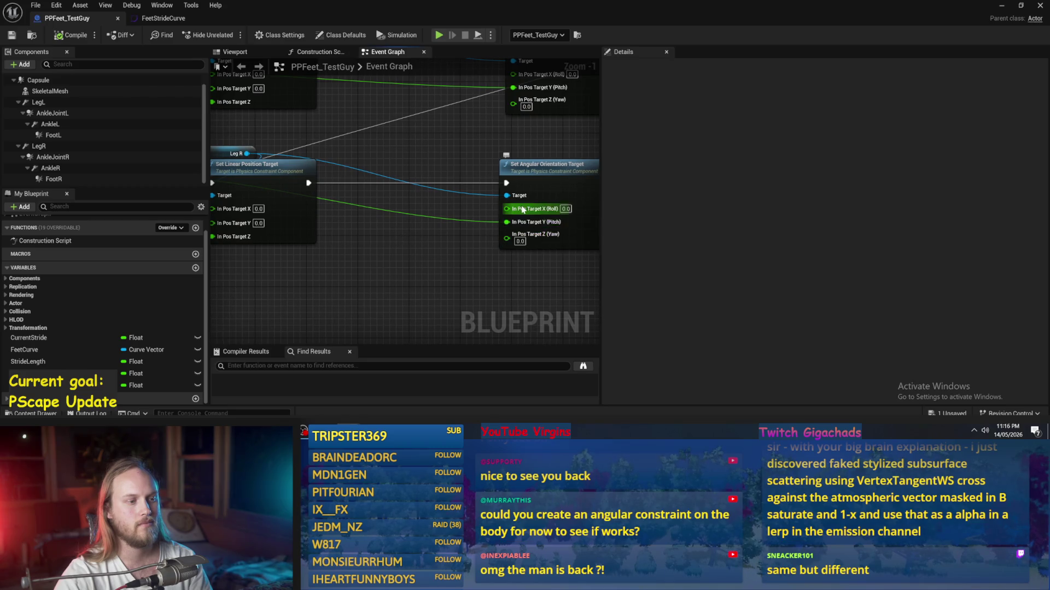
{"action": "scroll", "coordinate": [492, 224], "scroll_direction": "down", "scroll_amount": 1}
{"action": "scroll", "coordinate": [461, 238], "scroll_direction": "up", "scroll_amount": 1}
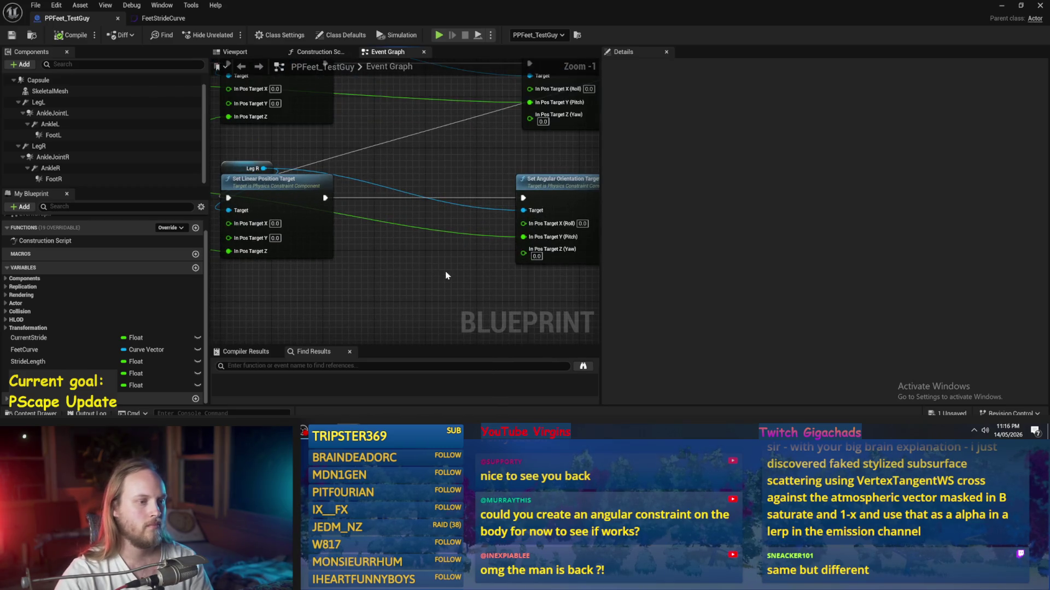
{"action": "scroll", "coordinate": [442, 265], "scroll_direction": "down", "scroll_amount": 2}
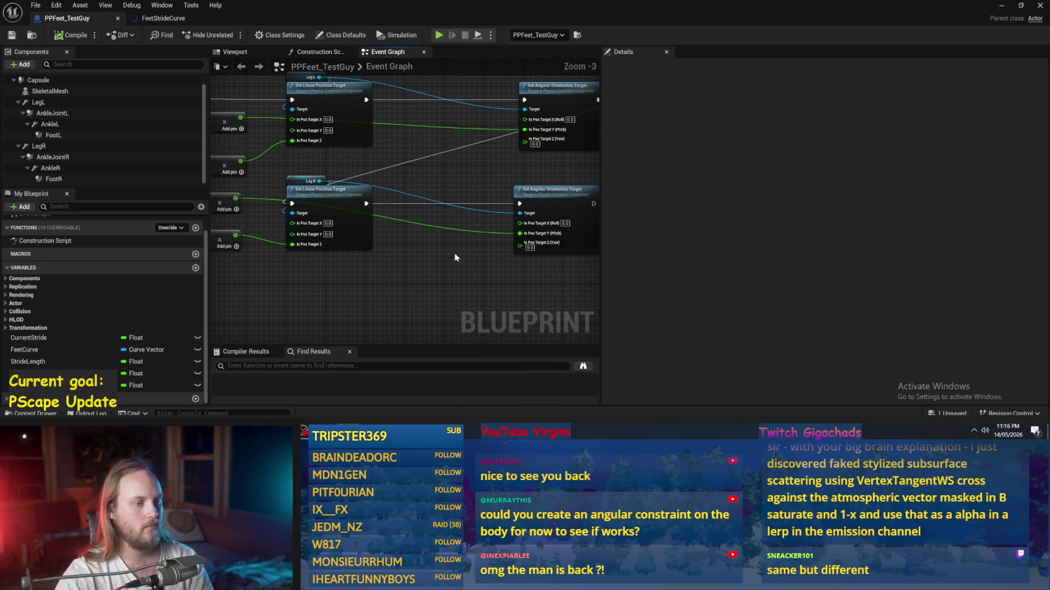
{"action": "left_click_drag", "start_coordinate": [455, 254], "coordinate": [405, 269]}
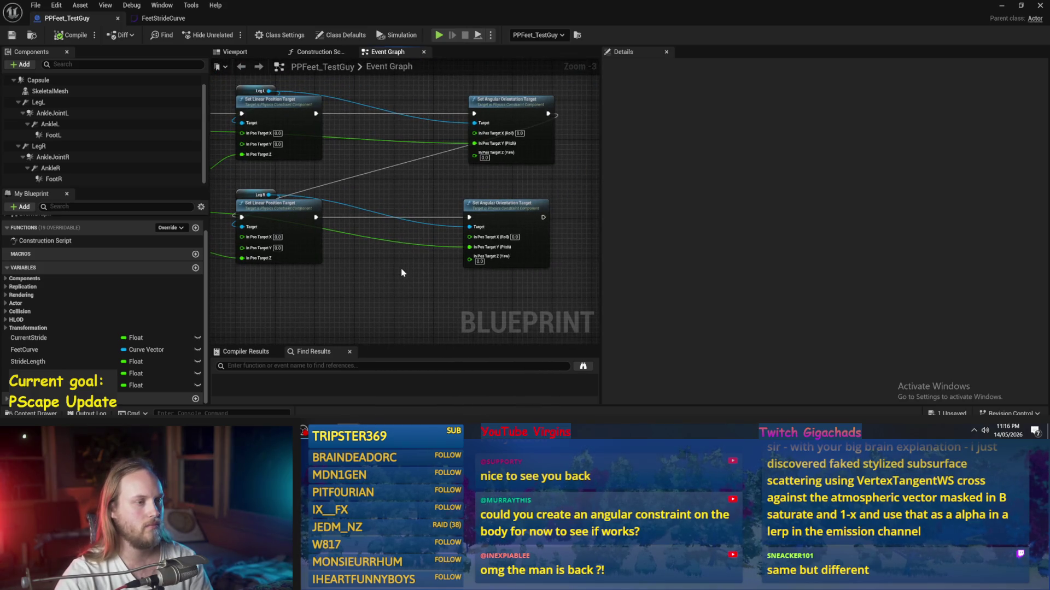
{"action": "mouse_move", "coordinate": [400, 267]}
{"action": "left_mouse_down"}
{"action": "mouse_move", "coordinate": [415, 285]}
{"action": "mouse_move", "coordinate": [590, 286]}
{"action": "left_mouse_up"}
{"action": "left_click_drag", "start_coordinate": [376, 194], "coordinate": [549, 251]}
{"action": "right_click", "coordinate": [463, 141]}
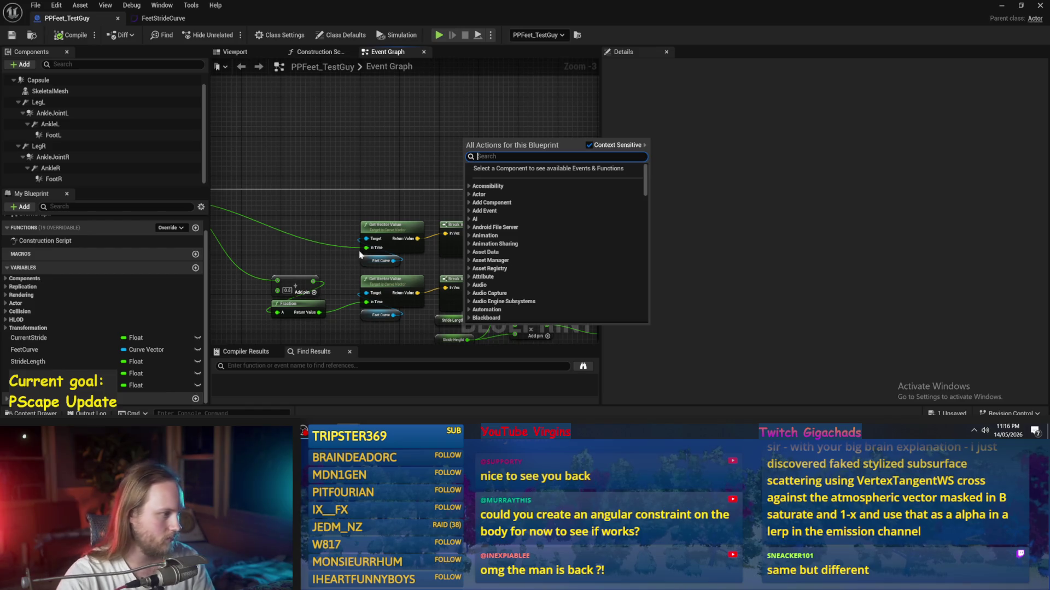
- Create a Vector variable Movement Vector and place it as a getter in the graph
{"action": "left_click", "coordinate": [281, 216]}
{"action": "left_click", "coordinate": [195, 267]}
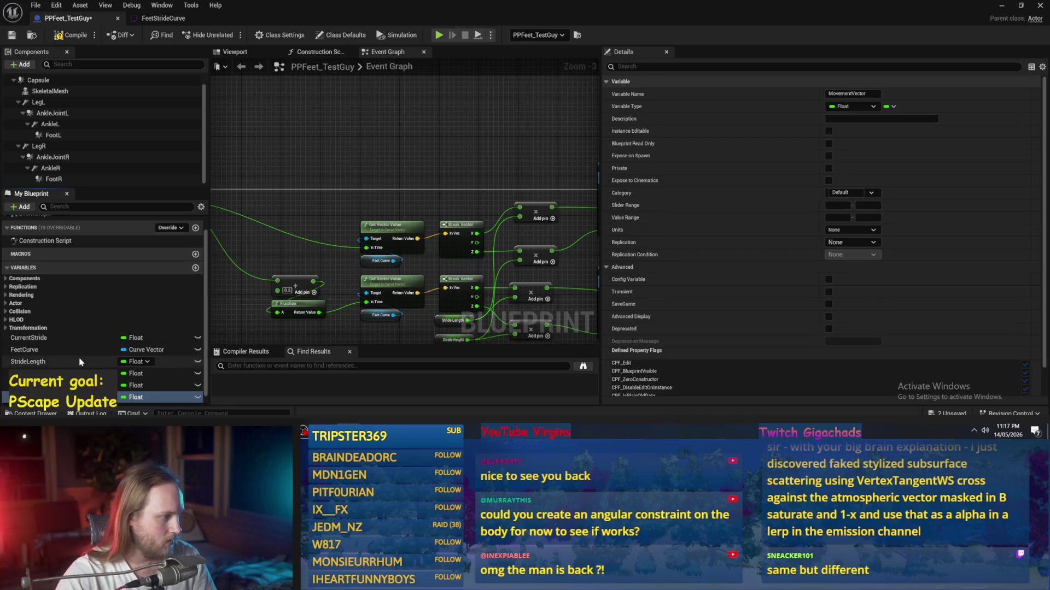
{"action": "left_click", "coordinate": [137, 397]}
{"action": "left_click", "coordinate": [155, 296]}
{"action": "left_click_drag", "start_coordinate": [28, 398], "coordinate": [495, 175]}
{"action": "left_click", "coordinate": [500, 180]}
- Wire Movement Vector into a new Normalize node
{"action": "scroll", "coordinate": [499, 178], "scroll_direction": "up", "scroll_amount": 1}
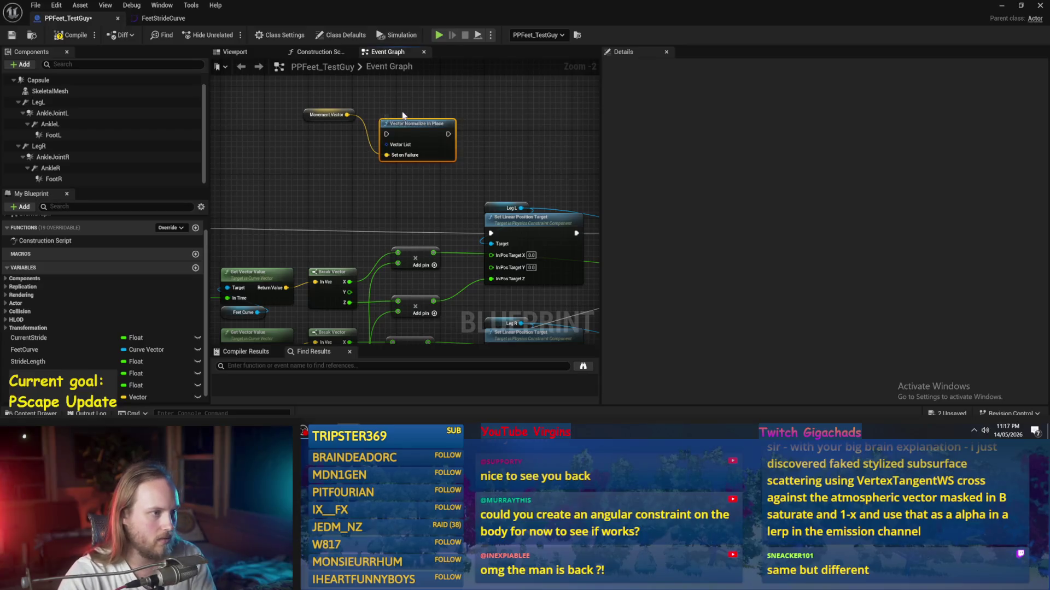
{"action": "left_click_drag", "start_coordinate": [347, 115], "coordinate": [396, 117]}
{"action": "type", "text": "inormaliz"}
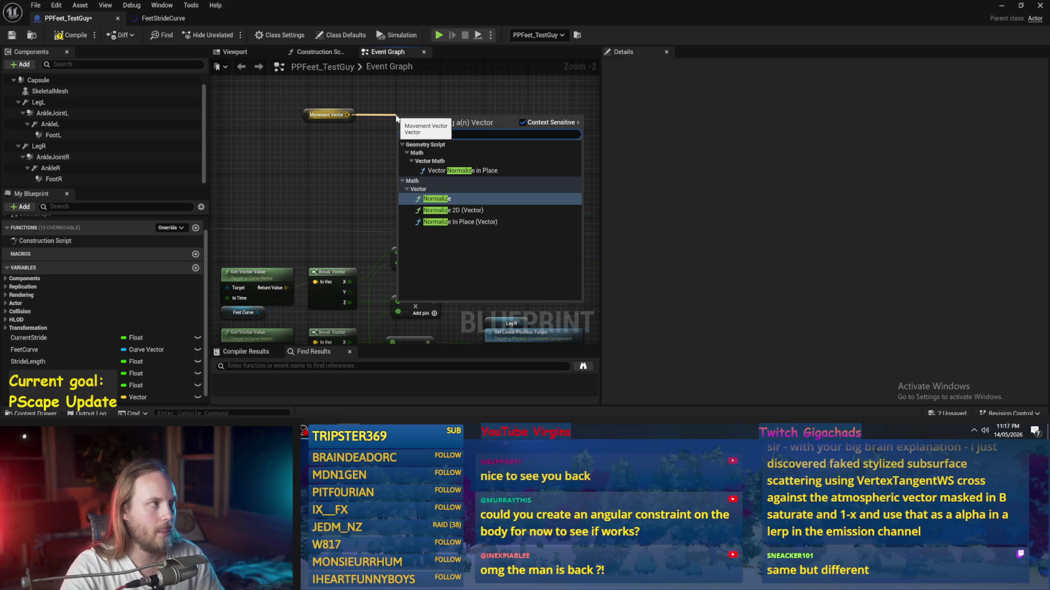
{"action": "key", "text": "Down"}
{"action": "key", "text": "Up"}
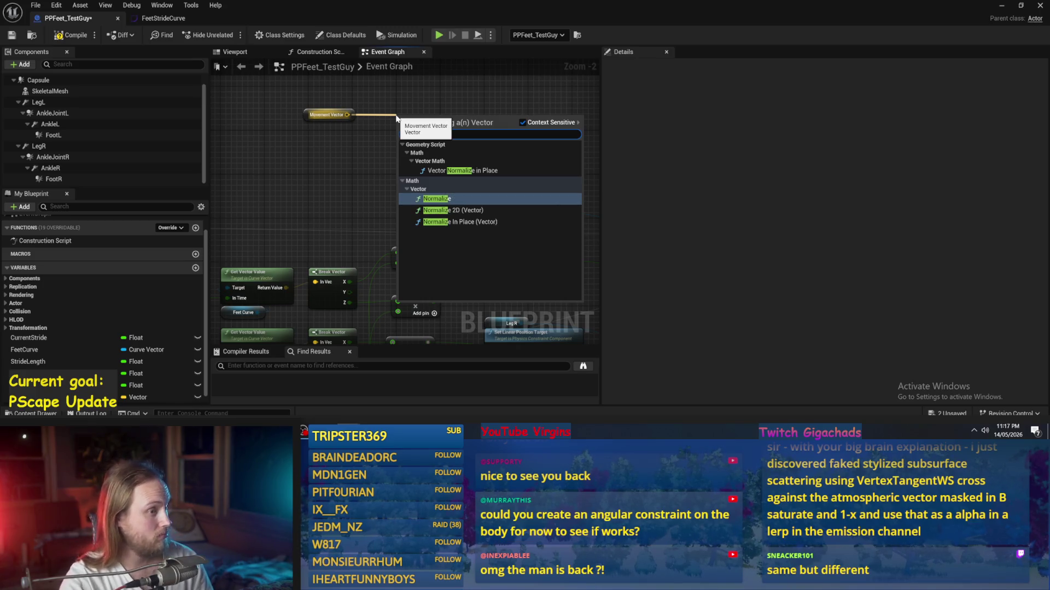
{"action": "key", "text": "Return"}
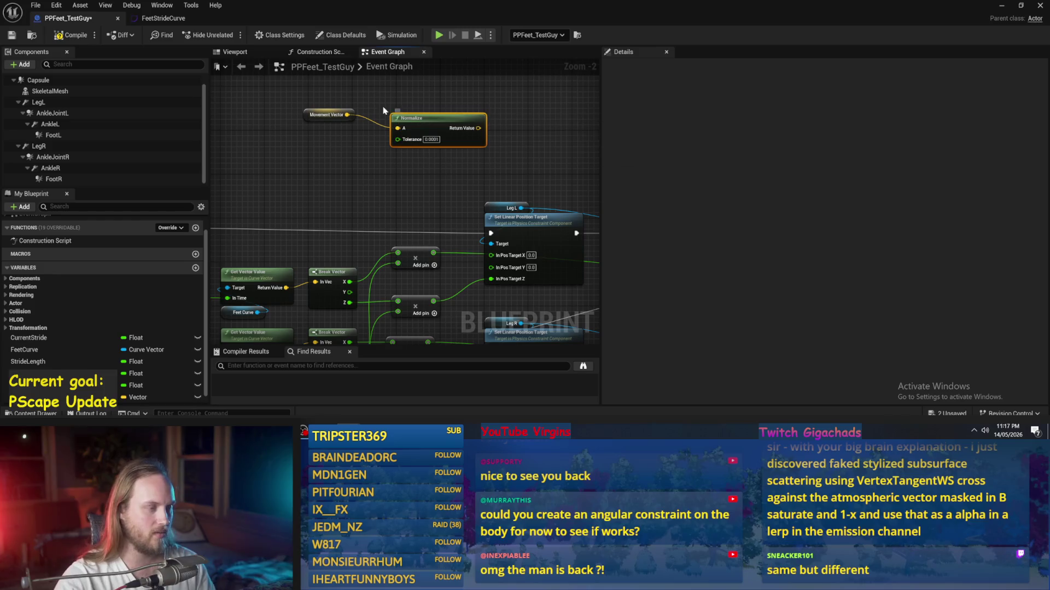
- Move Movement Vector and Normalize above the constraint nodes and check the variable's settings
{"action": "mouse_move", "coordinate": [403, 200]}
{"action": "left_mouse_down"}
{"action": "mouse_move", "coordinate": [399, 211]}
{"action": "mouse_move", "coordinate": [410, 169]}
{"action": "mouse_move", "coordinate": [396, 142]}
{"action": "mouse_move", "coordinate": [285, 186]}
{"action": "left_mouse_up"}
{"action": "mouse_move", "coordinate": [324, 141]}
{"action": "left_mouse_down"}
{"action": "mouse_move", "coordinate": [443, 154]}
{"action": "mouse_move", "coordinate": [417, 157]}
{"action": "mouse_move", "coordinate": [436, 166]}
{"action": "mouse_move", "coordinate": [361, 166]}
{"action": "mouse_move", "coordinate": [386, 156]}
{"action": "mouse_move", "coordinate": [345, 193]}
{"action": "left_mouse_up"}
{"action": "left_click", "coordinate": [469, 162]}
{"action": "mouse_move", "coordinate": [224, 185]}
{"action": "left_mouse_down"}
{"action": "mouse_move", "coordinate": [328, 189]}
{"action": "mouse_move", "coordinate": [296, 134]}
{"action": "mouse_move", "coordinate": [322, 139]}
{"action": "mouse_move", "coordinate": [314, 146]}
{"action": "mouse_move", "coordinate": [445, 141]}
{"action": "mouse_move", "coordinate": [379, 70]}
{"action": "left_mouse_up"}
{"action": "left_click", "coordinate": [438, 140]}
{"action": "scroll", "coordinate": [440, 141], "scroll_direction": "down", "scroll_amount": 1}
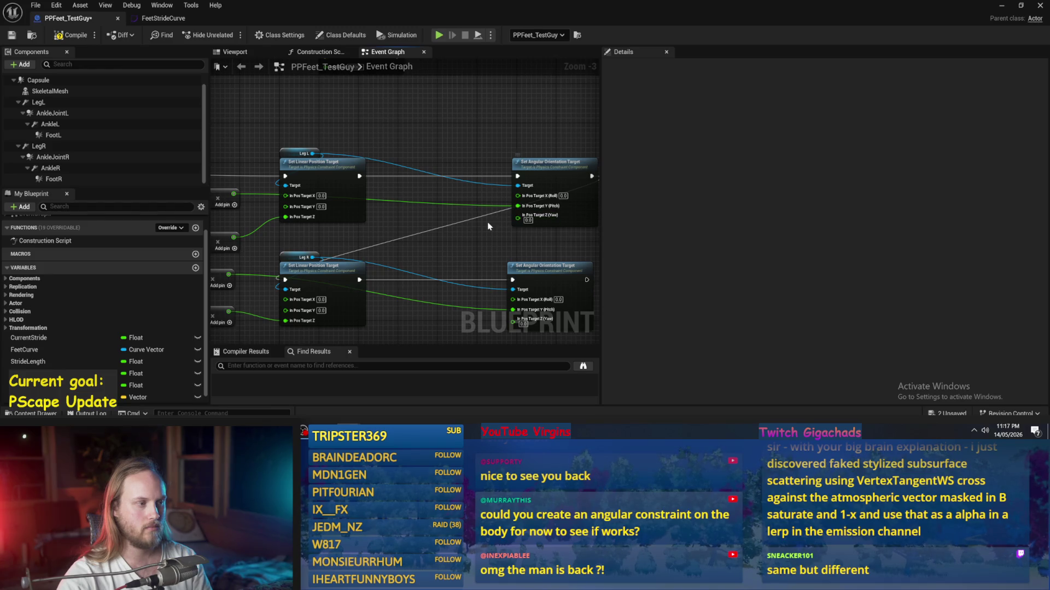
{"action": "scroll", "coordinate": [388, 159], "scroll_direction": "up", "scroll_amount": 2}
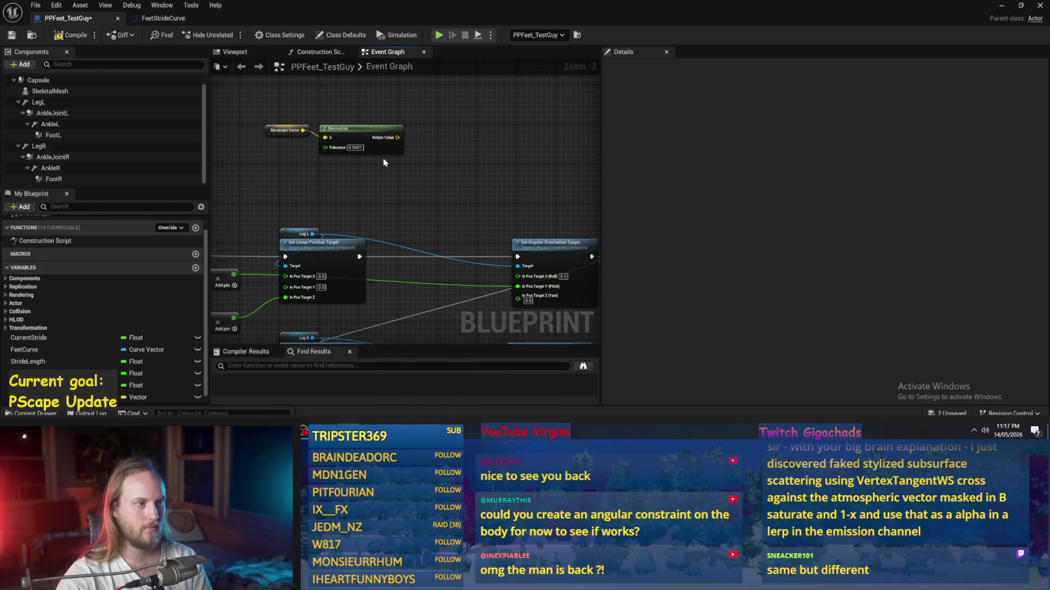
{"action": "scroll", "coordinate": [414, 137], "scroll_direction": "down", "scroll_amount": 2}
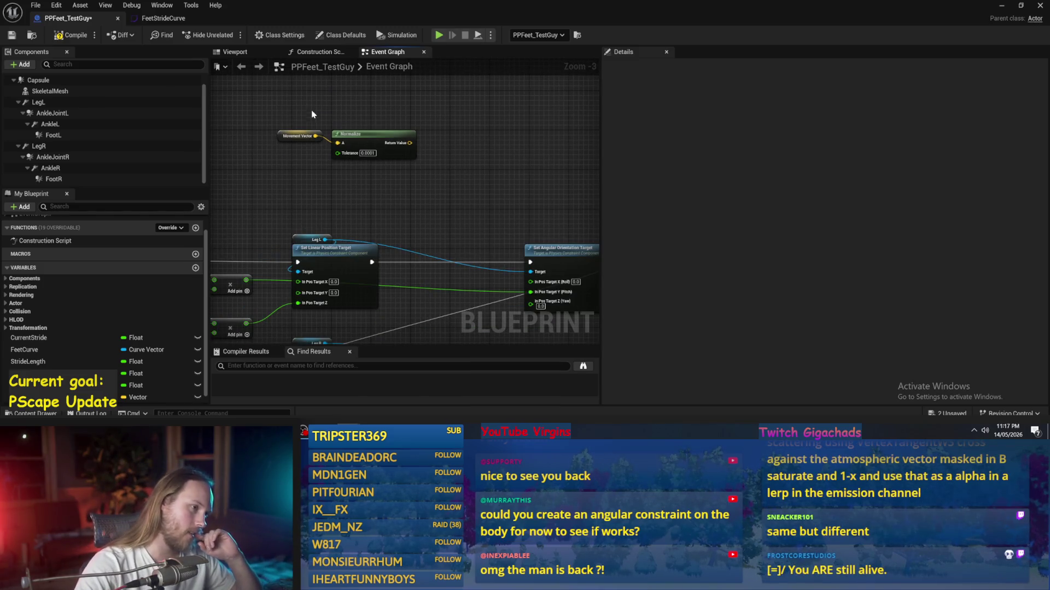
{"action": "left_click", "coordinate": [298, 136]}
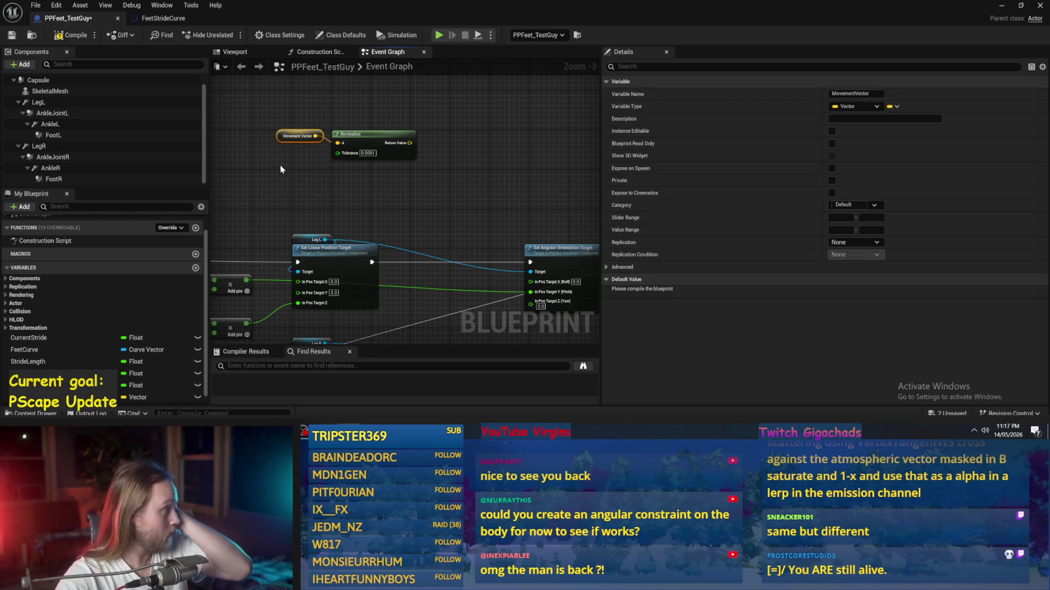
{"action": "left_click", "coordinate": [461, 204]}
- Add a Capsule getter with a Get Forward Vector node and arrange them near Normalize
{"action": "mouse_move", "coordinate": [410, 150]}
{"action": "left_mouse_down"}
{"action": "mouse_move", "coordinate": [394, 170]}
{"action": "mouse_move", "coordinate": [328, 153]}
{"action": "mouse_move", "coordinate": [407, 154]}
{"action": "left_mouse_up"}
{"action": "left_click_drag", "start_coordinate": [383, 216], "coordinate": [410, 207]}
{"action": "left_click_drag", "start_coordinate": [39, 80], "coordinate": [530, 109]}
{"action": "type", "text": "forward"}
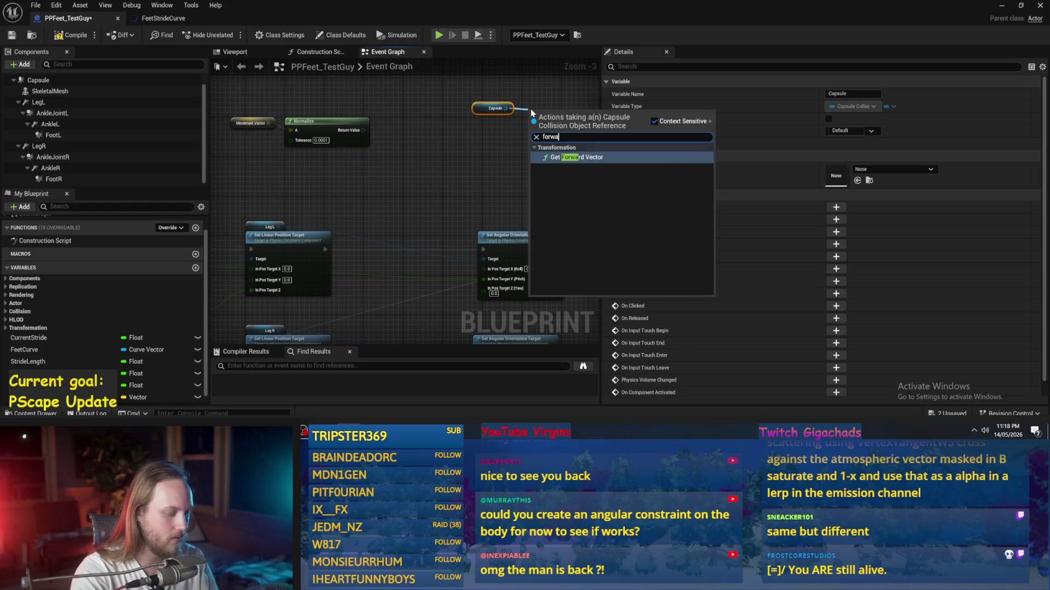
{"action": "key", "text": "Return"}
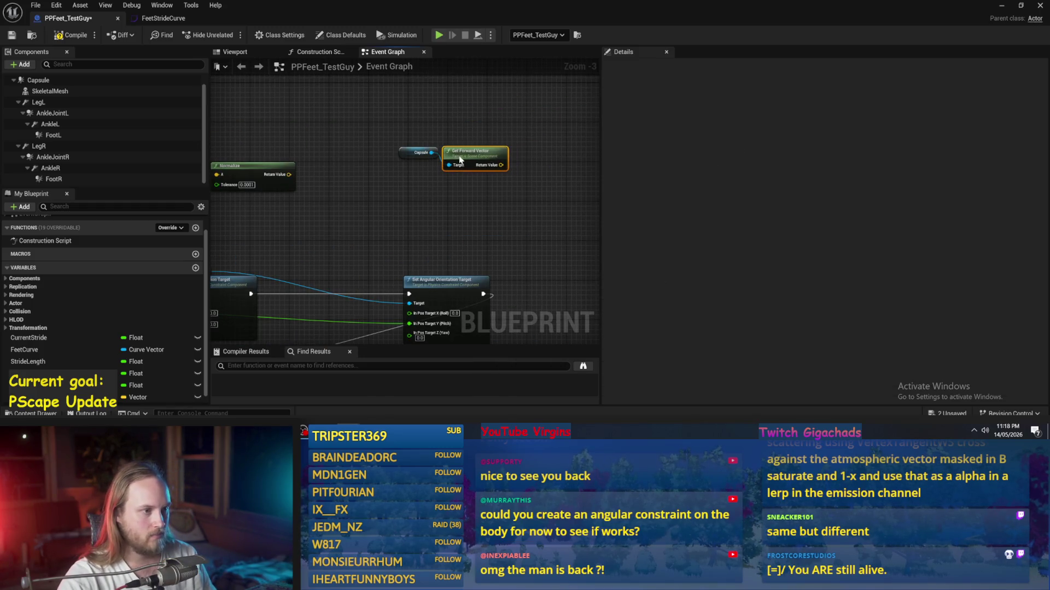
{"action": "left_click_drag", "start_coordinate": [492, 164], "coordinate": [511, 194]}
{"action": "left_click", "coordinate": [502, 140]}
{"action": "left_click_drag", "start_coordinate": [502, 141], "coordinate": [356, 205]}
{"action": "left_click_drag", "start_coordinate": [435, 115], "coordinate": [246, 177]}
{"action": "mouse_move", "coordinate": [377, 168]}
{"action": "left_mouse_down"}
{"action": "mouse_move", "coordinate": [475, 119]}
{"action": "mouse_move", "coordinate": [458, 129]}
{"action": "left_mouse_up"}
{"action": "mouse_move", "coordinate": [333, 186]}
{"action": "left_mouse_down"}
{"action": "mouse_move", "coordinate": [459, 221]}
{"action": "mouse_move", "coordinate": [424, 196]}
{"action": "left_mouse_up"}
{"action": "left_click", "coordinate": [535, 200]}
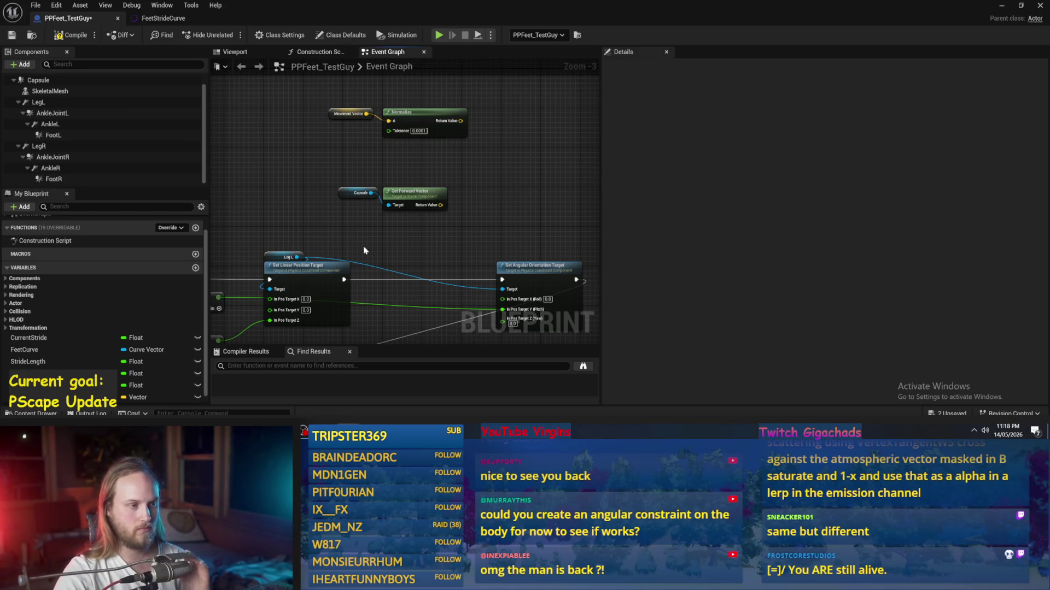
- Add a Get Right Vector node from Capsule beneath Get Forward Vector
{"action": "scroll", "coordinate": [356, 176], "scroll_direction": "up", "scroll_amount": 2}
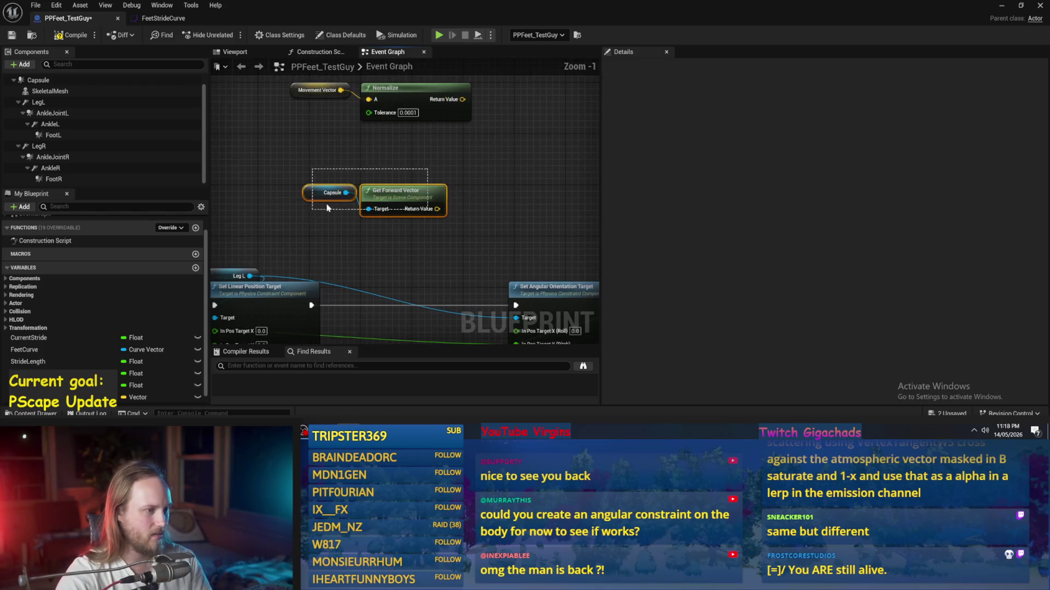
{"action": "left_click_drag", "start_coordinate": [353, 174], "coordinate": [386, 224]}
{"action": "type", "text": "get right"}
{"action": "key", "text": "Return"}
{"action": "left_click_drag", "start_coordinate": [415, 218], "coordinate": [401, 207]}
{"action": "left_click", "coordinate": [392, 136]}
{"action": "left_click_drag", "start_coordinate": [326, 175], "coordinate": [315, 187]}
{"action": "left_click", "coordinate": [356, 155]}
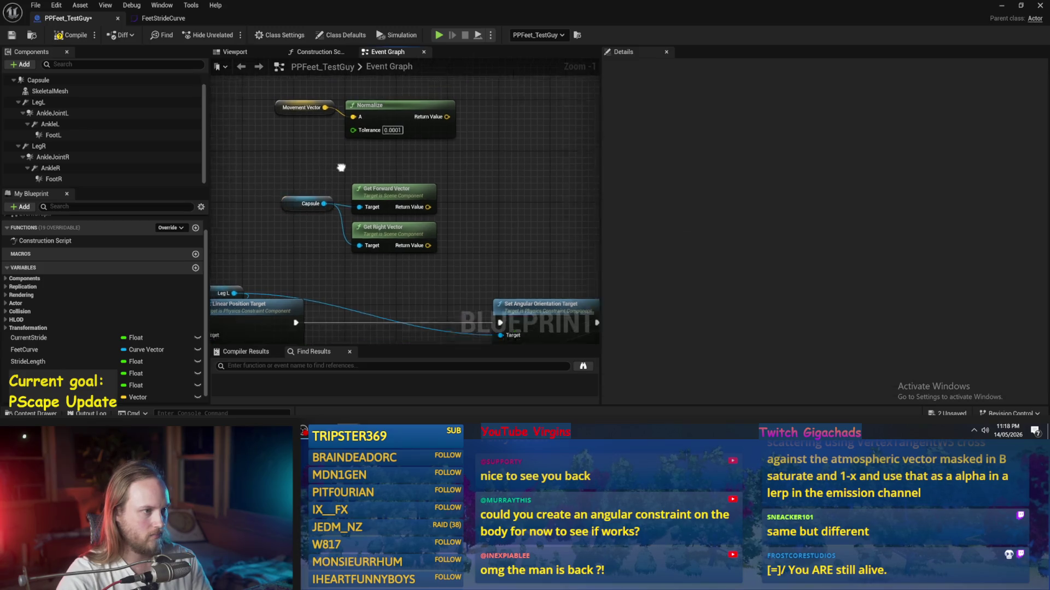
- Add two Dot Product nodes fed by Normalize, taking the forward and right vectors respectively
{"action": "mouse_move", "coordinate": [429, 131]}
{"action": "left_mouse_down"}
{"action": "mouse_move", "coordinate": [466, 144]}
{"action": "mouse_move", "coordinate": [457, 119]}
{"action": "mouse_move", "coordinate": [469, 234]}
{"action": "mouse_move", "coordinate": [477, 228]}
{"action": "mouse_move", "coordinate": [458, 132]}
{"action": "left_mouse_up"}
{"action": "type", "text": "dot"}
{"action": "key", "text": "Return"}
{"action": "key", "text": "ctrl+c"}
{"action": "key", "text": "ctrl+v"}
{"action": "mouse_move", "coordinate": [410, 260]}
{"action": "left_mouse_down"}
{"action": "mouse_move", "coordinate": [495, 217]}
{"action": "mouse_move", "coordinate": [486, 152]}
{"action": "left_mouse_up"}
{"action": "scroll", "coordinate": [494, 199], "scroll_direction": "down", "scroll_amount": 2}
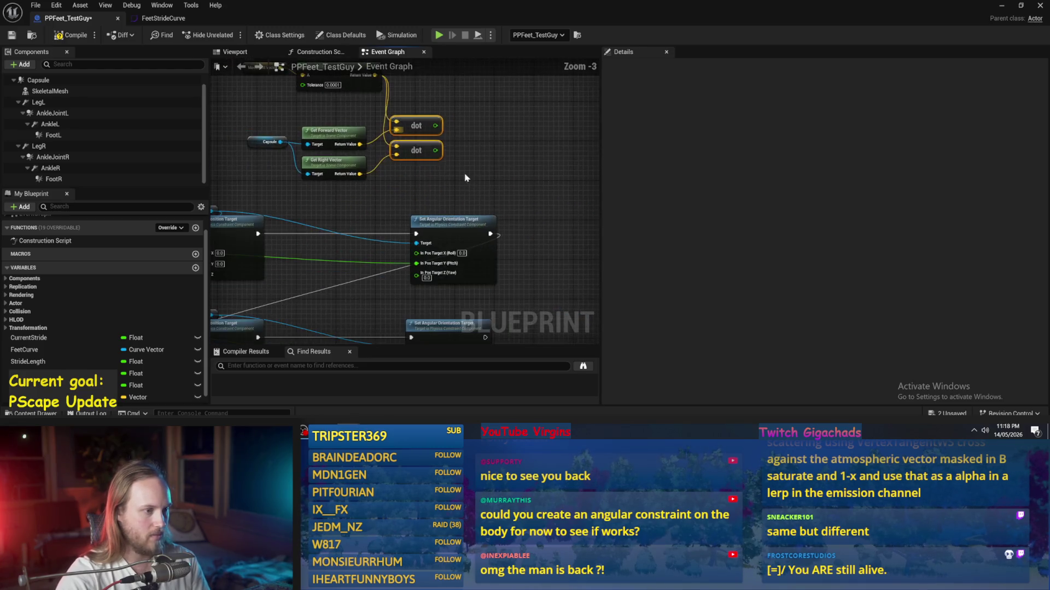
{"action": "left_click_drag", "start_coordinate": [504, 187], "coordinate": [425, 260]}
{"action": "left_click_drag", "start_coordinate": [525, 261], "coordinate": [465, 202]}
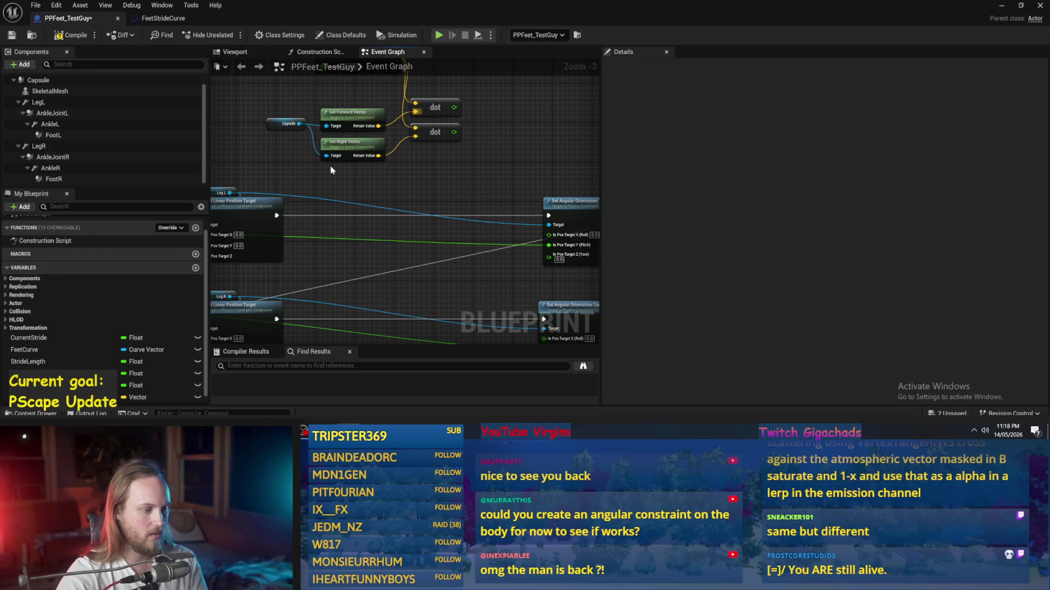
{"action": "left_click_drag", "start_coordinate": [355, 169], "coordinate": [401, 226]}
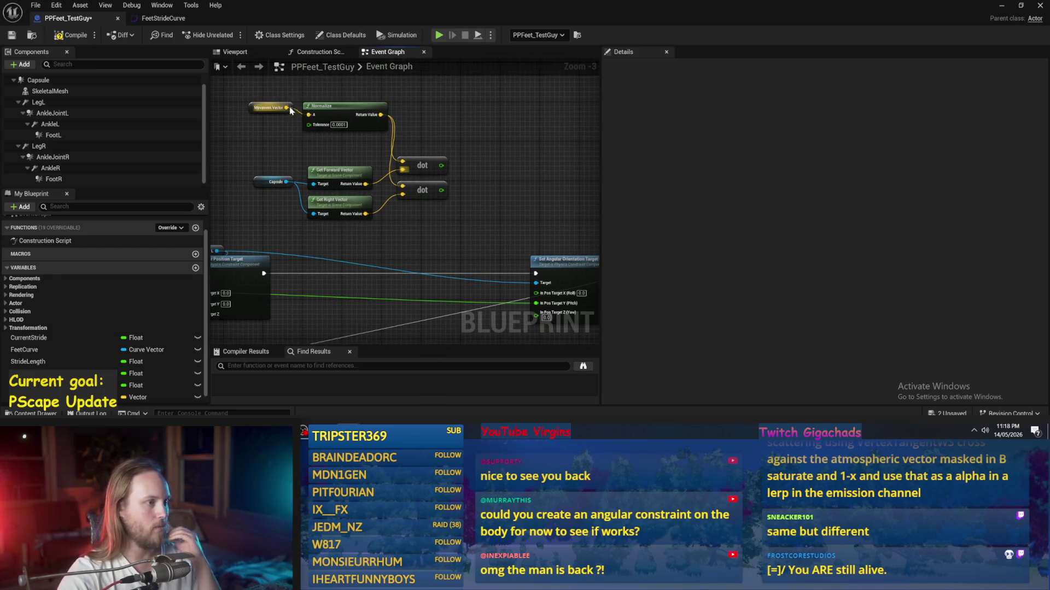
- Add multiply nodes after the dot products and connect the result to the first leg's orientation target
{"action": "mouse_move", "coordinate": [409, 238]}
{"action": "left_mouse_down"}
{"action": "mouse_move", "coordinate": [389, 164]}
{"action": "mouse_move", "coordinate": [436, 185]}
{"action": "left_mouse_up"}
{"action": "left_click", "coordinate": [433, 203]}
{"action": "left_click_drag", "start_coordinate": [419, 121], "coordinate": [426, 135]}
{"action": "left_click_drag", "start_coordinate": [439, 241], "coordinate": [452, 184]}
{"action": "type", "text": "*"}
{"action": "key", "text": "Return"}
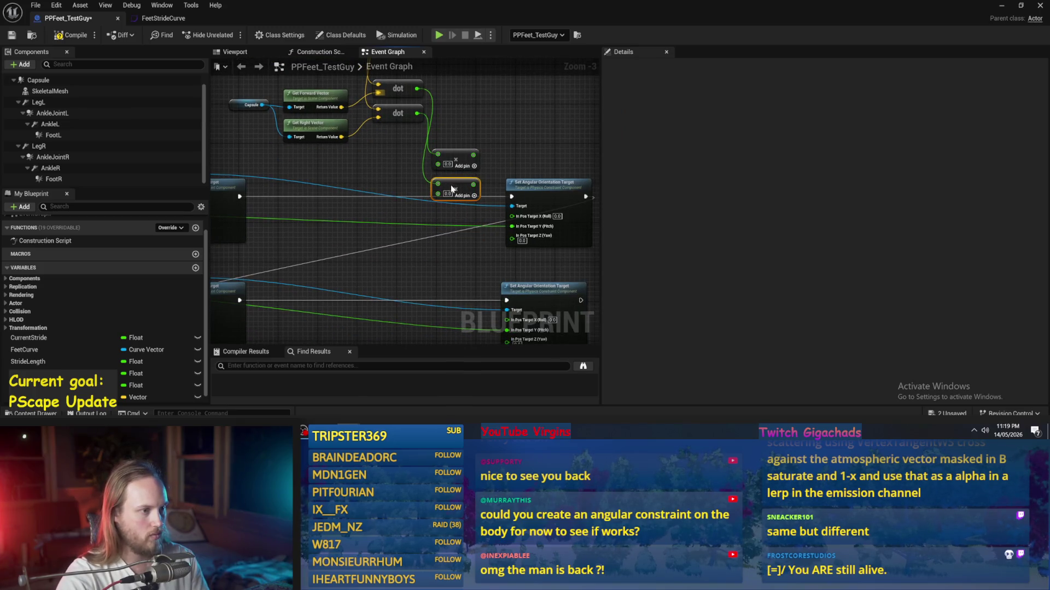
{"action": "left_click_drag", "start_coordinate": [388, 186], "coordinate": [424, 177]}
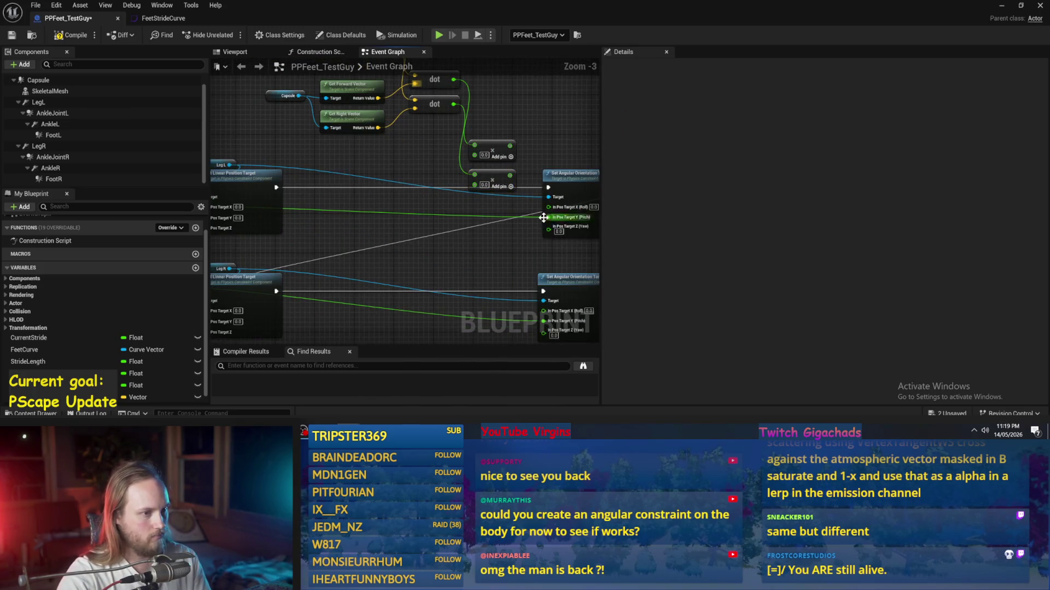
{"action": "left_click_drag", "start_coordinate": [549, 218], "coordinate": [474, 158]}
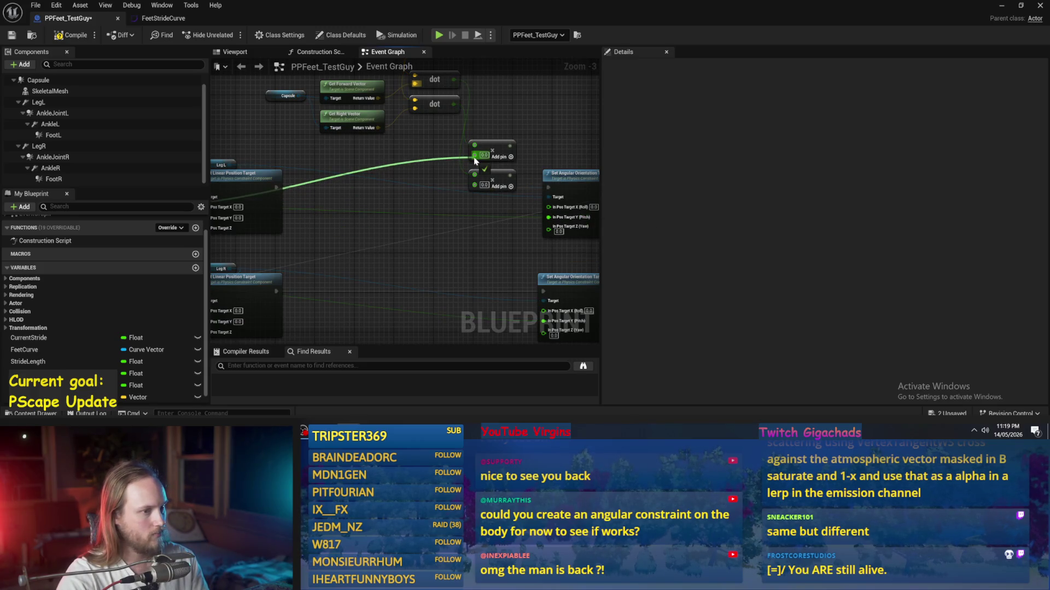
{"action": "mouse_move", "coordinate": [476, 158]}
{"action": "left_mouse_down"}
{"action": "mouse_move", "coordinate": [549, 207]}
{"action": "mouse_move", "coordinate": [549, 219]}
{"action": "left_mouse_up"}
{"action": "key", "text": "Escape"}
{"action": "mouse_move", "coordinate": [437, 117]}
{"action": "left_mouse_down"}
{"action": "mouse_move", "coordinate": [447, 182]}
{"action": "mouse_move", "coordinate": [484, 210]}
{"action": "mouse_move", "coordinate": [485, 232]}
{"action": "left_mouse_up"}
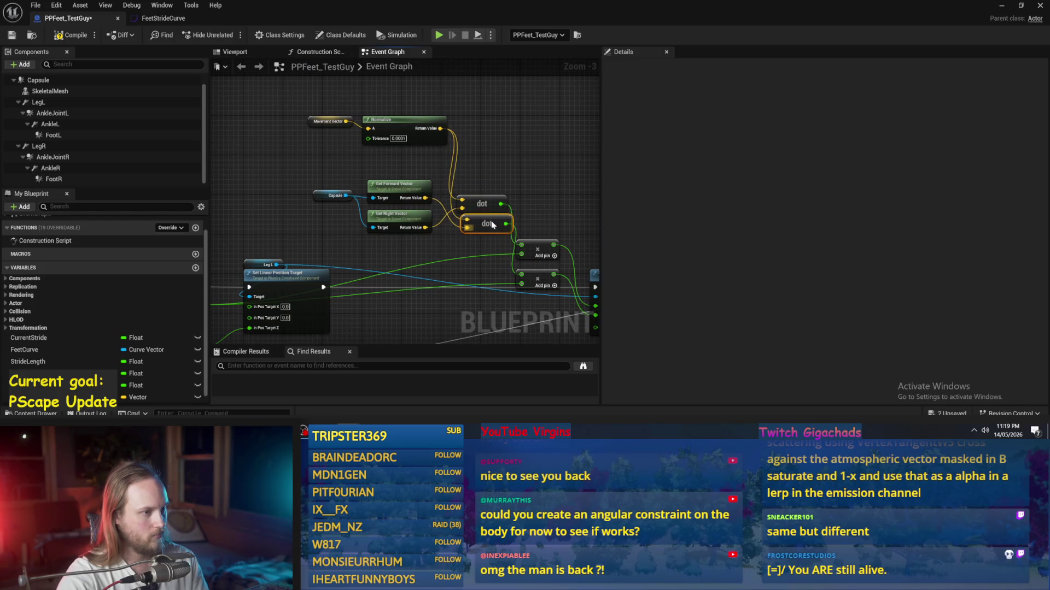
- Rearrange the Capsule, vector getter, dot and math nodes into a tidy layout
{"action": "left_click_drag", "start_coordinate": [404, 189], "coordinate": [407, 248]}
{"action": "left_click_drag", "start_coordinate": [322, 196], "coordinate": [330, 246]}
{"action": "left_click_drag", "start_coordinate": [395, 249], "coordinate": [392, 191]}
{"action": "mouse_move", "coordinate": [482, 191]}
{"action": "left_mouse_down"}
{"action": "mouse_move", "coordinate": [486, 222]}
{"action": "mouse_move", "coordinate": [492, 190]}
{"action": "left_mouse_up"}
{"action": "mouse_move", "coordinate": [565, 233]}
{"action": "left_mouse_down"}
{"action": "mouse_move", "coordinate": [476, 170]}
{"action": "mouse_move", "coordinate": [445, 218]}
{"action": "left_mouse_up"}
{"action": "mouse_move", "coordinate": [394, 249]}
{"action": "left_mouse_down"}
{"action": "mouse_move", "coordinate": [458, 218]}
{"action": "mouse_move", "coordinate": [445, 182]}
{"action": "mouse_move", "coordinate": [496, 209]}
{"action": "left_mouse_up"}
- Duplicate the two math nodes and reroute the right leg's pitch wire through the copies
{"action": "key", "text": "ctrl+c"}
{"action": "key", "text": "ctrl+v"}
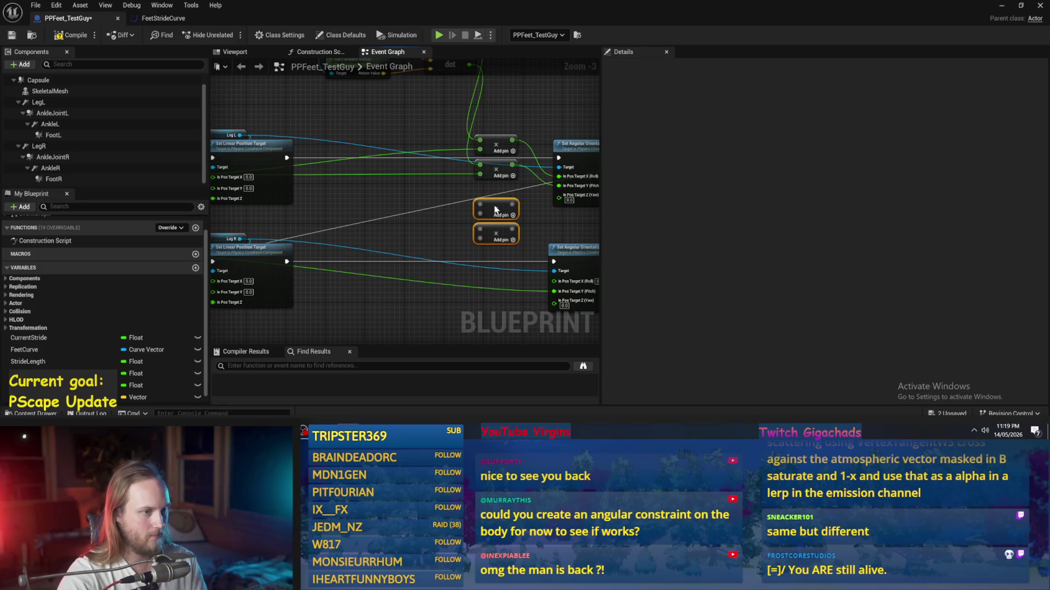
{"action": "left_click", "coordinate": [560, 231]}
{"action": "left_click_drag", "start_coordinate": [561, 232], "coordinate": [536, 211]}
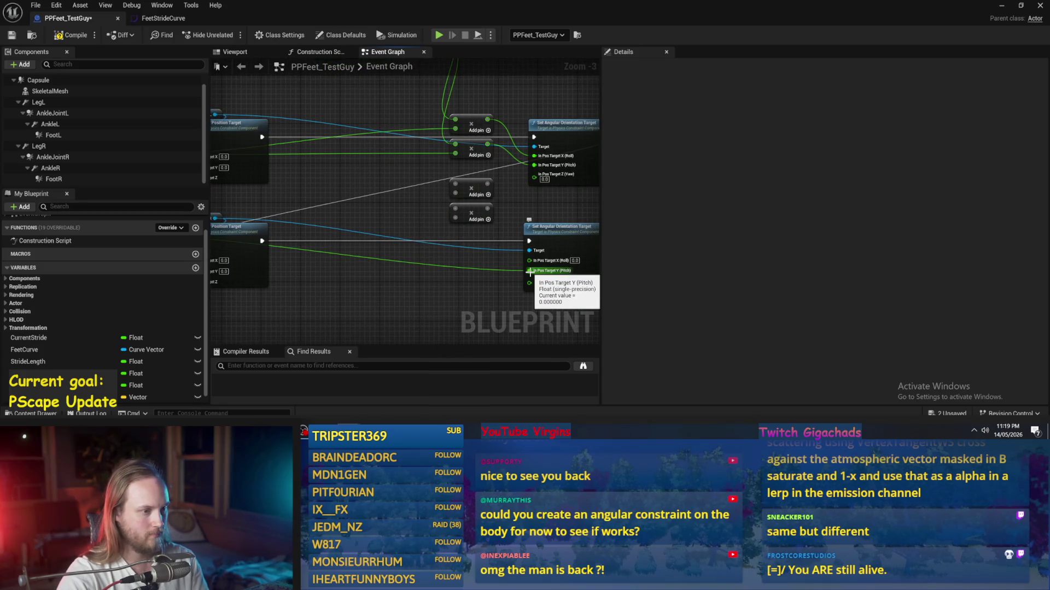
{"action": "mouse_move", "coordinate": [530, 272]}
{"action": "left_mouse_down"}
{"action": "mouse_move", "coordinate": [456, 184]}
{"action": "mouse_move", "coordinate": [258, 223]}
{"action": "left_mouse_up"}
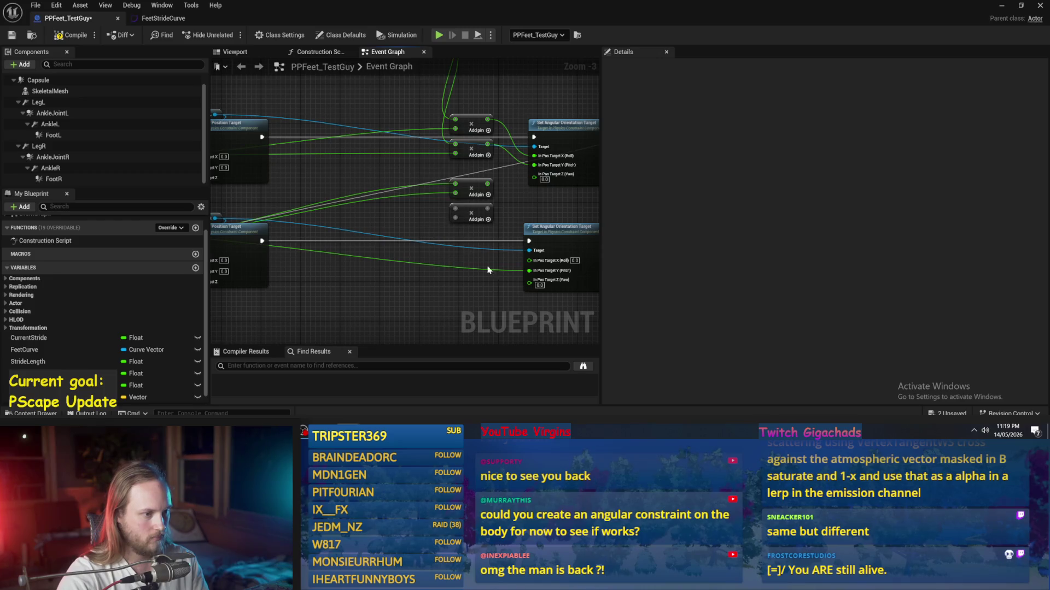
{"action": "mouse_move", "coordinate": [531, 272]}
{"action": "left_mouse_down"}
{"action": "mouse_move", "coordinate": [456, 219]}
{"action": "mouse_move", "coordinate": [443, 96]}
{"action": "mouse_move", "coordinate": [450, 209]}
{"action": "mouse_move", "coordinate": [488, 186]}
{"action": "mouse_move", "coordinate": [502, 245]}
{"action": "mouse_move", "coordinate": [444, 109]}
{"action": "mouse_move", "coordinate": [547, 190]}
{"action": "left_mouse_up"}
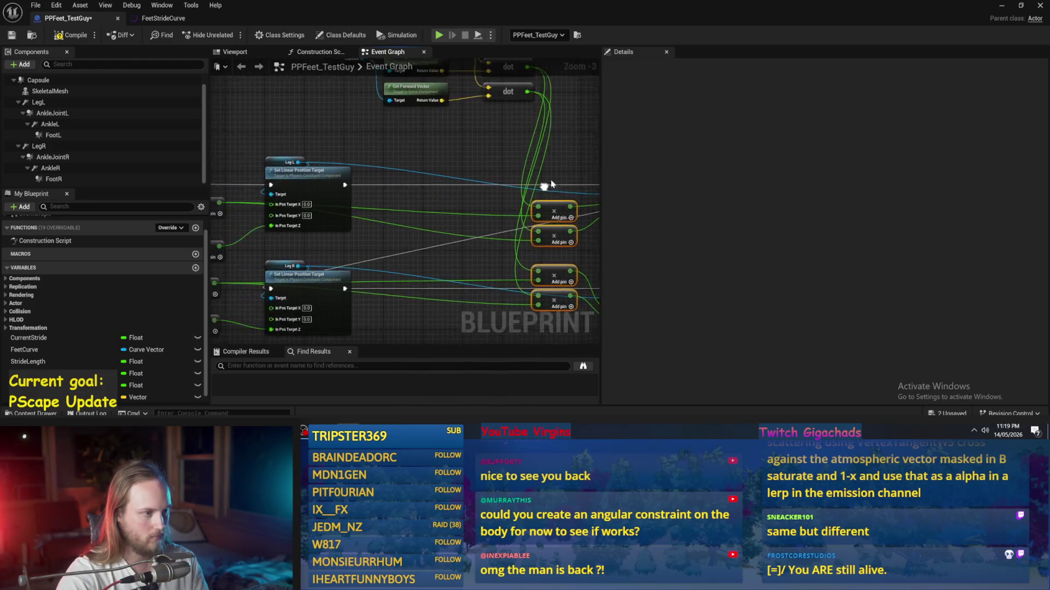
{"action": "scroll", "coordinate": [547, 190], "scroll_direction": "down", "scroll_amount": 2}
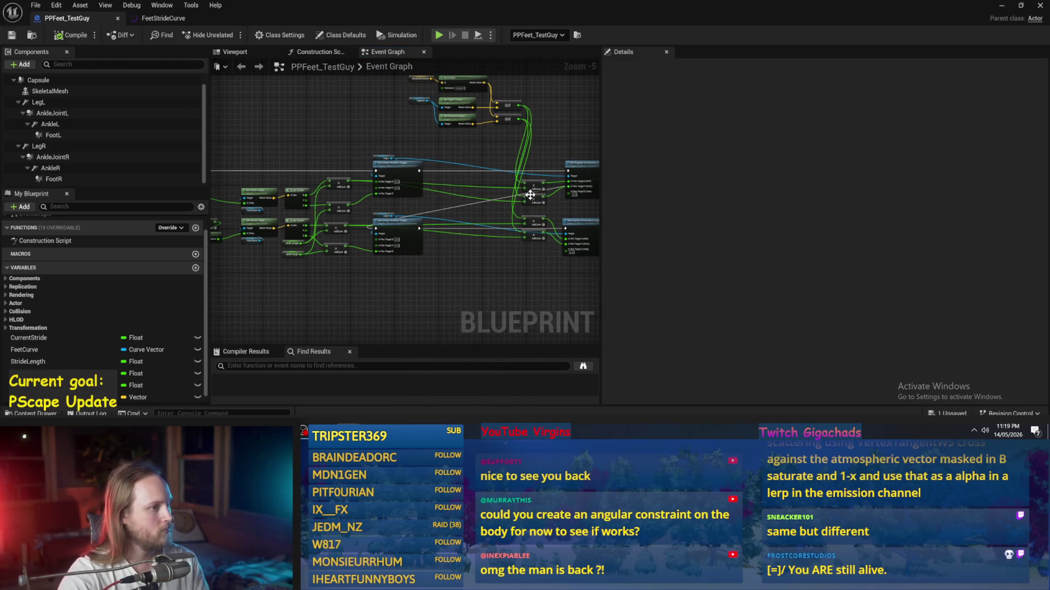
- Select the Movement Vector variable and restore the Blueprint editor to a smaller window
{"action": "scroll", "coordinate": [530, 197], "scroll_direction": "up", "scroll_amount": 2}
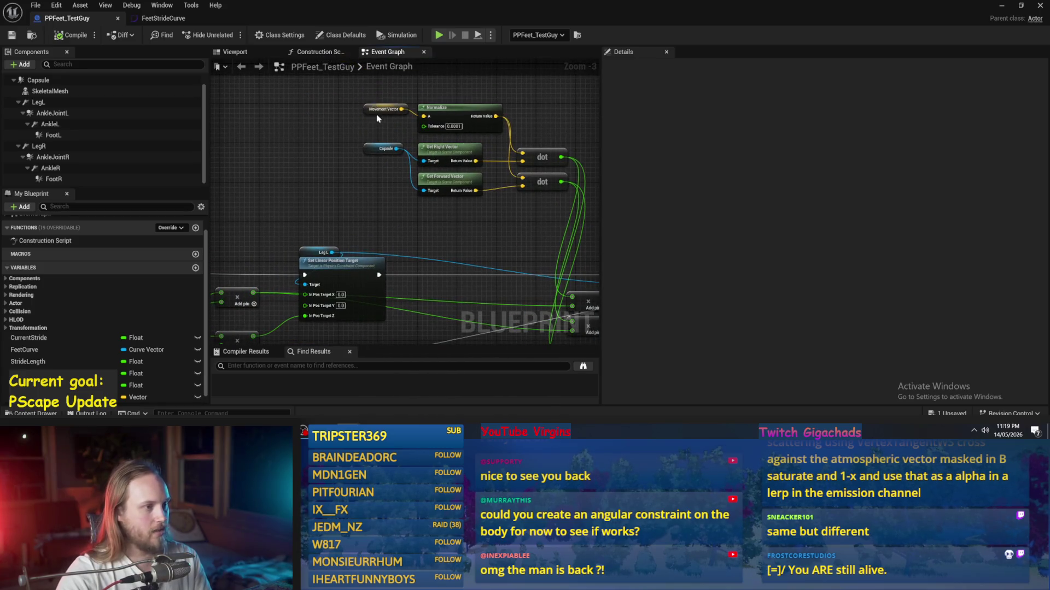
{"action": "left_click", "coordinate": [375, 111]}
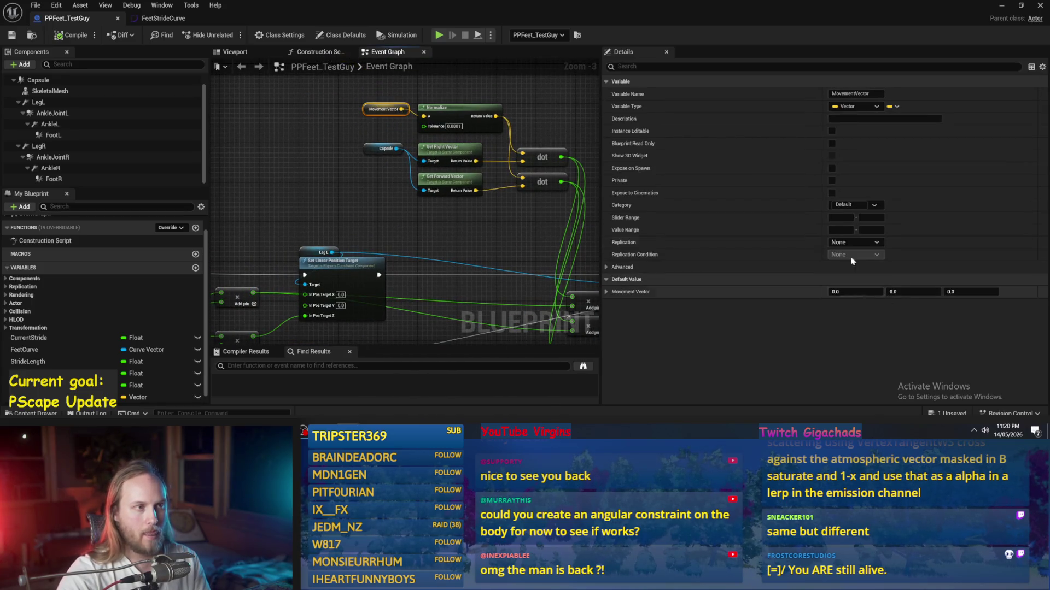
{"action": "key", "text": "super+Down"}
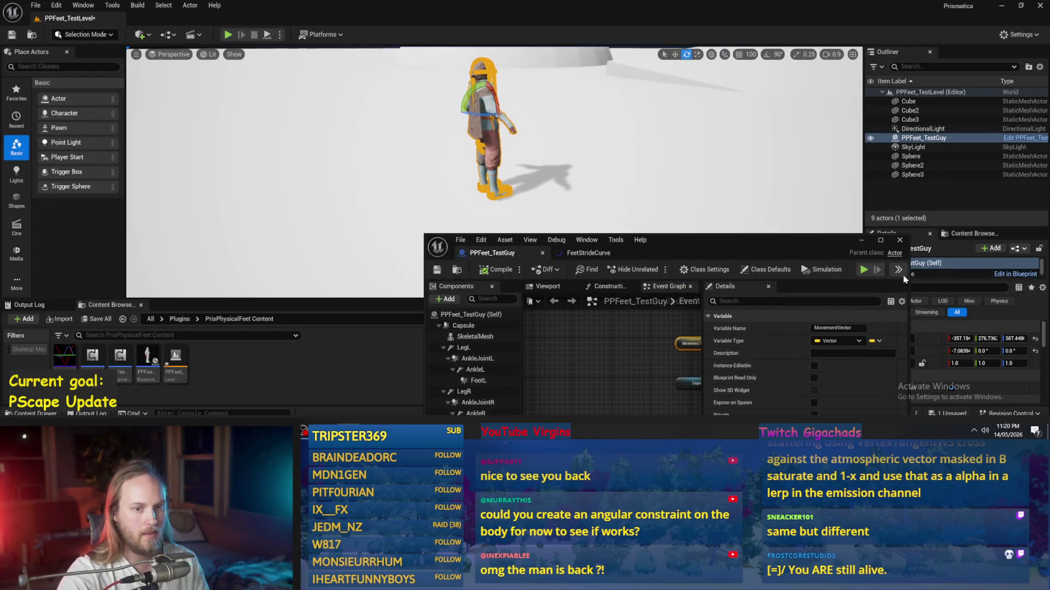
- Orbit the level camera around the character and move the Blueprint window aside
{"action": "left_click_drag", "start_coordinate": [576, 164], "coordinate": [577, 169]}
{"action": "key", "text": "w"}
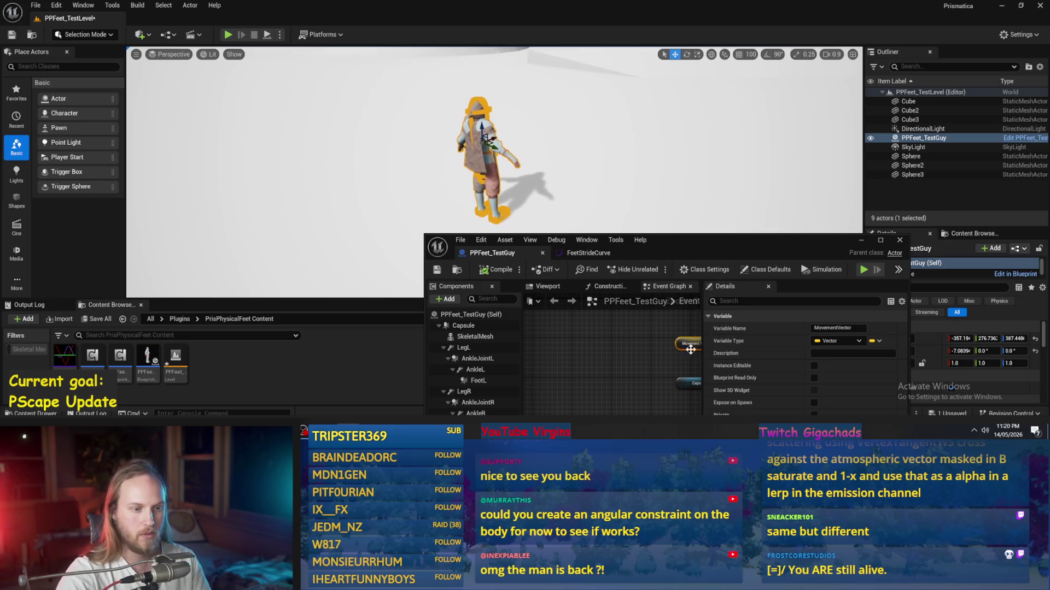
{"action": "left_click_drag", "start_coordinate": [674, 360], "coordinate": [652, 351]}
{"action": "left_click_drag", "start_coordinate": [712, 261], "coordinate": [707, 176]}
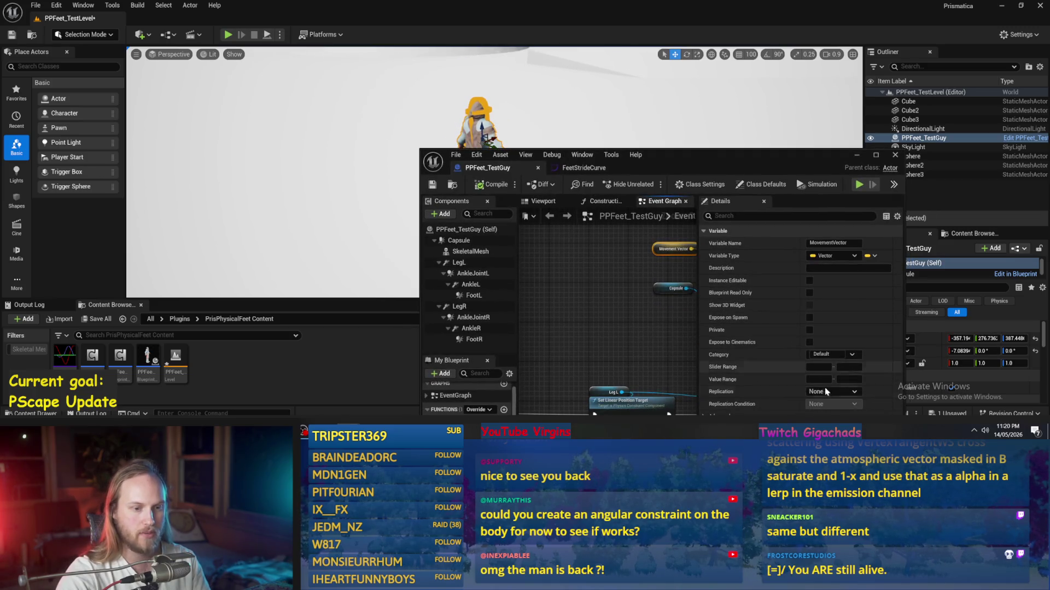
{"action": "left_click_drag", "start_coordinate": [547, 109], "coordinate": [547, 142]}
{"action": "left_click_drag", "start_coordinate": [710, 155], "coordinate": [755, 175]}
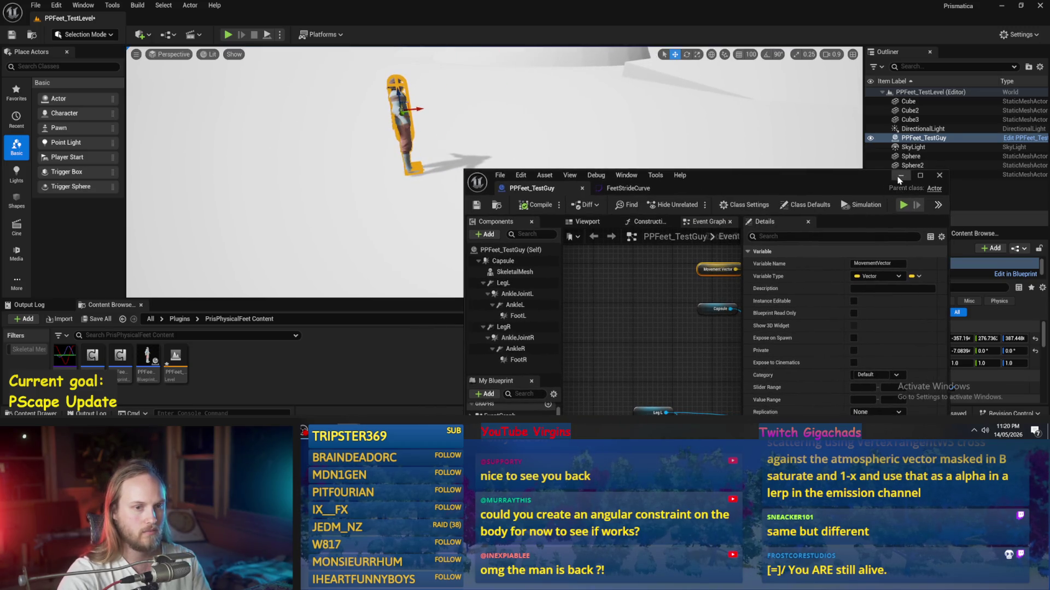
{"action": "left_click", "coordinate": [920, 176]}
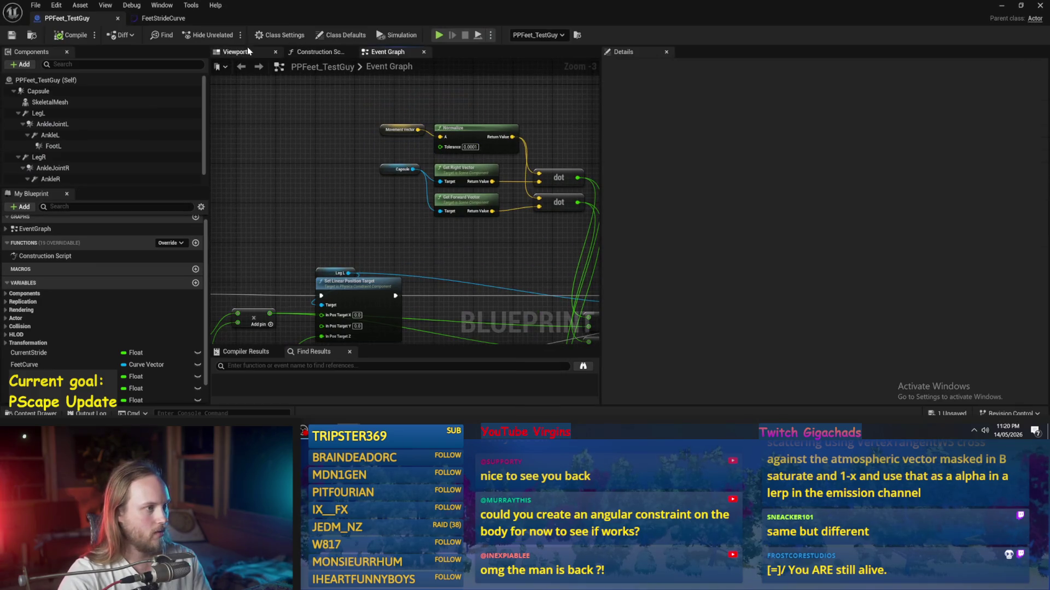
- Filter Details by 'grav' and disable Enable Gravity on the Capsule and FootL components
{"action": "left_click", "coordinate": [88, 92]}
{"action": "type", "text": "grav"}
{"action": "left_click", "coordinate": [832, 94]}
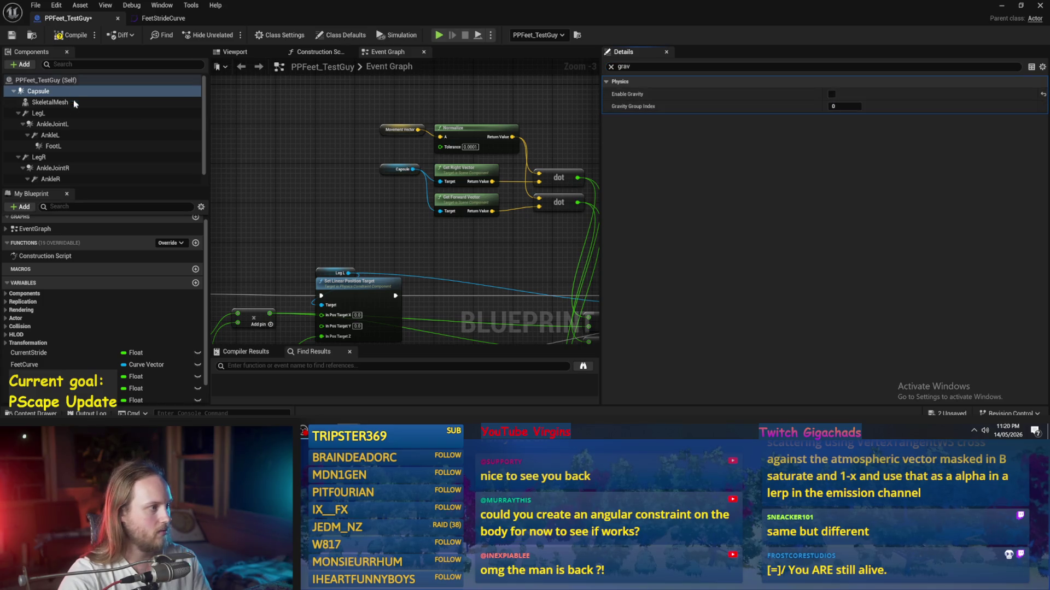
{"action": "left_click", "coordinate": [57, 124]}
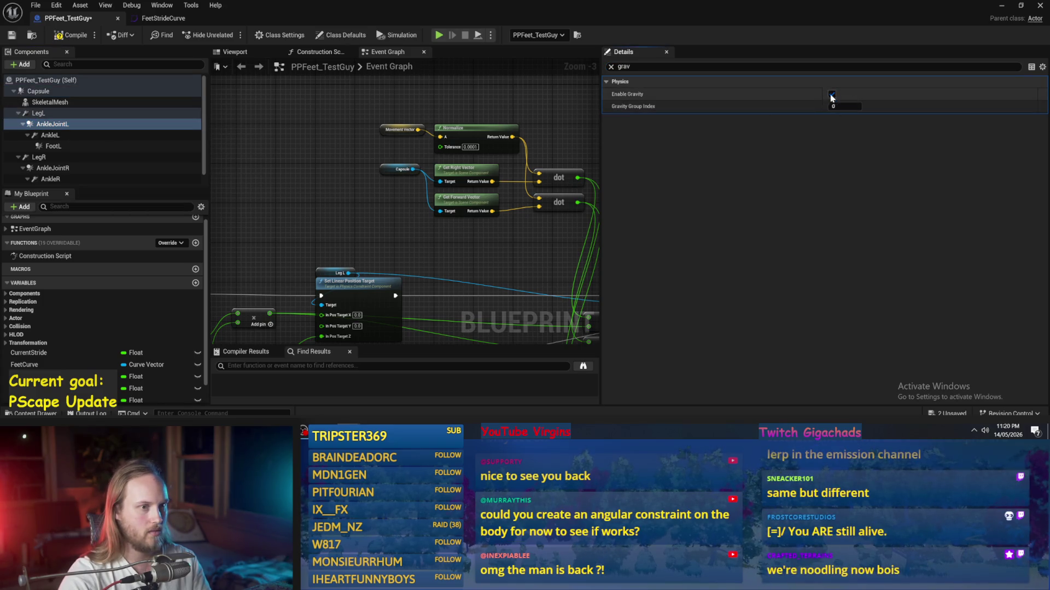
{"action": "left_click", "coordinate": [53, 146]}
{"action": "left_click", "coordinate": [831, 94]}
- Disable gravity on FootR and review gravity on the ankle and leg components
{"action": "left_click", "coordinate": [109, 157]}
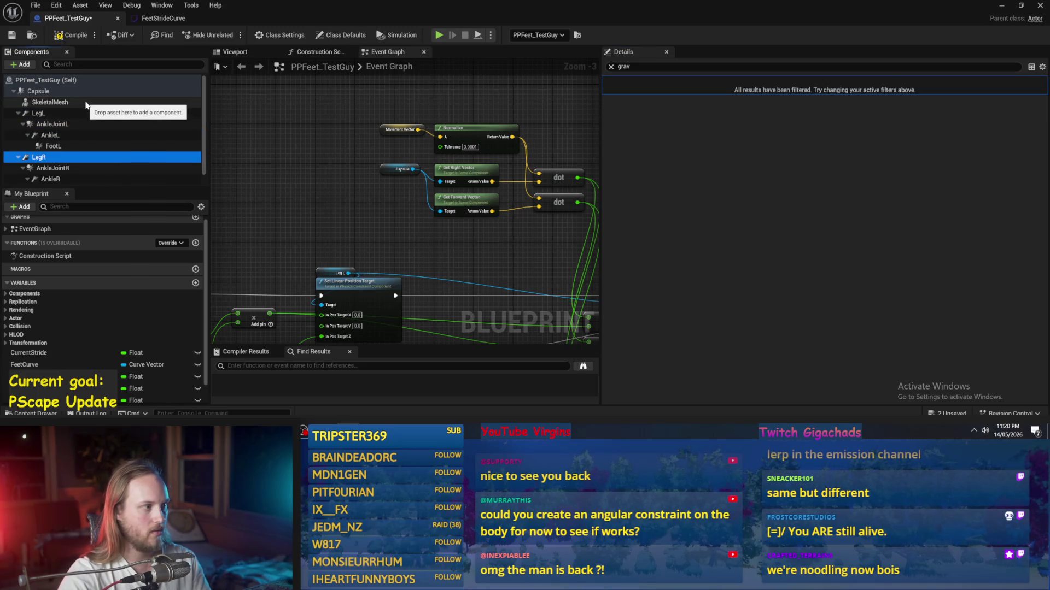
{"action": "left_click", "coordinate": [54, 91]}
{"action": "scroll", "coordinate": [63, 175], "scroll_direction": "down", "scroll_amount": 1}
{"action": "left_click", "coordinate": [63, 180]}
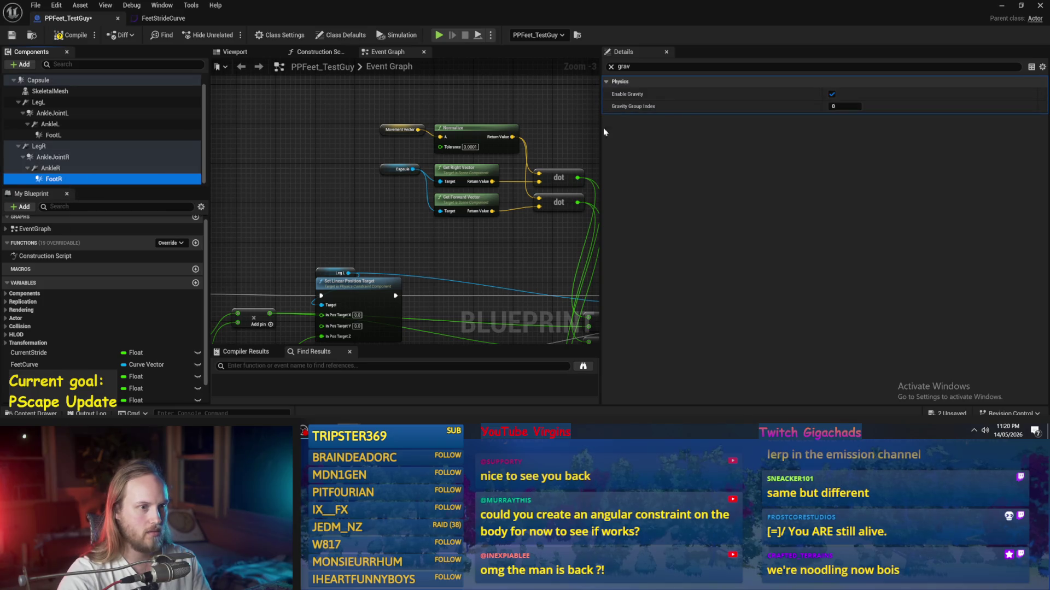
{"action": "left_click", "coordinate": [832, 94]}
{"action": "left_click", "coordinate": [53, 157]}
{"action": "left_click", "coordinate": [47, 167]}
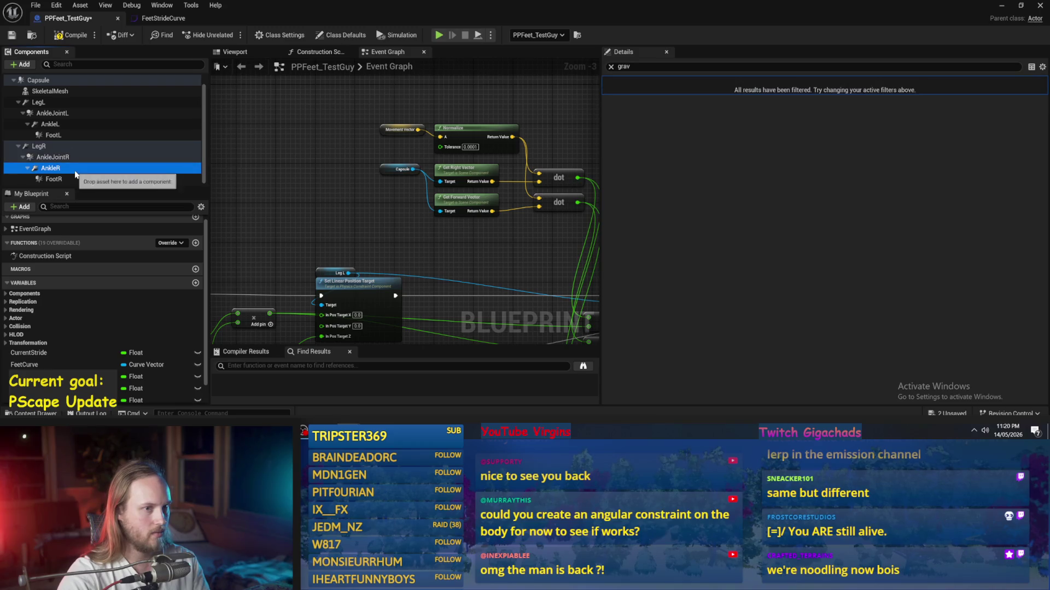
{"action": "left_click", "coordinate": [52, 157]}
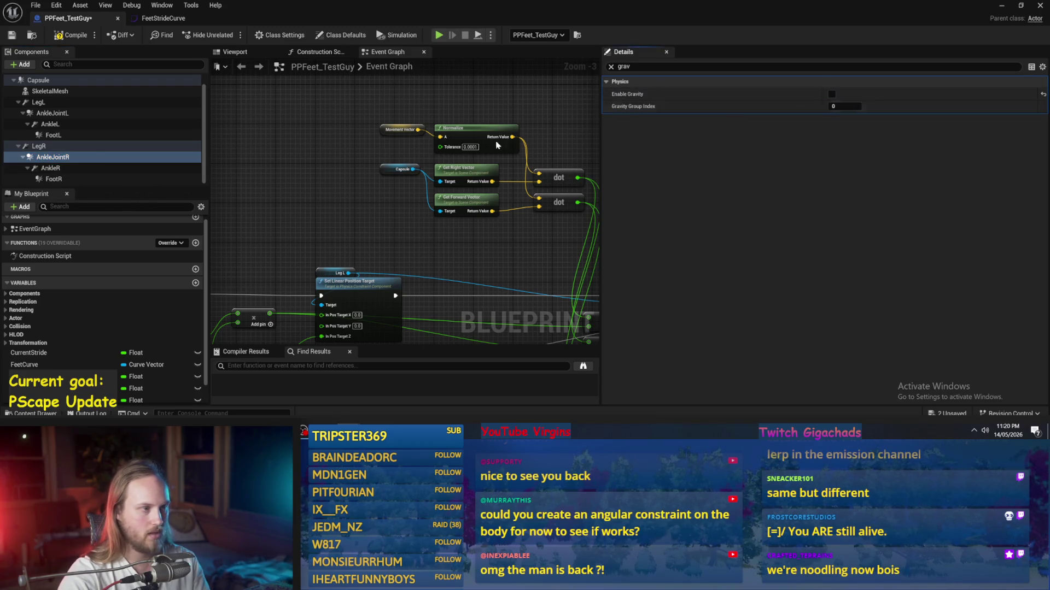
{"action": "left_click", "coordinate": [77, 146]}
{"action": "left_click", "coordinate": [77, 135]}
- Compile the Blueprint, minimize the editor, and raise PPFeet_TestGuy above the ground
{"action": "left_click", "coordinate": [71, 34]}
{"action": "left_click", "coordinate": [54, 179]}
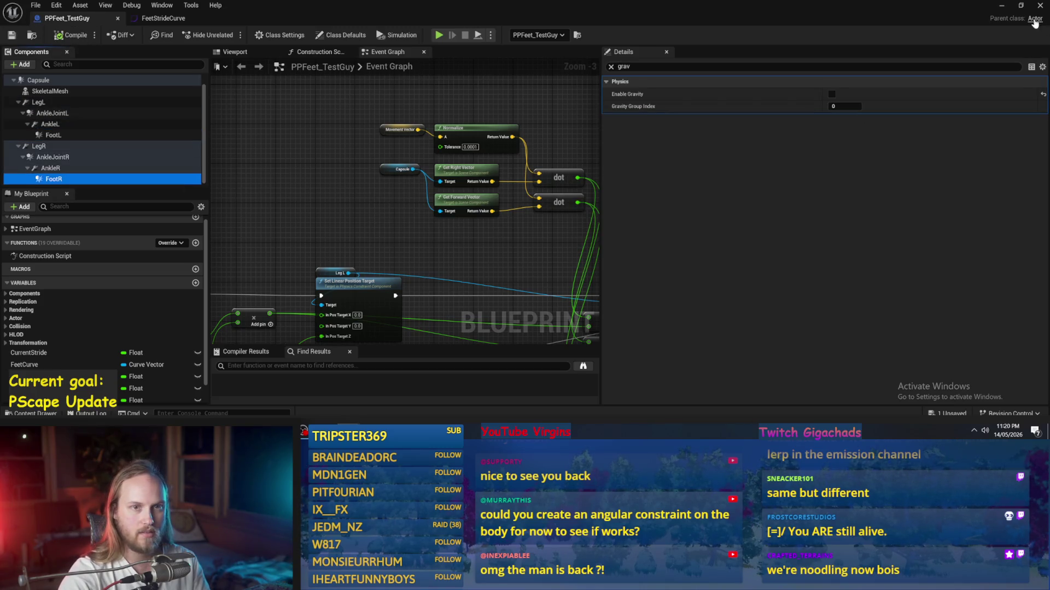
{"action": "left_click", "coordinate": [1001, 5]}
{"action": "left_click_drag", "start_coordinate": [404, 99], "coordinate": [405, 52]}
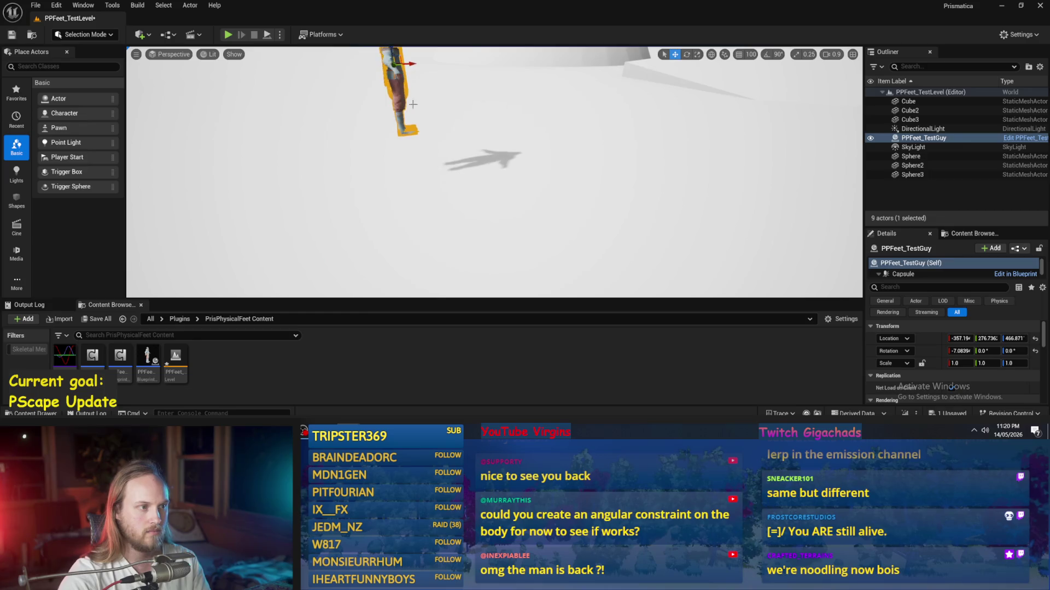
- Lift PPFeet_TestGuy further, play-test focused on the character, then reopen its Blueprint
{"action": "key", "text": "f"}
{"action": "left_click_drag", "start_coordinate": [424, 163], "coordinate": [259, 38]}
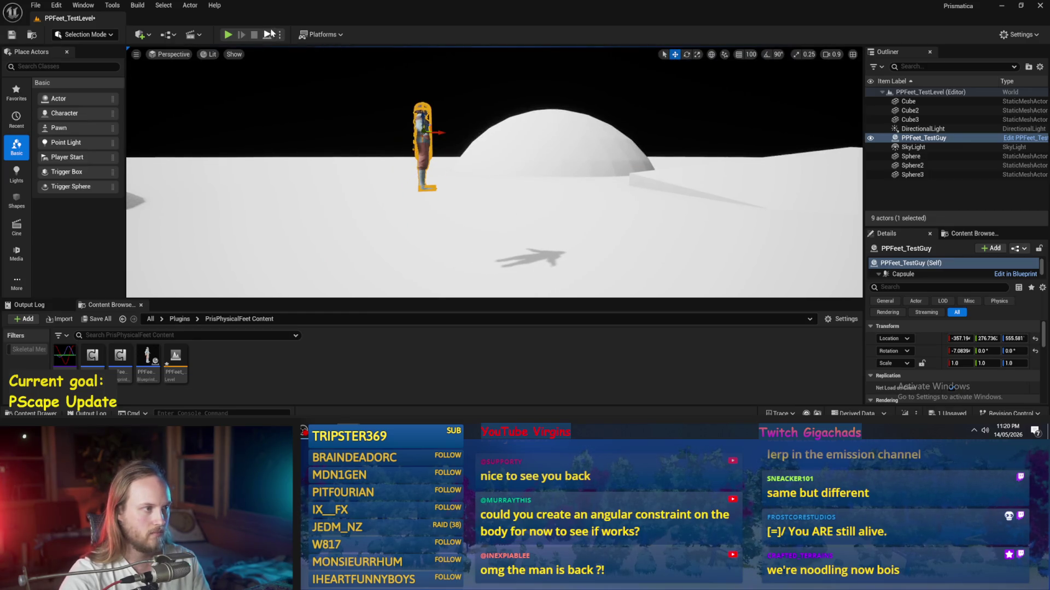
{"action": "left_click", "coordinate": [271, 34]}
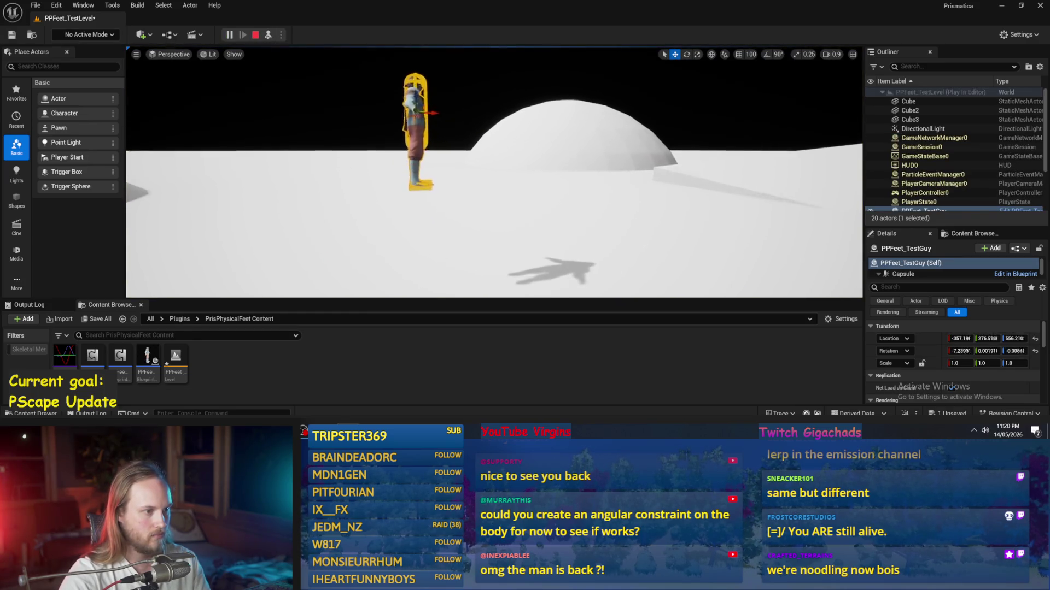
{"action": "key", "text": "f"}
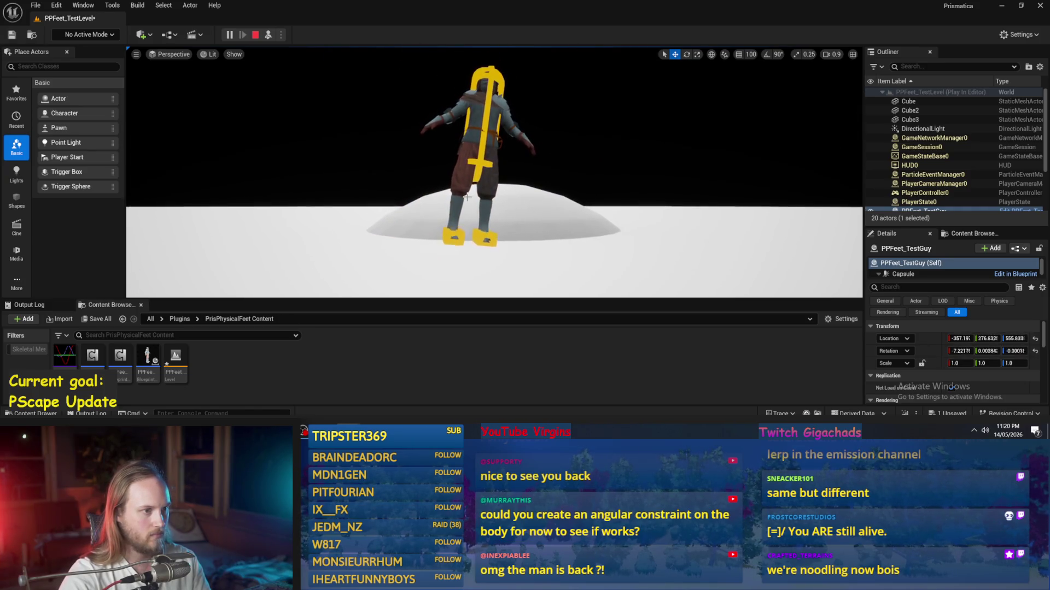
{"action": "key", "text": "Escape"}
{"action": "key", "text": "ctrl+e"}
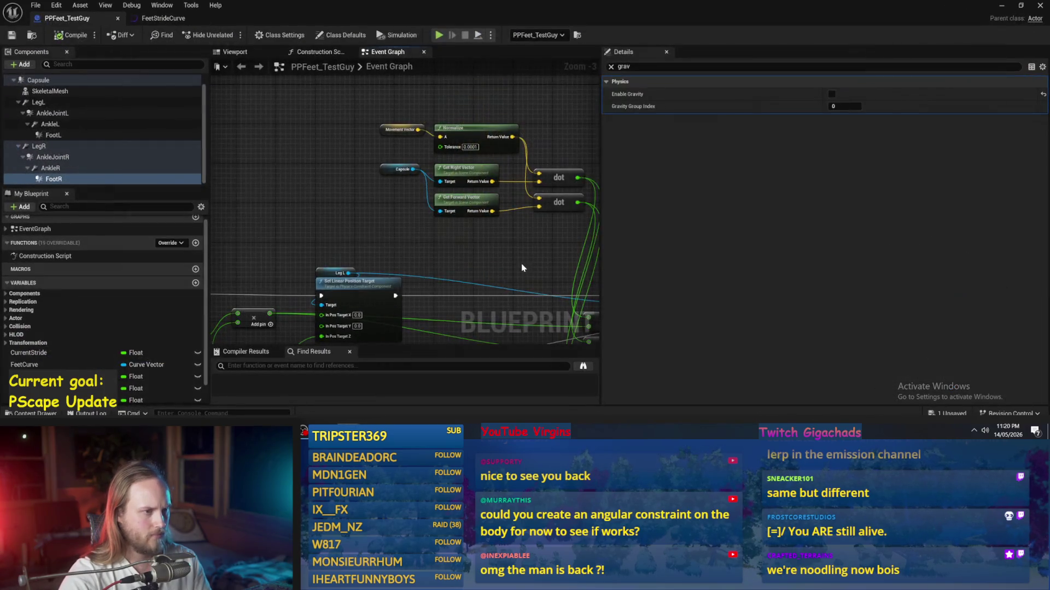
- Check the gravity settings on FootR, FootL, the leg, ankle and Capsule components
{"action": "left_click", "coordinate": [62, 179]}
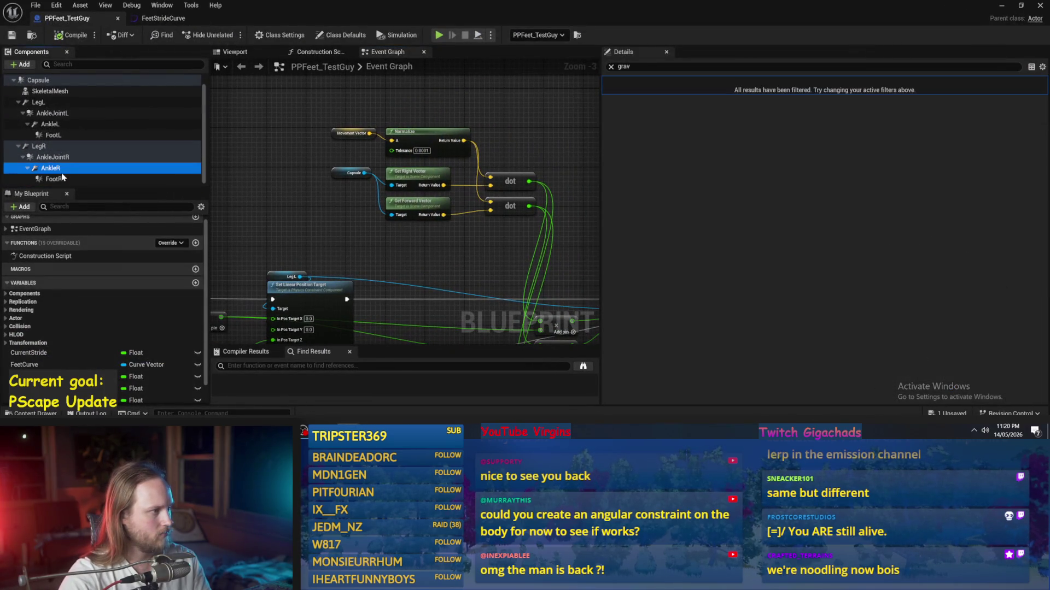
{"action": "left_click", "coordinate": [39, 137]}
{"action": "left_click", "coordinate": [38, 102]}
{"action": "left_click", "coordinate": [39, 146]}
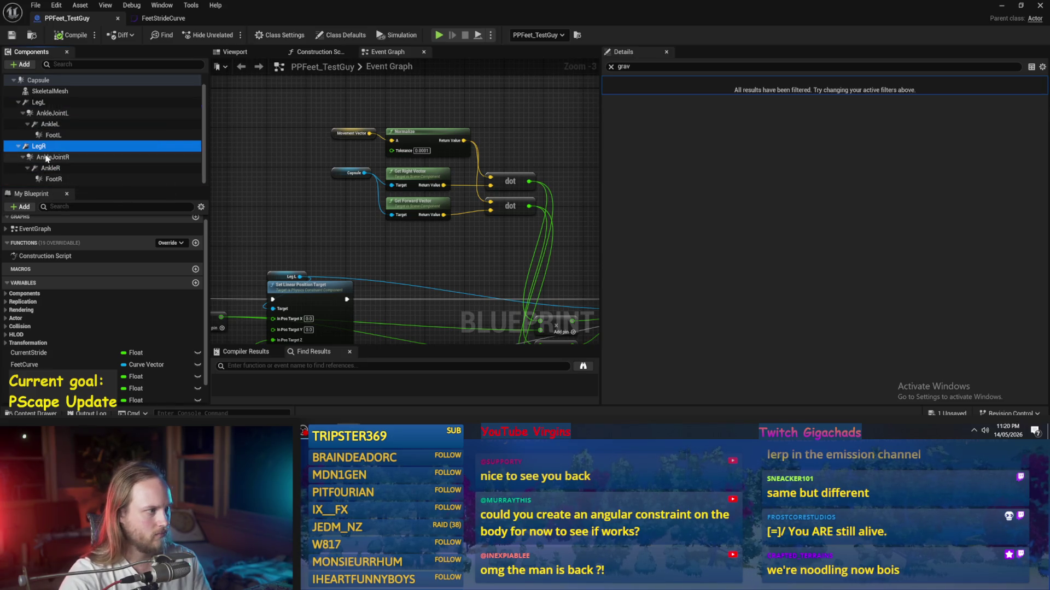
{"action": "left_click", "coordinate": [46, 157]}
{"action": "left_click", "coordinate": [75, 181]}
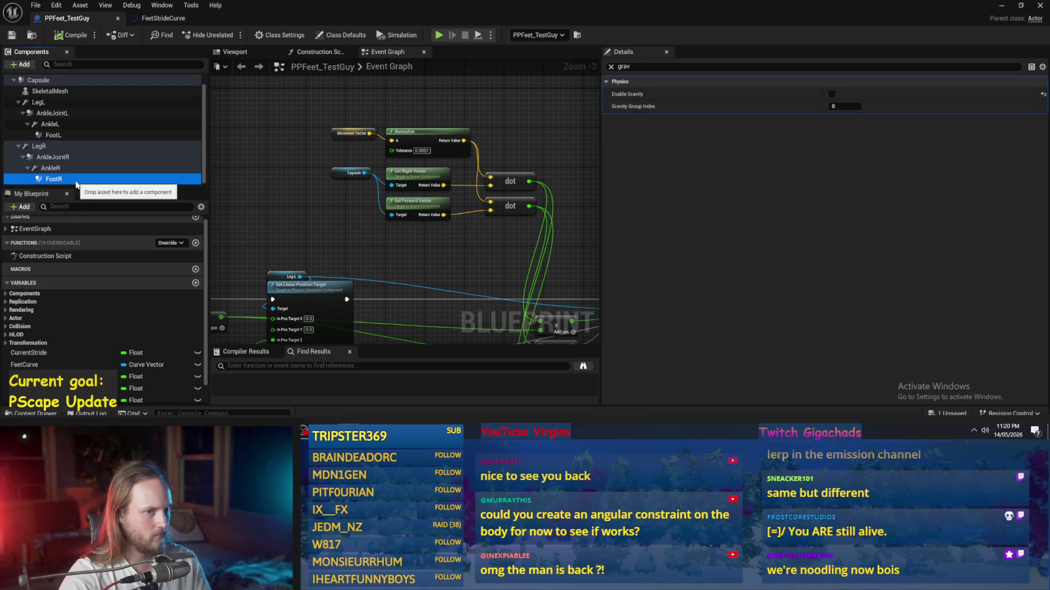
{"action": "left_click", "coordinate": [55, 113]}
{"action": "left_click", "coordinate": [57, 122]}
{"action": "left_click", "coordinate": [52, 113]}
{"action": "left_click", "coordinate": [53, 135]}
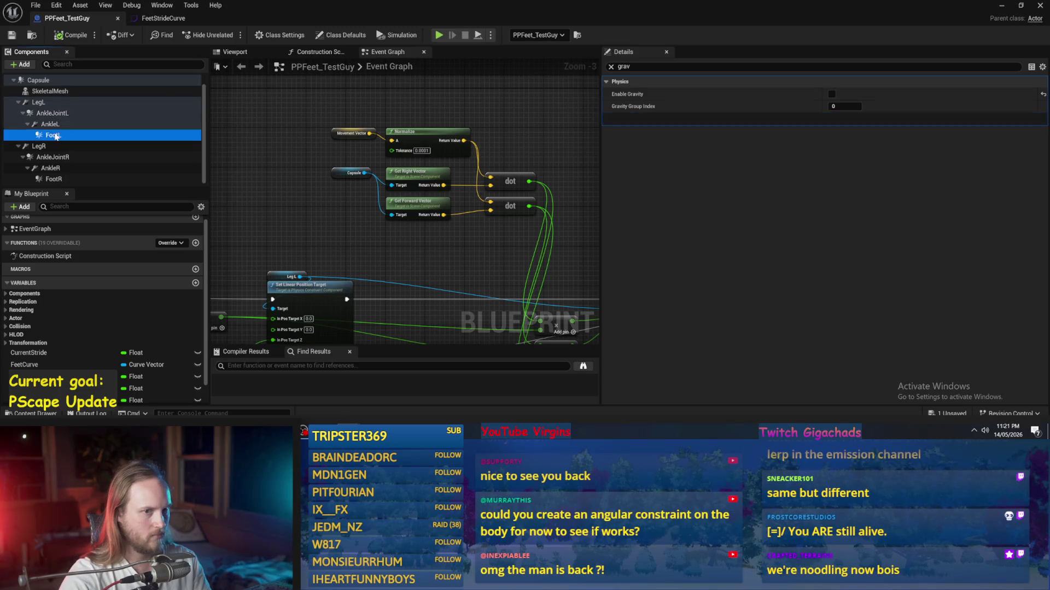
{"action": "left_click", "coordinate": [55, 92]}
{"action": "left_click", "coordinate": [52, 81]}
- Compile the Blueprint and select the StrideHeight variable in My Blueprint
{"action": "left_click", "coordinate": [69, 38]}
{"action": "mouse_move", "coordinate": [326, 243]}
{"action": "left_mouse_down"}
{"action": "mouse_move", "coordinate": [283, 231]}
{"action": "mouse_move", "coordinate": [398, 133]}
{"action": "left_mouse_up"}
{"action": "scroll", "coordinate": [104, 306], "scroll_direction": "down", "scroll_amount": 1}
{"action": "left_click", "coordinate": [56, 363]}
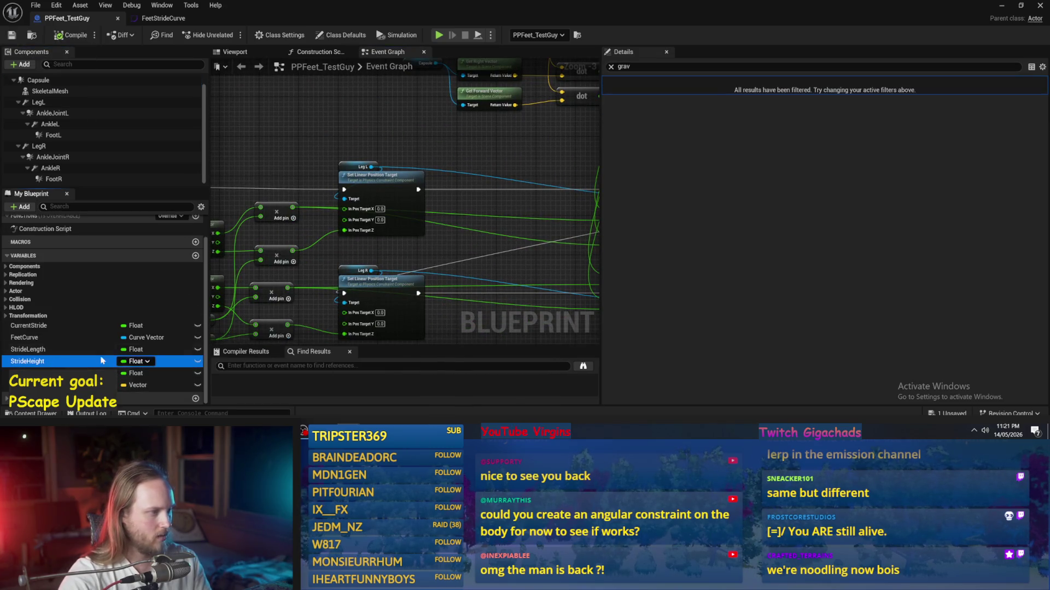
- Set the Stride Height and Stride Length default values to 15
{"action": "left_click", "coordinate": [608, 67]}
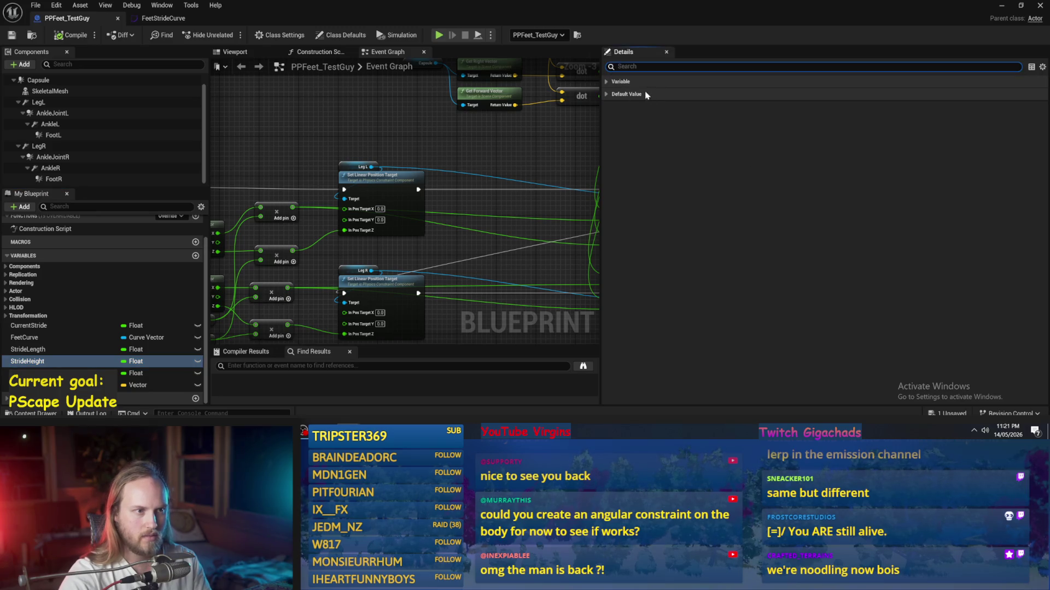
{"action": "left_click", "coordinate": [842, 106]}
{"action": "type", "text": "5"}
{"action": "key", "text": "Return"}
{"action": "left_click", "coordinate": [90, 350]}
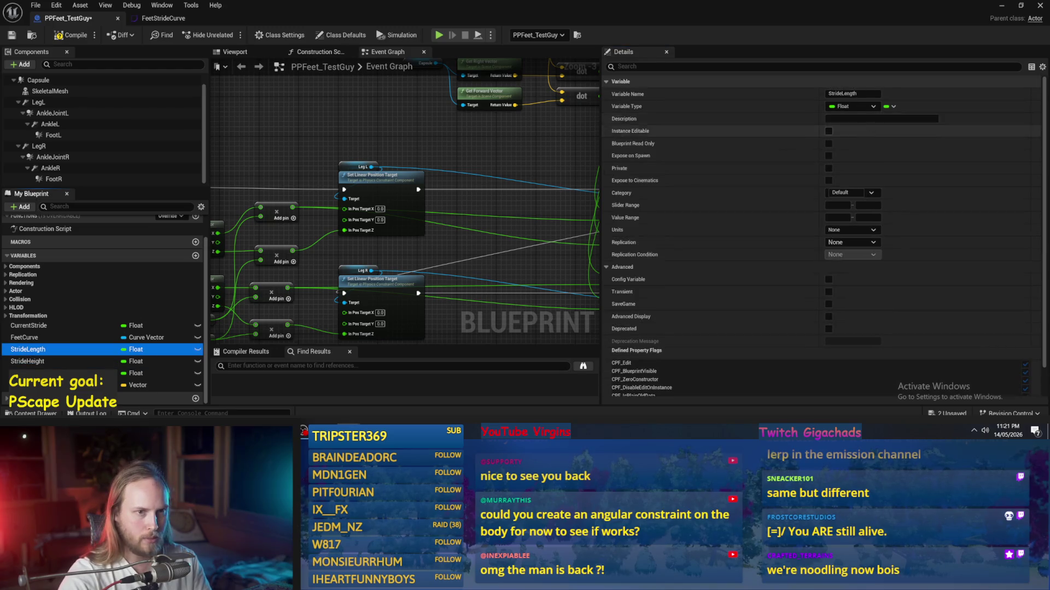
{"action": "scroll", "coordinate": [866, 218], "scroll_direction": "down", "scroll_amount": 5}
{"action": "left_click", "coordinate": [856, 389]}
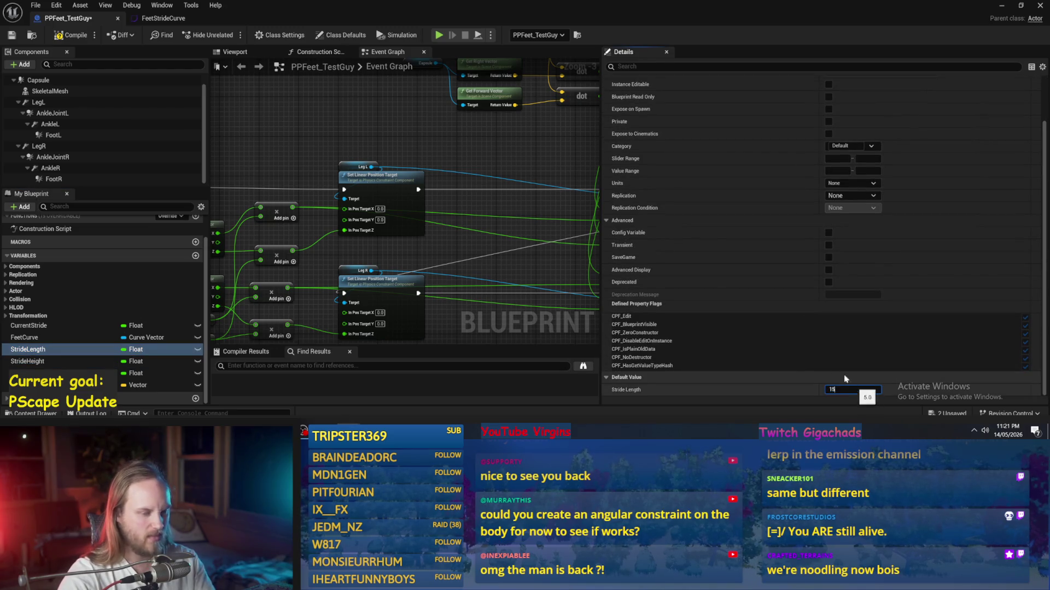
{"action": "key", "text": "Return"}
- Compile and play-test the level, then reopen the Blueprint and tidy the Normalize and dot nodes
{"action": "left_click", "coordinate": [64, 37]}
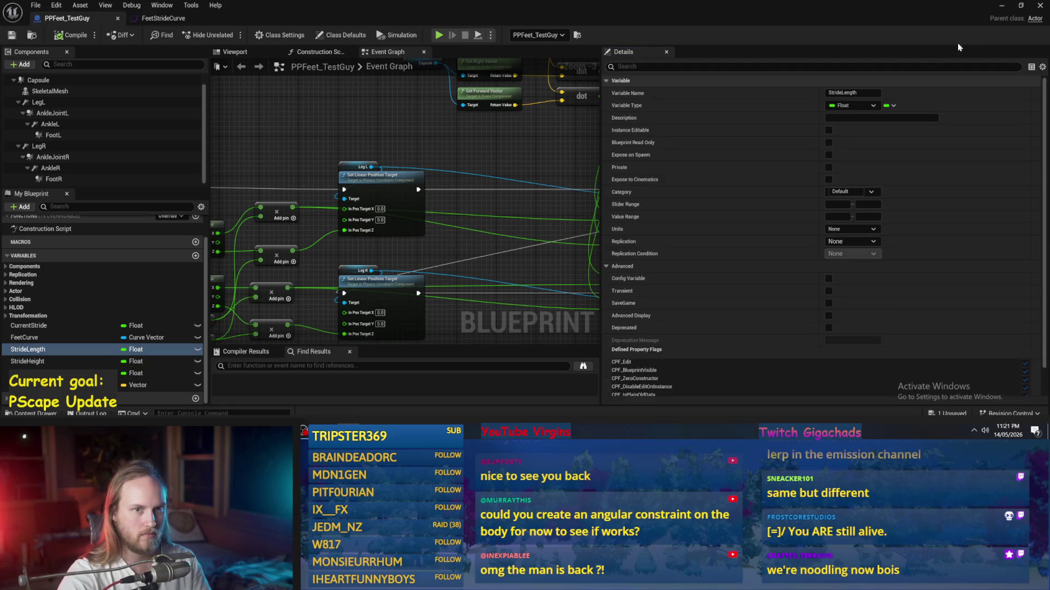
{"action": "left_click", "coordinate": [1002, 8]}
{"action": "key", "text": "alt+p"}
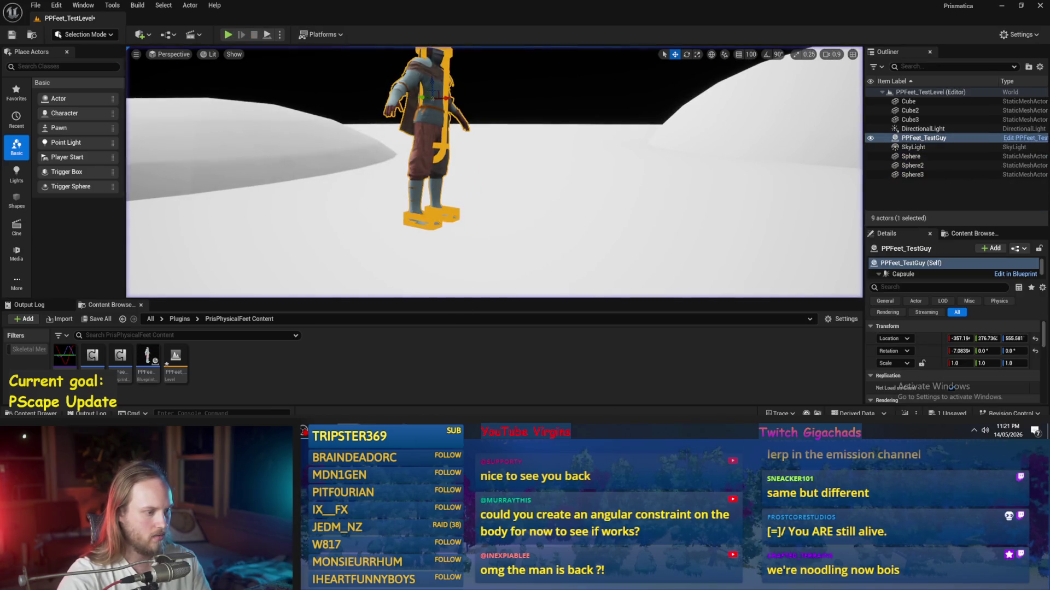
{"action": "double_click", "coordinate": [147, 361]}
{"action": "left_click_drag", "start_coordinate": [348, 199], "coordinate": [346, 197]}
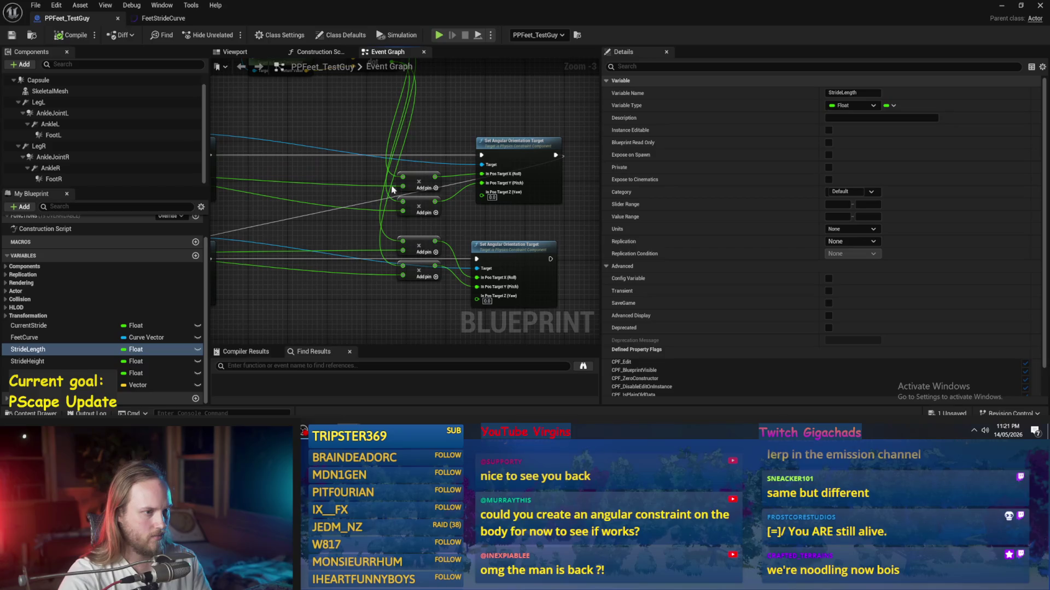
{"action": "mouse_move", "coordinate": [503, 115]}
{"action": "left_mouse_down"}
{"action": "mouse_move", "coordinate": [532, 163]}
{"action": "mouse_move", "coordinate": [543, 231]}
{"action": "left_mouse_up"}
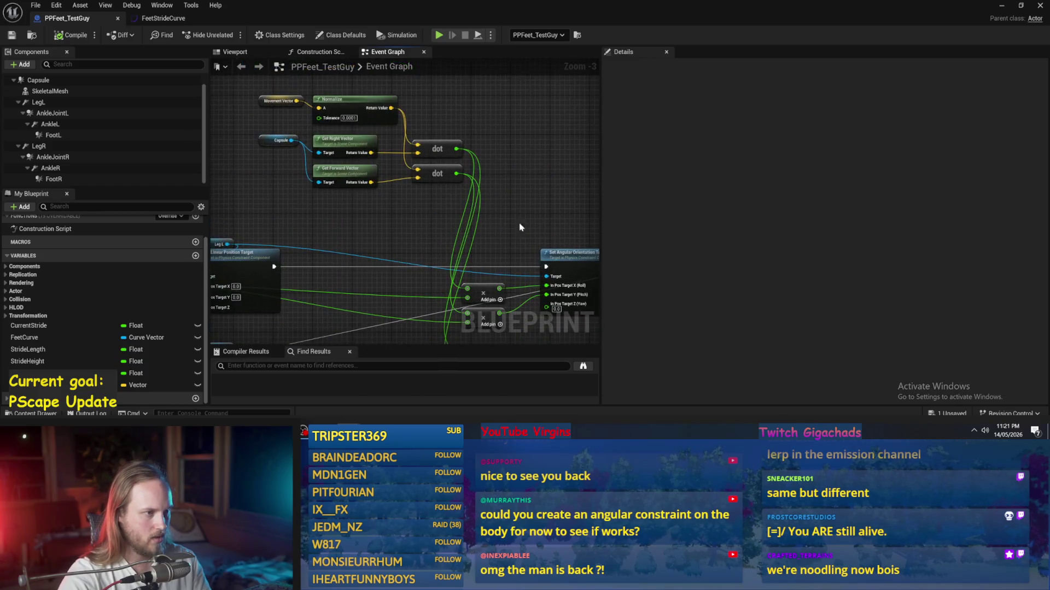
{"action": "left_click_drag", "start_coordinate": [433, 175], "coordinate": [439, 197]}
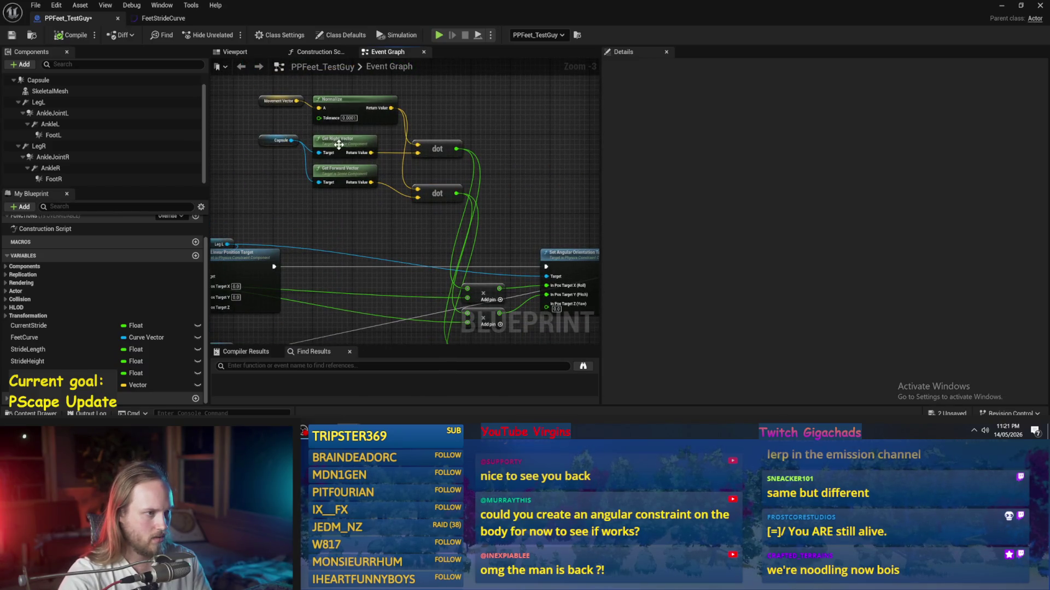
- Set Movement Vector's default X to 1.0, save, and float the editor as a window
{"action": "left_click", "coordinate": [280, 100]}
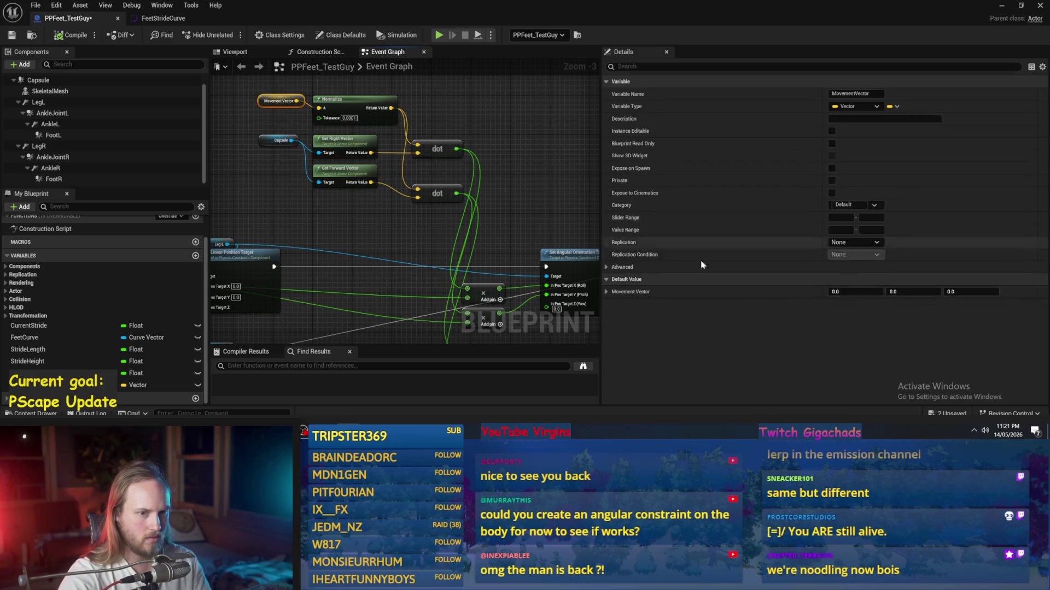
{"action": "left_click_drag", "start_coordinate": [853, 292], "coordinate": [860, 292]}
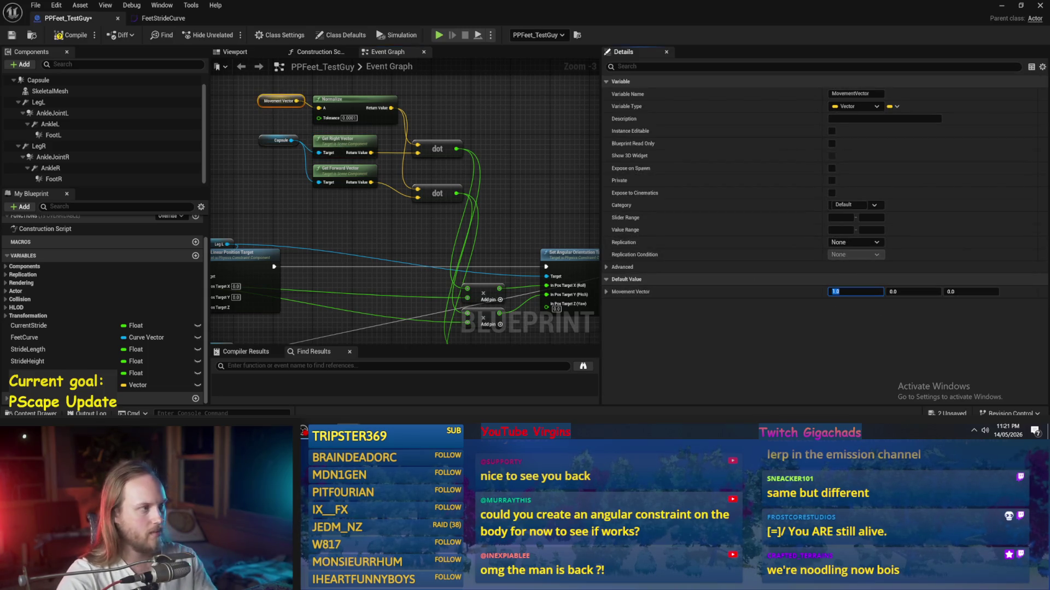
{"action": "key", "text": "ctrl+s"}
{"action": "double_click", "coordinate": [248, 28]}
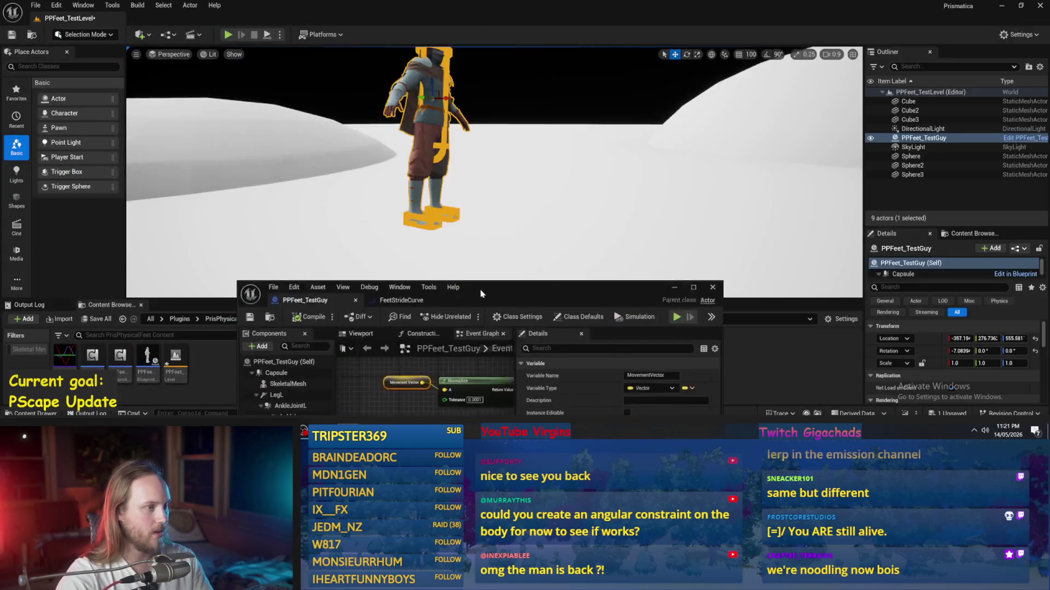
- Simulate the level, then set Movement Vector's default to (0, 1, 0)
{"action": "left_click", "coordinate": [267, 35]}
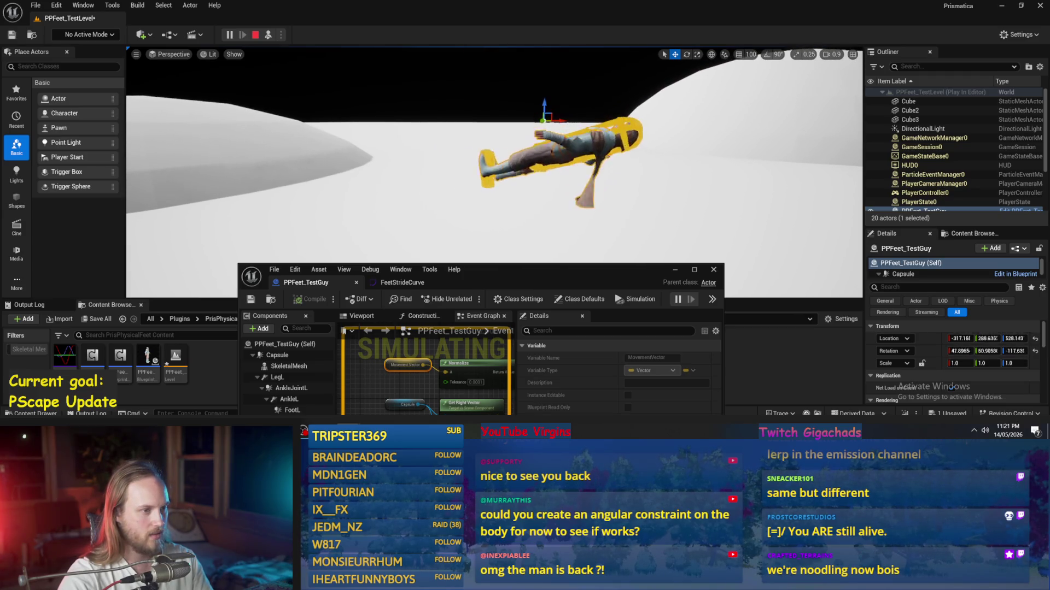
{"action": "key", "text": "Escape"}
{"action": "mouse_move", "coordinate": [481, 269]}
{"action": "left_mouse_down"}
{"action": "mouse_move", "coordinate": [489, 156]}
{"action": "mouse_move", "coordinate": [631, 275]}
{"action": "mouse_move", "coordinate": [558, 176]}
{"action": "mouse_move", "coordinate": [552, 142]}
{"action": "left_mouse_up"}
{"action": "scroll", "coordinate": [499, 279], "scroll_direction": "down", "scroll_amount": 4}
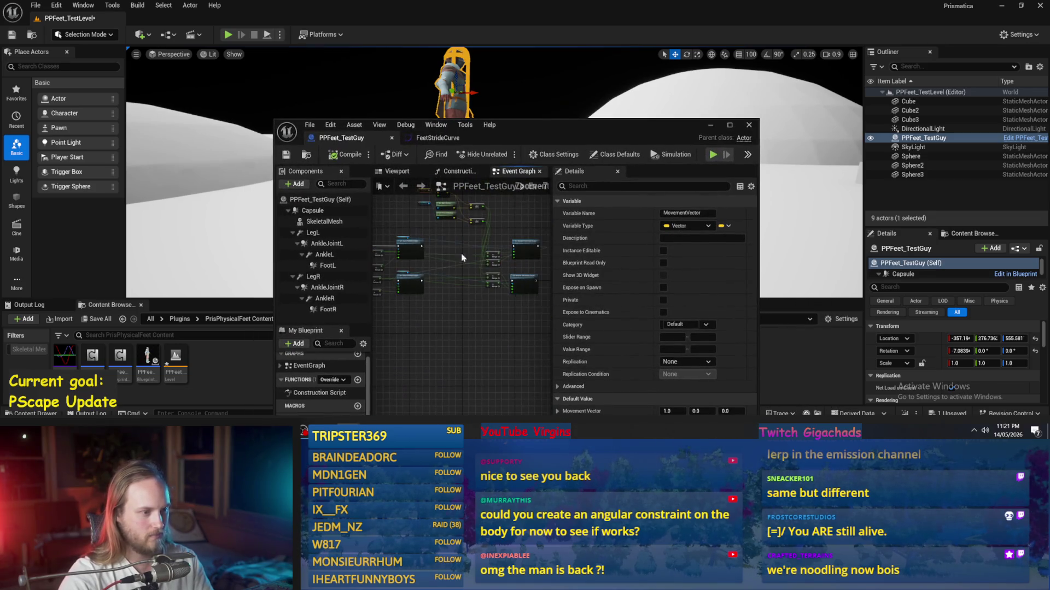
{"action": "scroll", "coordinate": [383, 285], "scroll_direction": "up", "scroll_amount": 3}
{"action": "type", "text": "0"}
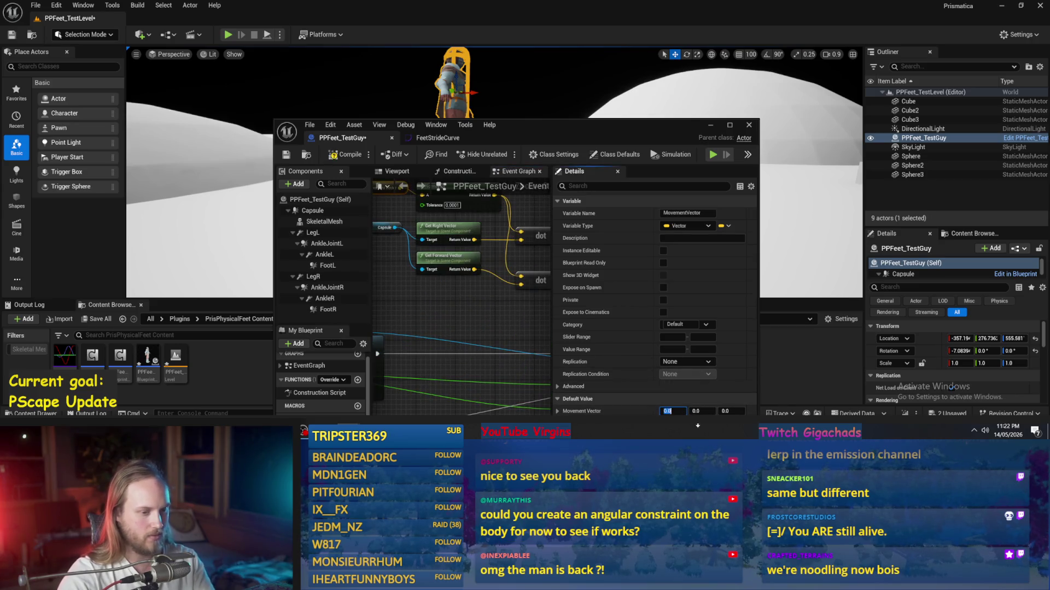
{"action": "key", "text": "Return"}
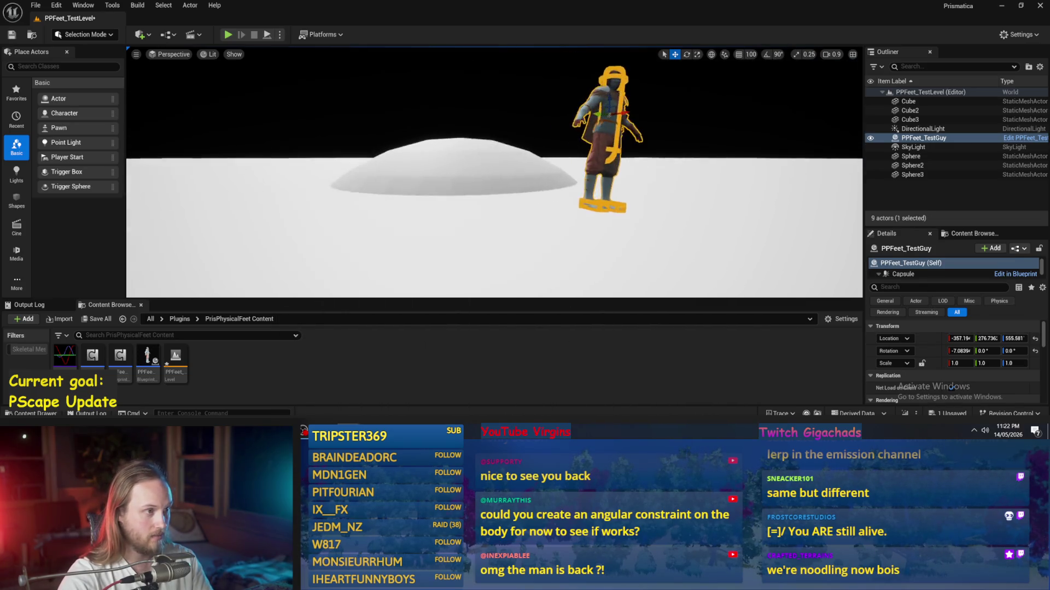
- Play-test the change, compile, and play again before zooming to the Stride nodes
{"action": "key", "text": "alt+p"}
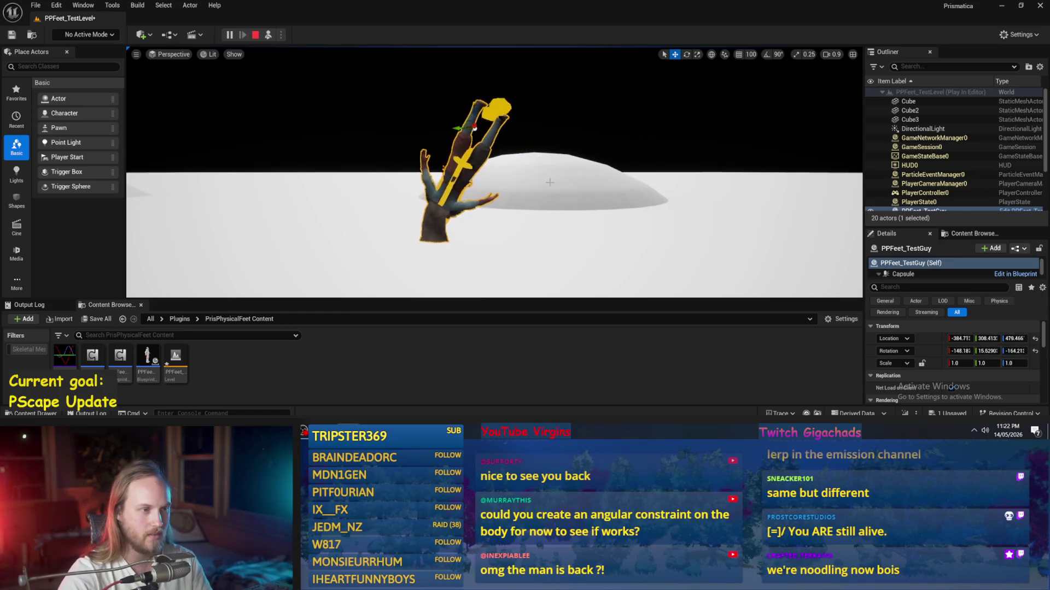
{"action": "key", "text": "Escape"}
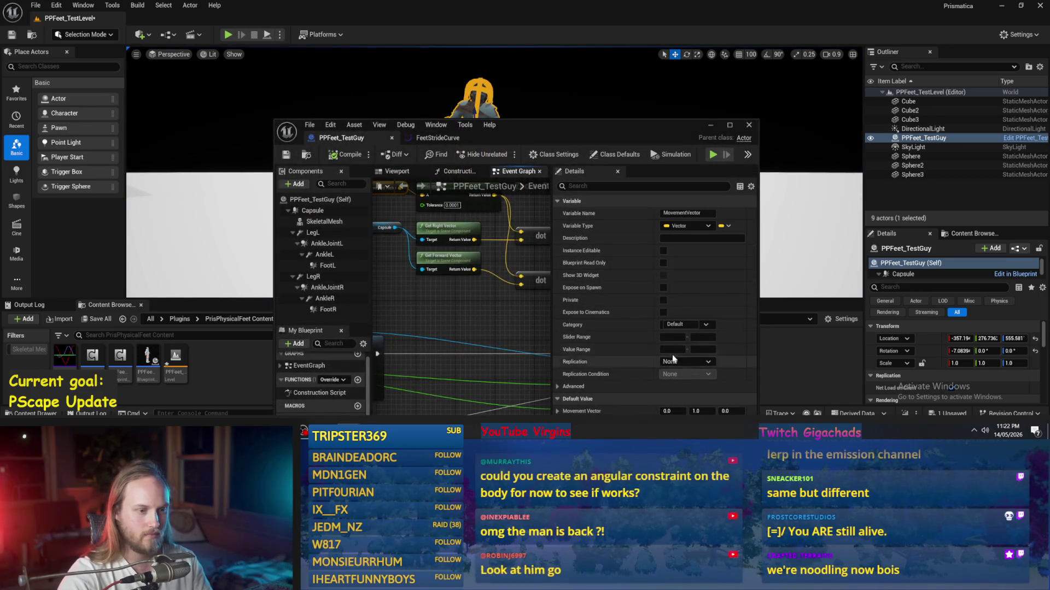
{"action": "left_click", "coordinate": [541, 298]}
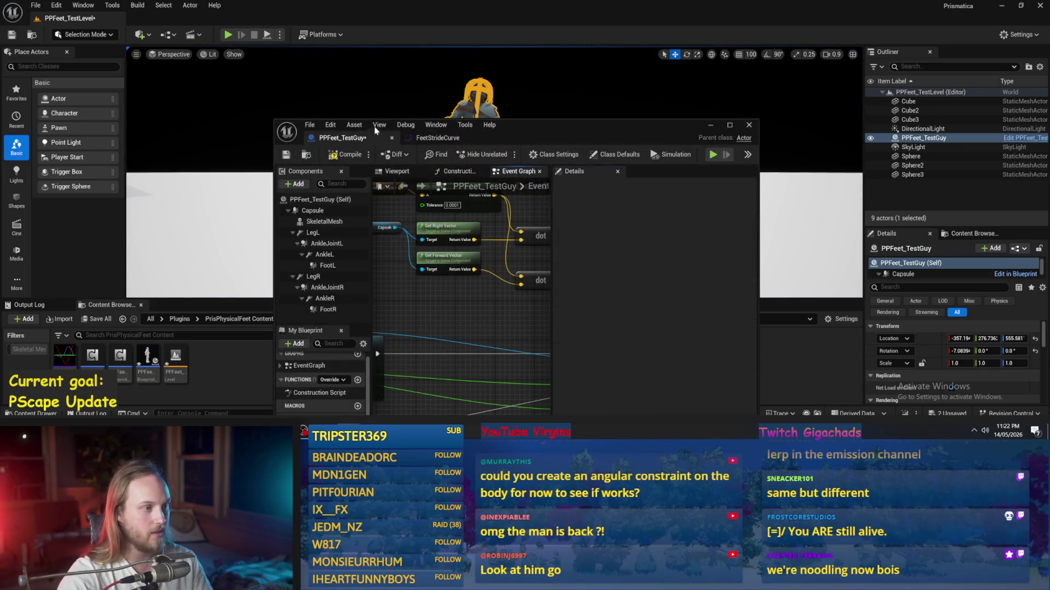
{"action": "left_click", "coordinate": [350, 155]}
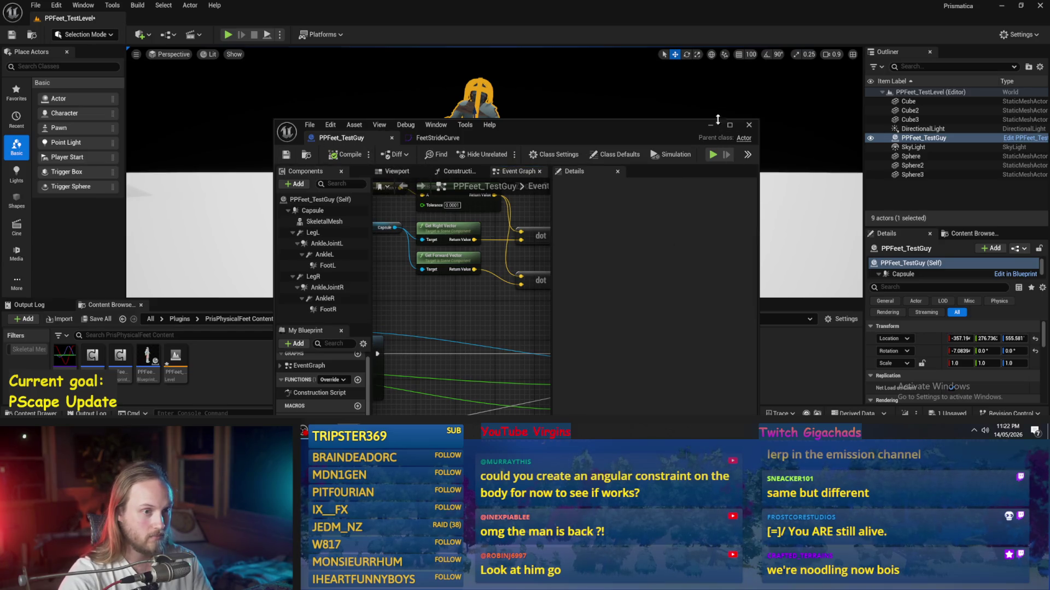
{"action": "left_click", "coordinate": [711, 125]}
{"action": "left_click", "coordinate": [228, 34]}
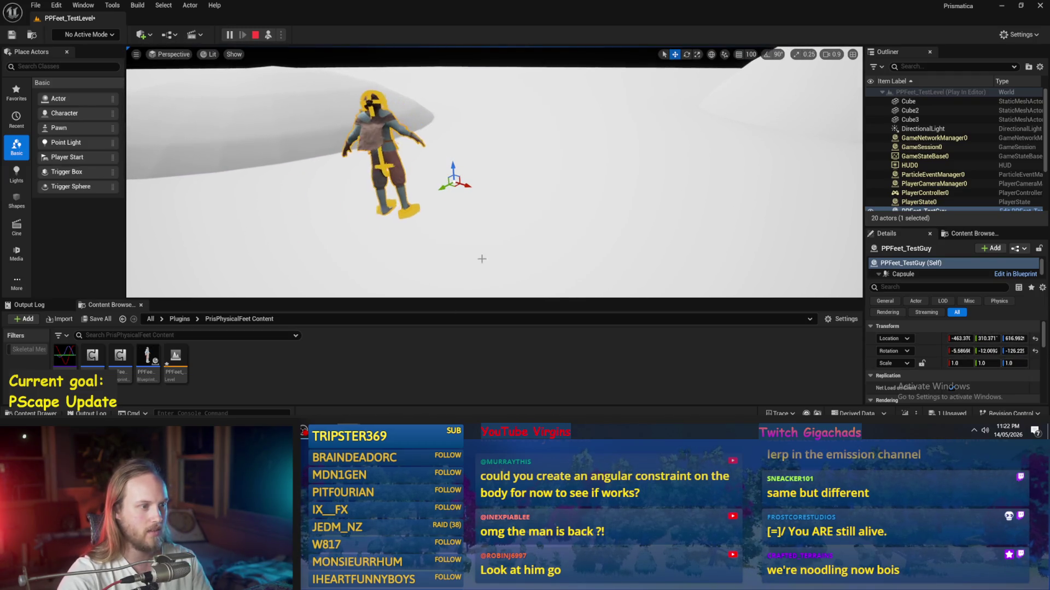
{"action": "key", "text": "Escape"}
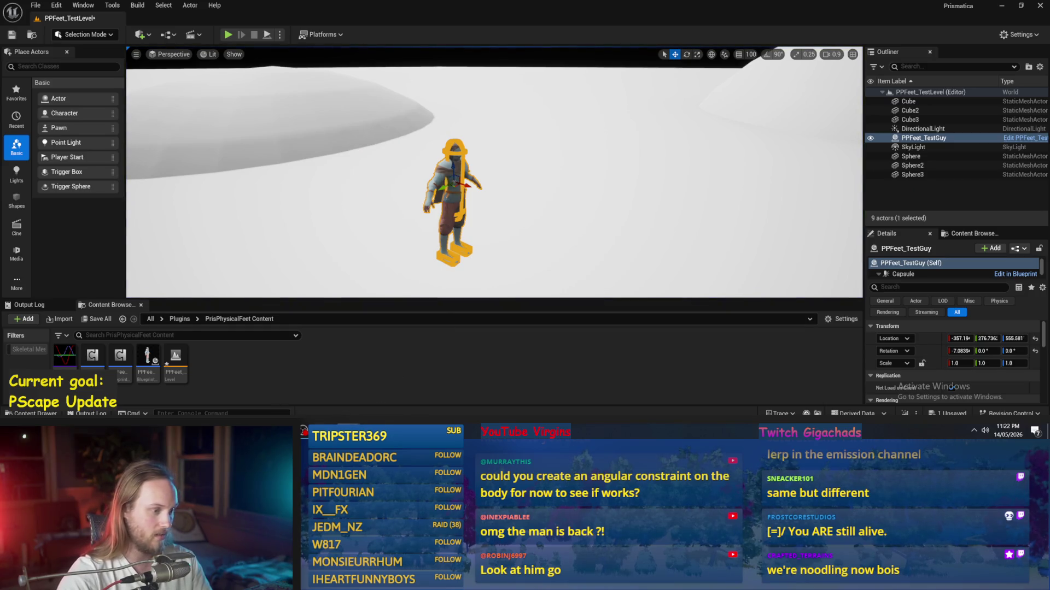
{"action": "scroll", "coordinate": [493, 295], "scroll_direction": "up", "scroll_amount": 5}
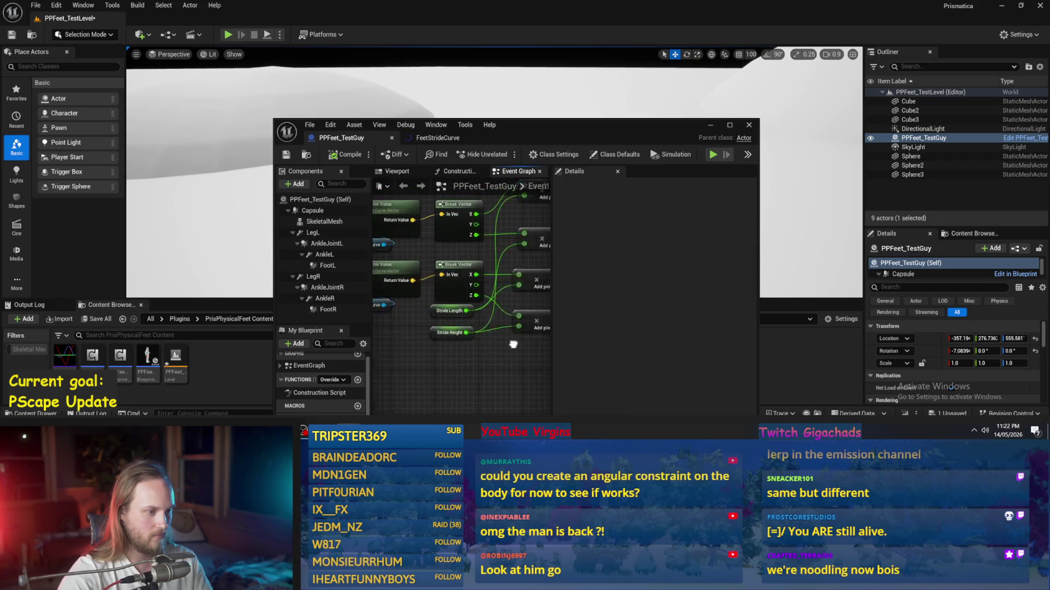
- Set the Stride Height default to 25 and play the level with it
{"action": "left_click", "coordinate": [462, 326]}
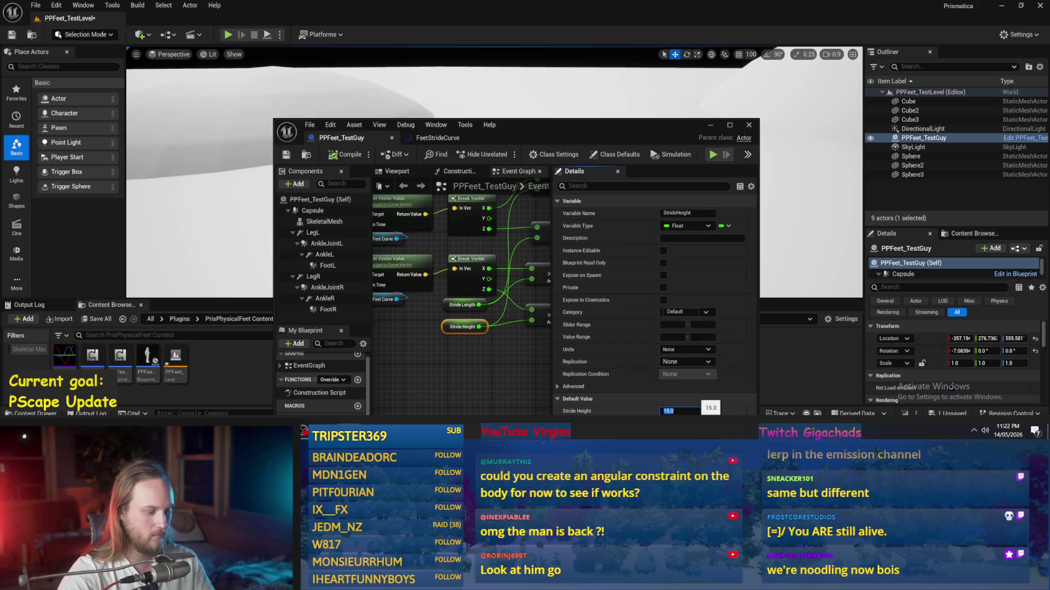
{"action": "type", "text": "25"}
{"action": "key", "text": "Return"}
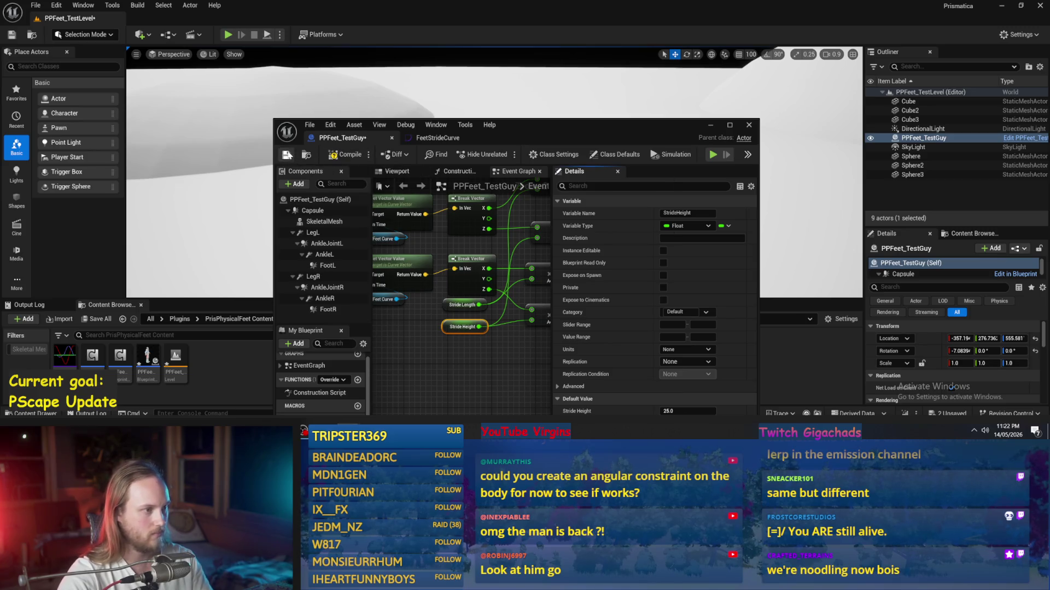
{"action": "left_click", "coordinate": [273, 36]}
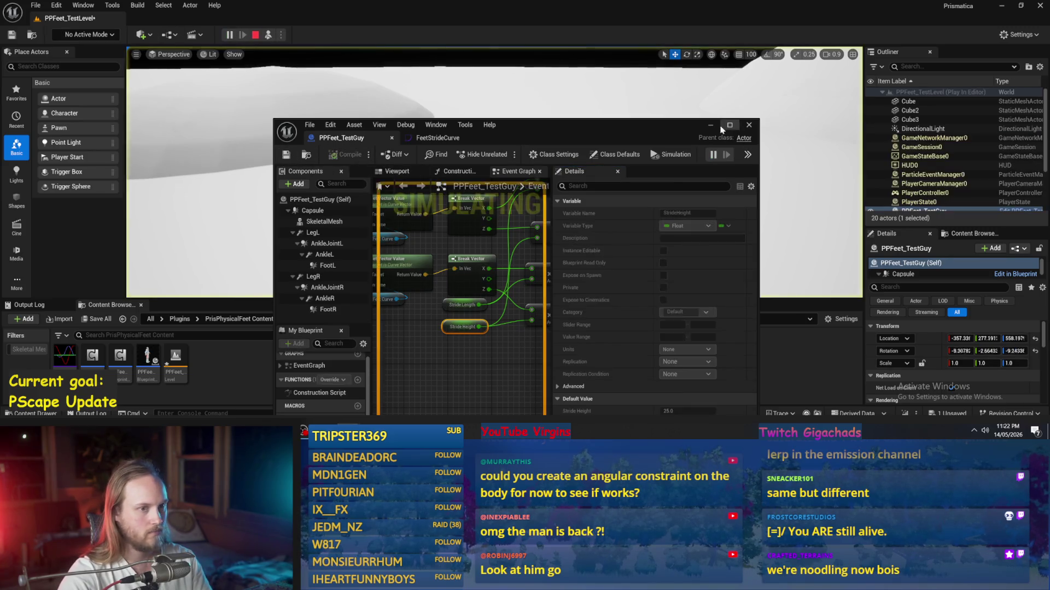
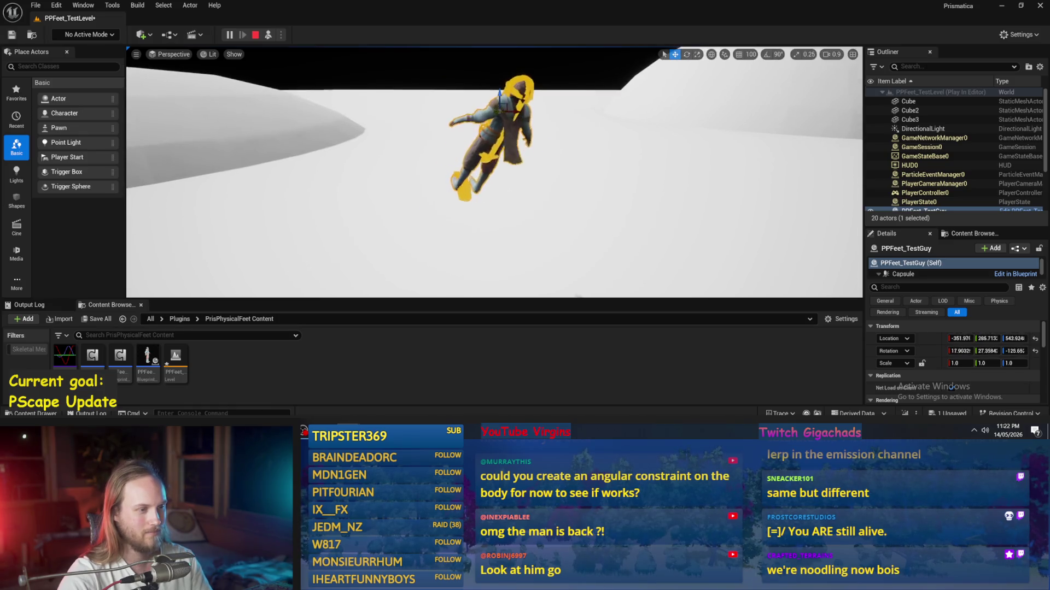
- Stop the play test and open the PPFeet_TestGuy blueprint maximized in the Blueprint editor
{"action": "key", "text": "Escape"}
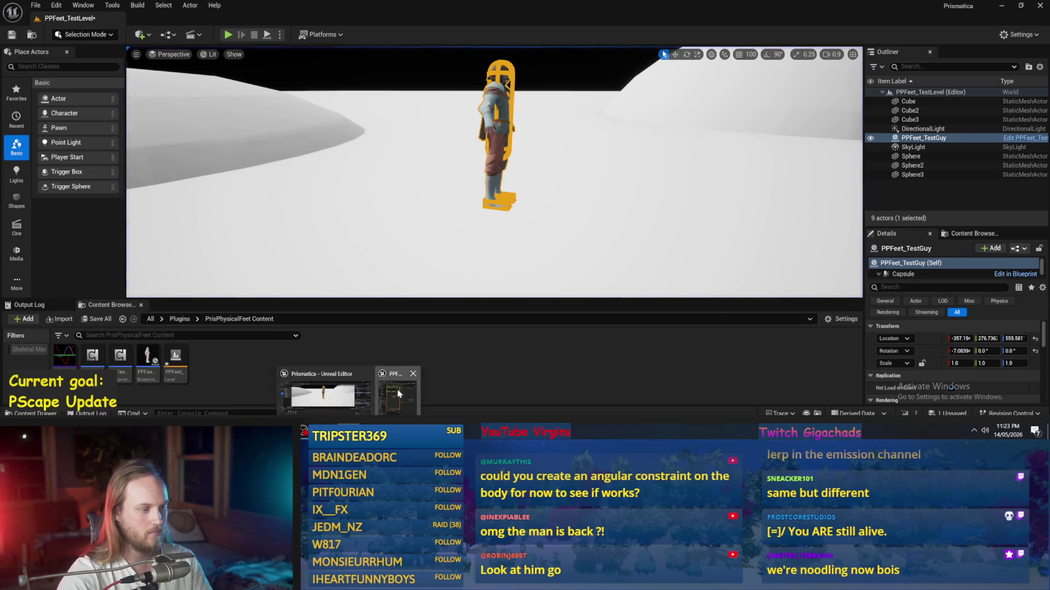
{"action": "double_click", "coordinate": [147, 358]}
{"action": "left_click", "coordinate": [413, 349]}
{"action": "left_click", "coordinate": [474, 360]}
{"action": "left_click", "coordinate": [729, 125]}
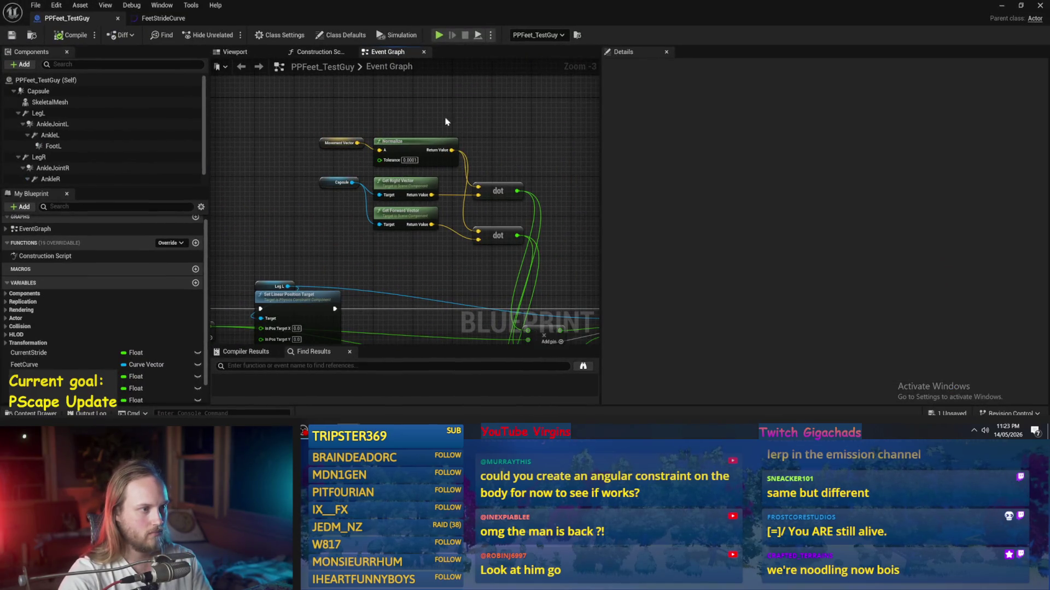
- Duplicate the Capsule, Get Forward Vector and Get Right Vector nodes, then compile and save
{"action": "left_click", "coordinate": [345, 190]}
{"action": "left_click", "coordinate": [419, 228], "text": "ctrl"}
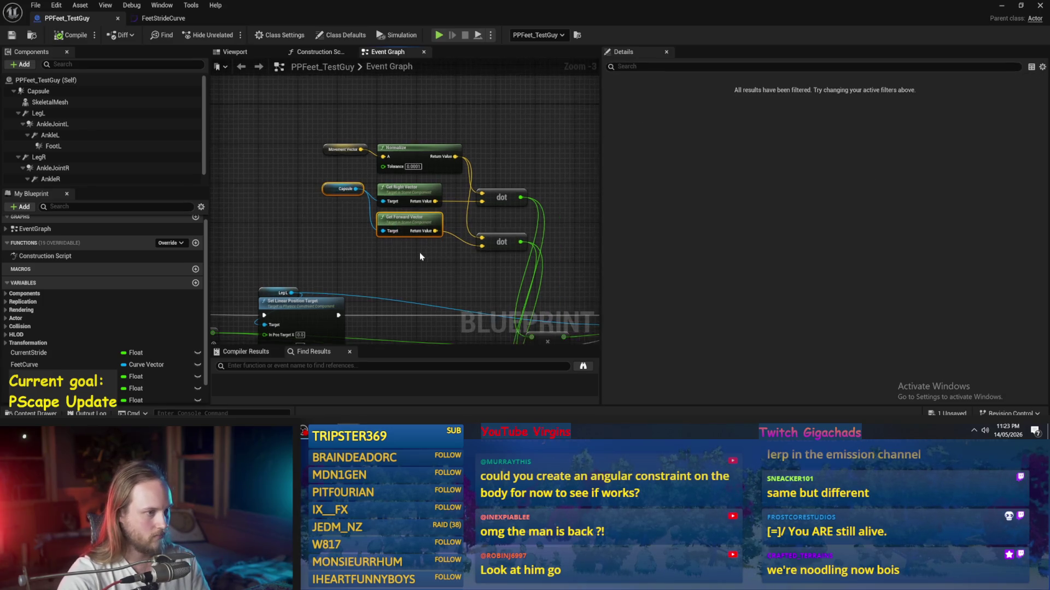
{"action": "left_click", "coordinate": [409, 189], "text": "ctrl"}
{"action": "scroll", "coordinate": [430, 124], "scroll_direction": "down", "scroll_amount": 1}
{"action": "key", "text": "ctrl+x"}
{"action": "key", "text": "ctrl+v"}
{"action": "scroll", "coordinate": [431, 124], "scroll_direction": "up", "scroll_amount": 3}
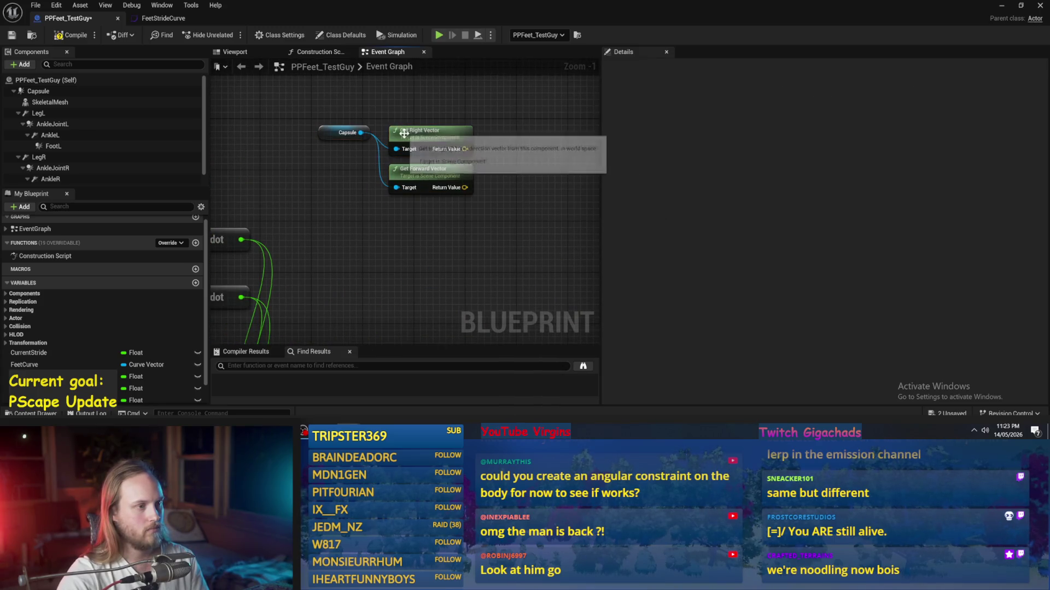
{"action": "left_click", "coordinate": [430, 140]}
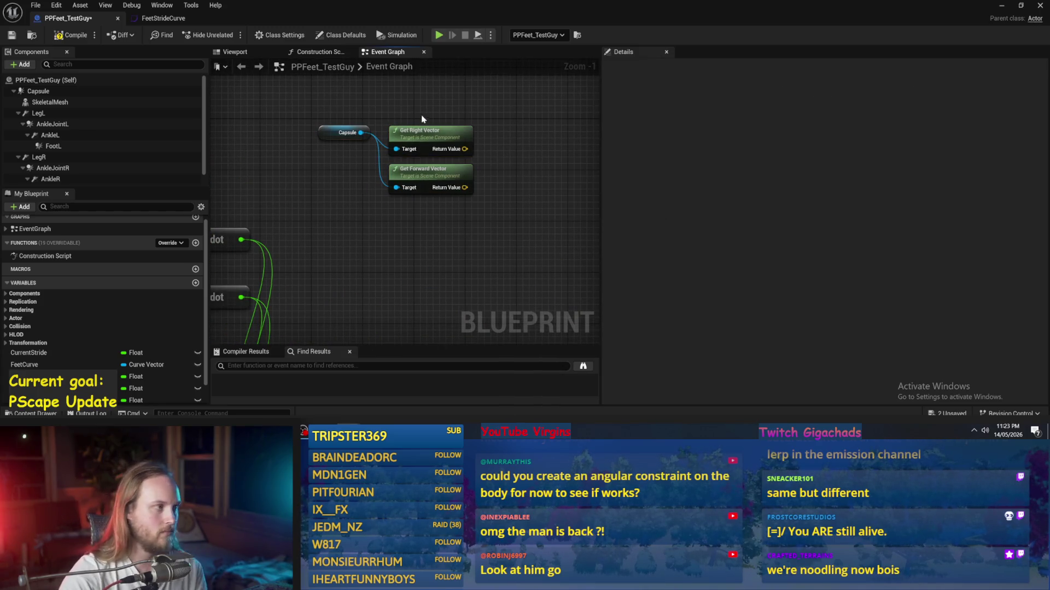
{"action": "left_click", "coordinate": [11, 38]}
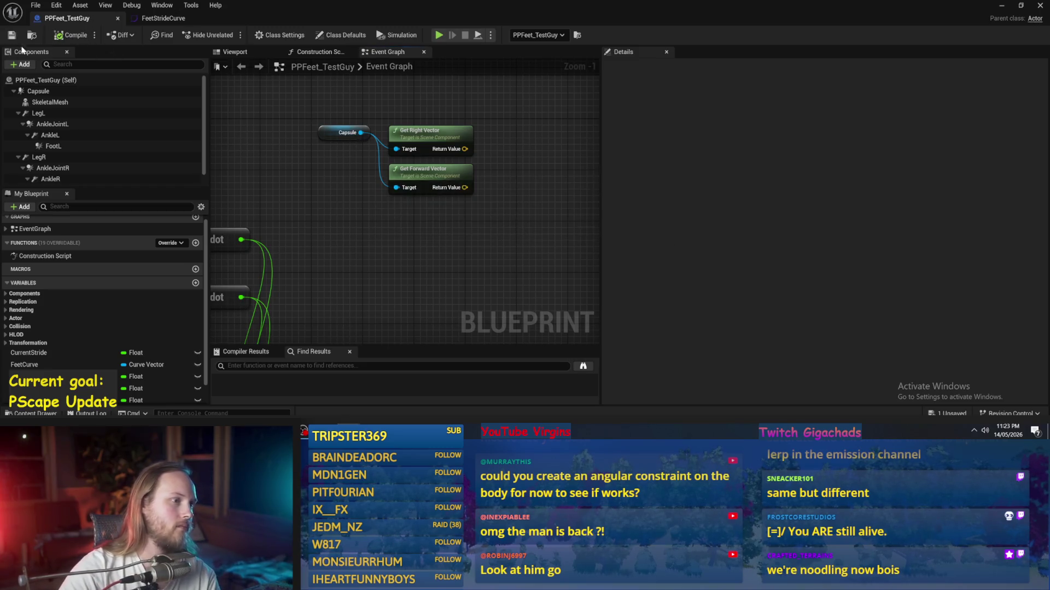
- Add a Get Up Vector node wired from Capsule and place it beside the Capsule node
{"action": "scroll", "coordinate": [443, 227], "scroll_direction": "down", "scroll_amount": 2}
{"action": "mouse_move", "coordinate": [420, 231]}
{"action": "left_mouse_down"}
{"action": "mouse_move", "coordinate": [484, 190]}
{"action": "mouse_move", "coordinate": [447, 253]}
{"action": "left_mouse_up"}
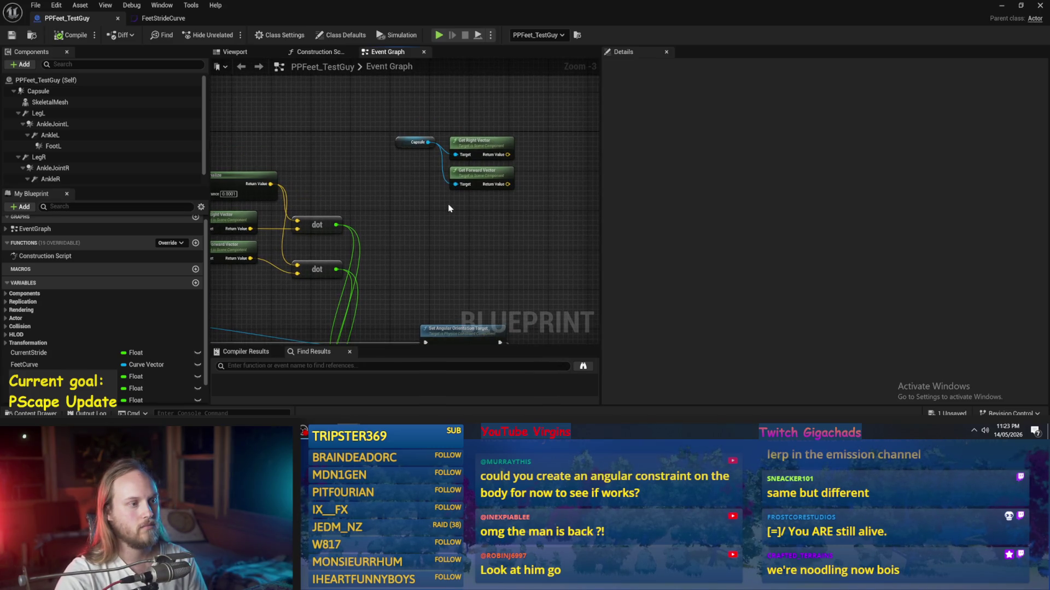
{"action": "mouse_move", "coordinate": [411, 142]}
{"action": "left_mouse_down"}
{"action": "mouse_move", "coordinate": [402, 112]}
{"action": "mouse_move", "coordinate": [498, 116]}
{"action": "left_mouse_up"}
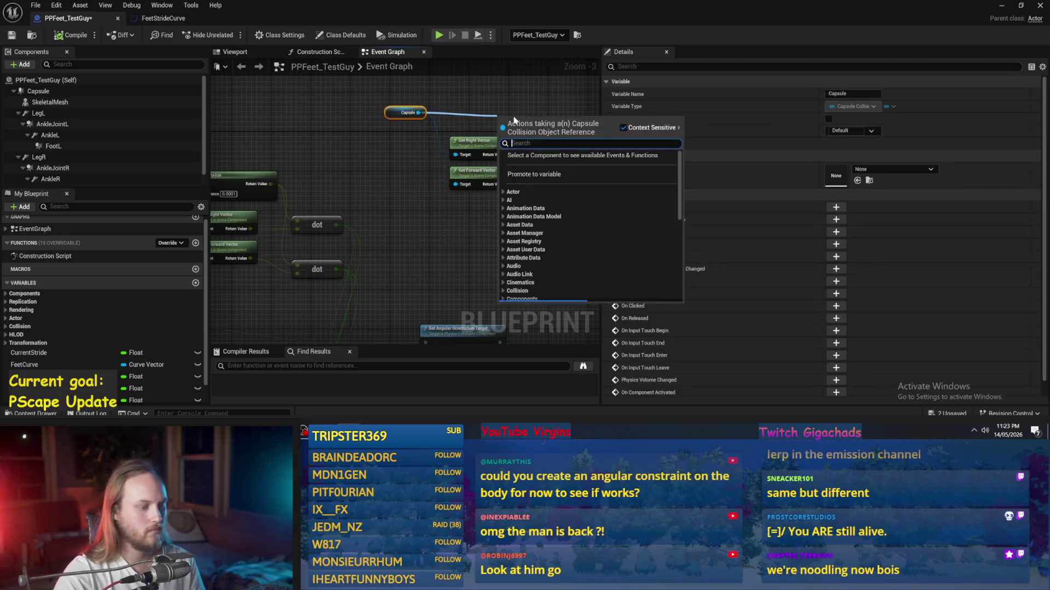
{"action": "type", "text": "GET UP VEC"}
{"action": "left_click", "coordinate": [513, 165]}
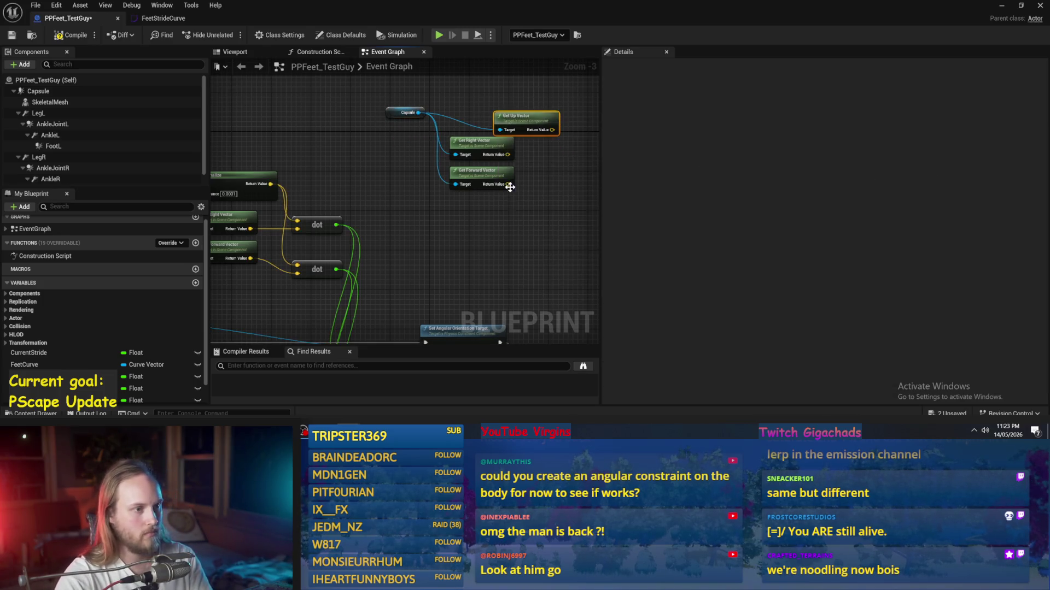
{"action": "left_click_drag", "start_coordinate": [449, 151], "coordinate": [406, 206]}
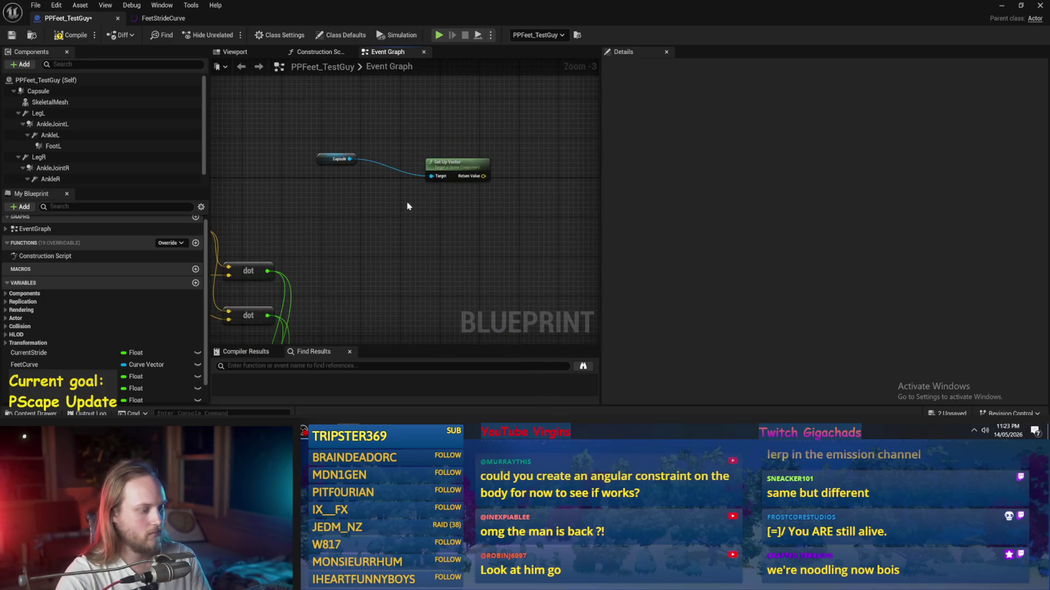
{"action": "mouse_move", "coordinate": [460, 175]}
{"action": "left_mouse_down"}
{"action": "mouse_move", "coordinate": [344, 171]}
{"action": "mouse_move", "coordinate": [377, 237]}
{"action": "left_mouse_up"}
{"action": "scroll", "coordinate": [398, 156], "scroll_direction": "up", "scroll_amount": 3}
{"action": "left_click", "coordinate": [427, 191]}
{"action": "left_click_drag", "start_coordinate": [497, 224], "coordinate": [413, 179]}
- Split Get Up Vector's return value into X, Y and Z components
{"action": "right_click", "coordinate": [391, 165]}
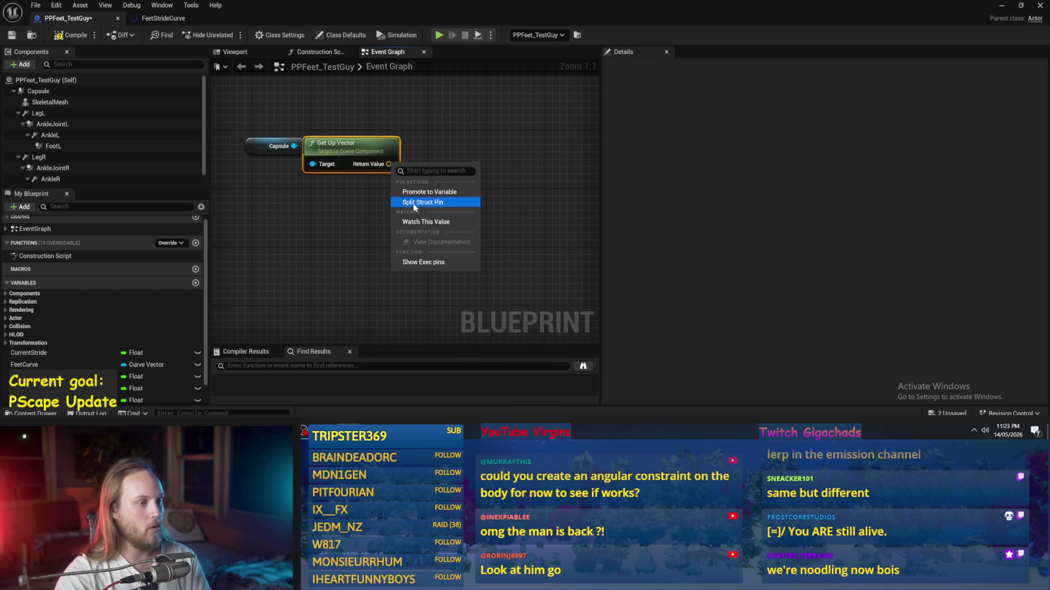
{"action": "left_click", "coordinate": [429, 202]}
{"action": "scroll", "coordinate": [431, 202], "scroll_direction": "down", "scroll_amount": 2}
{"action": "left_click_drag", "start_coordinate": [488, 208], "coordinate": [485, 252]}
{"action": "left_click", "coordinate": [450, 255]}
- Move the Capsule and Get Up Vector nodes together up and to the left
{"action": "left_click", "coordinate": [437, 173]}
{"action": "left_click", "coordinate": [495, 166], "text": "ctrl"}
{"action": "scroll", "coordinate": [570, 175], "scroll_direction": "down", "scroll_amount": 1}
{"action": "left_click_drag", "start_coordinate": [570, 175], "coordinate": [263, 134]}
{"action": "scroll", "coordinate": [263, 134], "scroll_direction": "up", "scroll_amount": 2}
{"action": "left_click", "coordinate": [340, 146]}
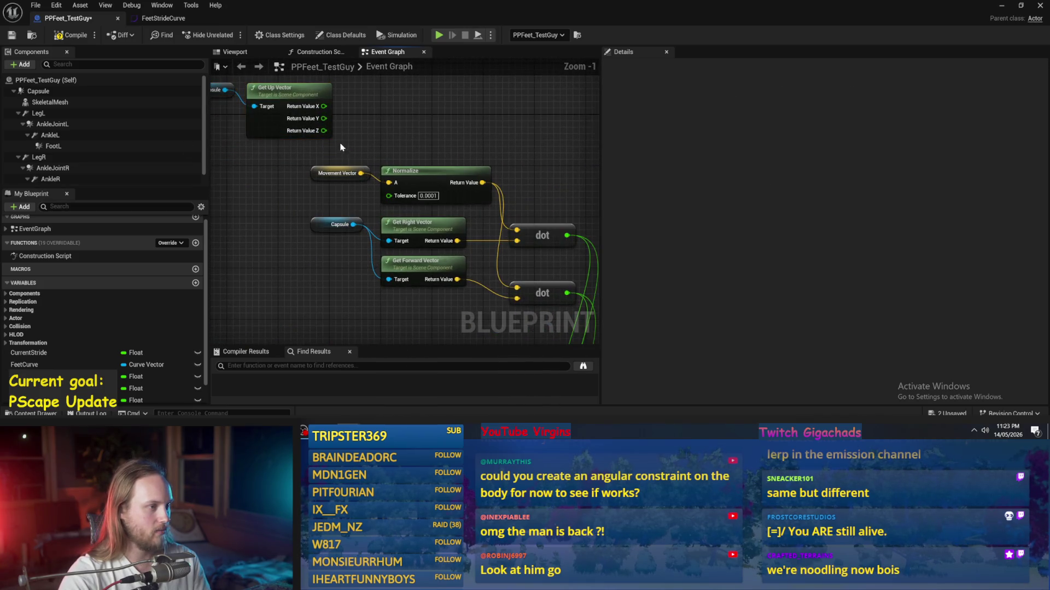
- Nudge the Capsule and Get Up Vector pair right and reselect it for the split Y output
{"action": "mouse_move", "coordinate": [392, 200]}
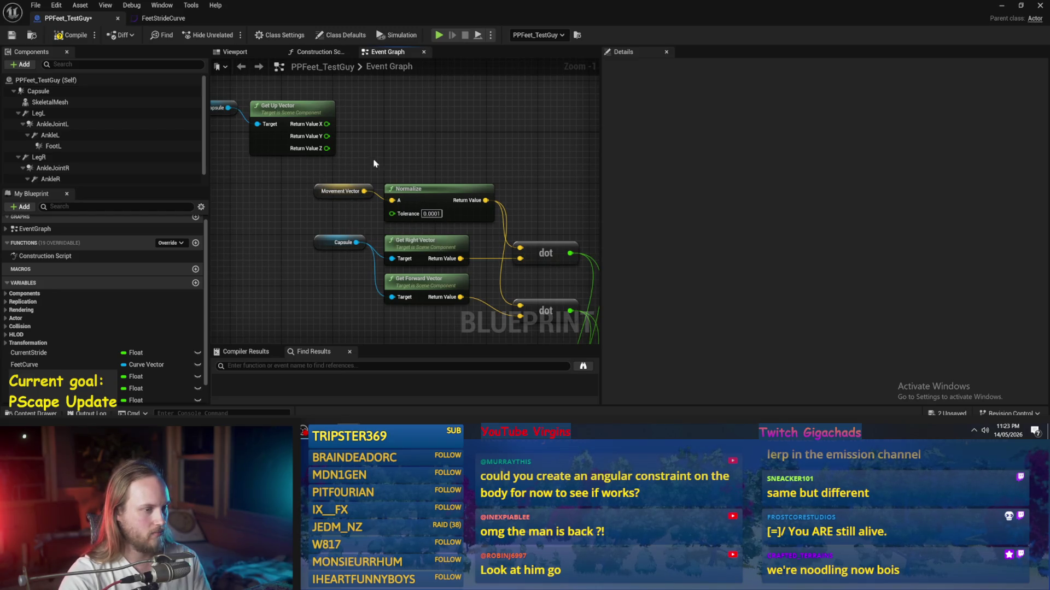
{"action": "left_click_drag", "start_coordinate": [373, 162], "coordinate": [343, 171]}
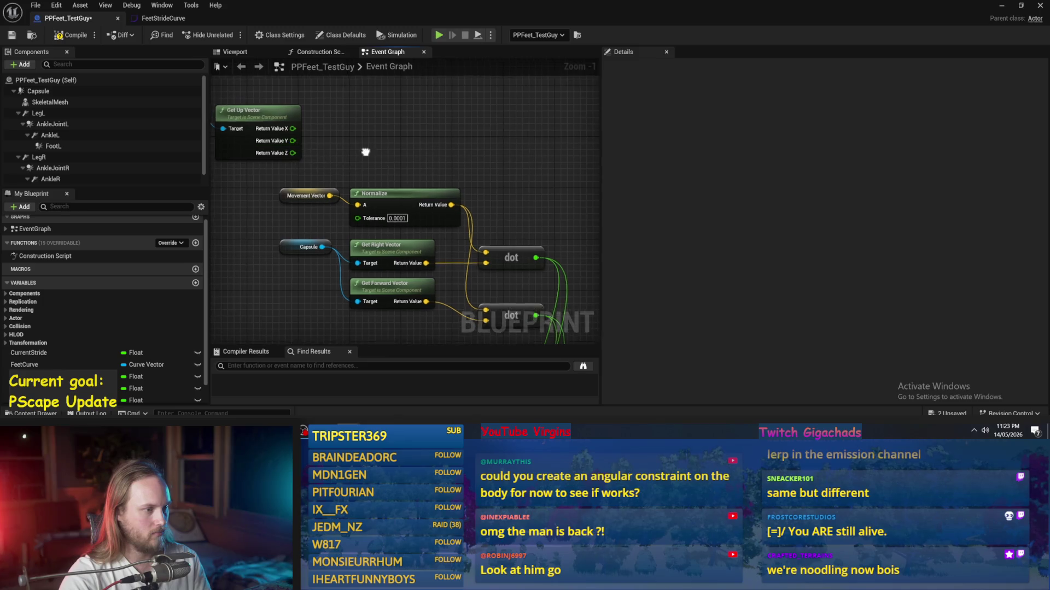
{"action": "scroll", "coordinate": [342, 117], "scroll_direction": "down", "scroll_amount": 1}
{"action": "mouse_move", "coordinate": [298, 112]}
{"action": "left_mouse_down"}
{"action": "mouse_move", "coordinate": [413, 133]}
{"action": "mouse_move", "coordinate": [538, 118]}
{"action": "left_mouse_up"}
{"action": "left_click", "coordinate": [455, 138]}
{"action": "scroll", "coordinate": [454, 145], "scroll_direction": "up", "scroll_amount": 1}
{"action": "left_click", "coordinate": [445, 150]}
{"action": "scroll", "coordinate": [492, 218], "scroll_direction": "down", "scroll_amount": 3}
{"action": "scroll", "coordinate": [485, 180], "scroll_direction": "up", "scroll_amount": 2}
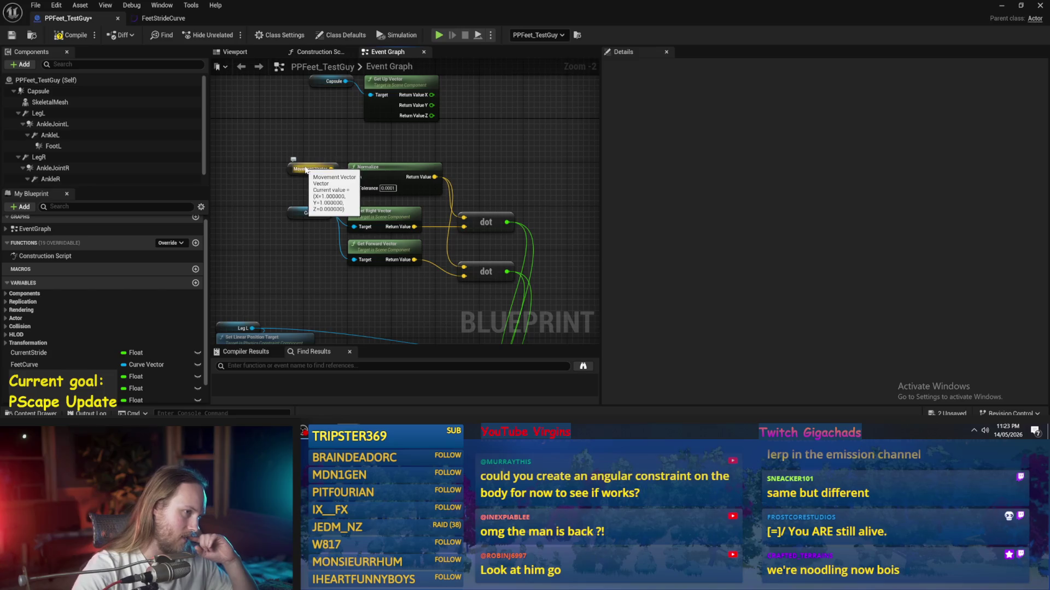
{"action": "left_click_drag", "start_coordinate": [363, 139], "coordinate": [360, 182]}
{"action": "scroll", "coordinate": [360, 182], "scroll_direction": "down", "scroll_amount": 1}
{"action": "mouse_move", "coordinate": [306, 117]}
{"action": "left_mouse_down"}
{"action": "mouse_move", "coordinate": [375, 140]}
{"action": "mouse_move", "coordinate": [370, 154]}
{"action": "mouse_move", "coordinate": [290, 153]}
{"action": "mouse_move", "coordinate": [289, 143]}
{"action": "left_mouse_up"}
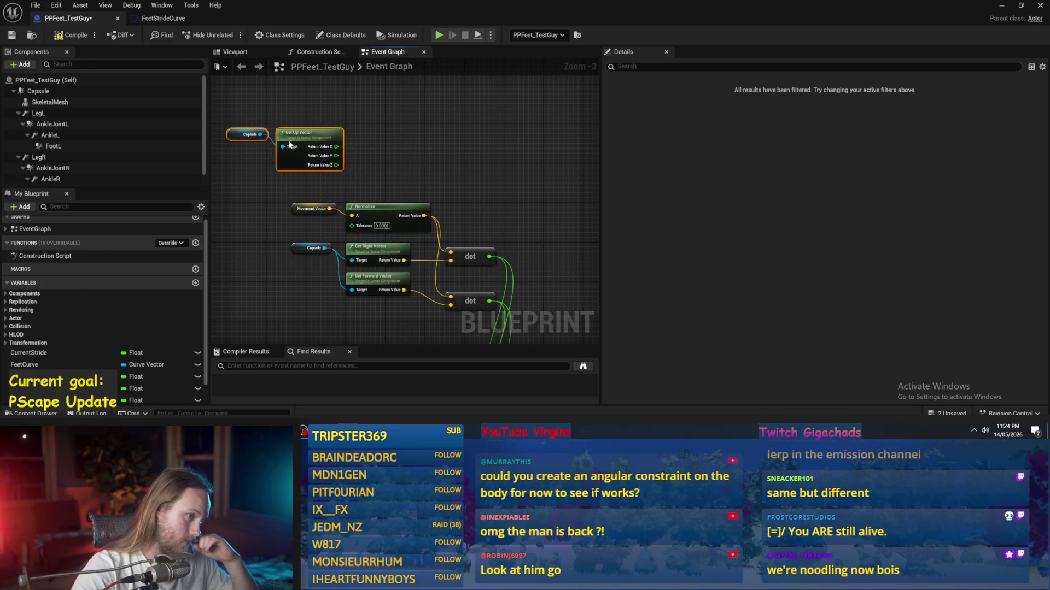
{"action": "right_click", "coordinate": [334, 157]}
- Recombine the up vector output, feed it into a new vector node beside Get Up Vector, and compile
{"action": "left_click", "coordinate": [356, 193]}
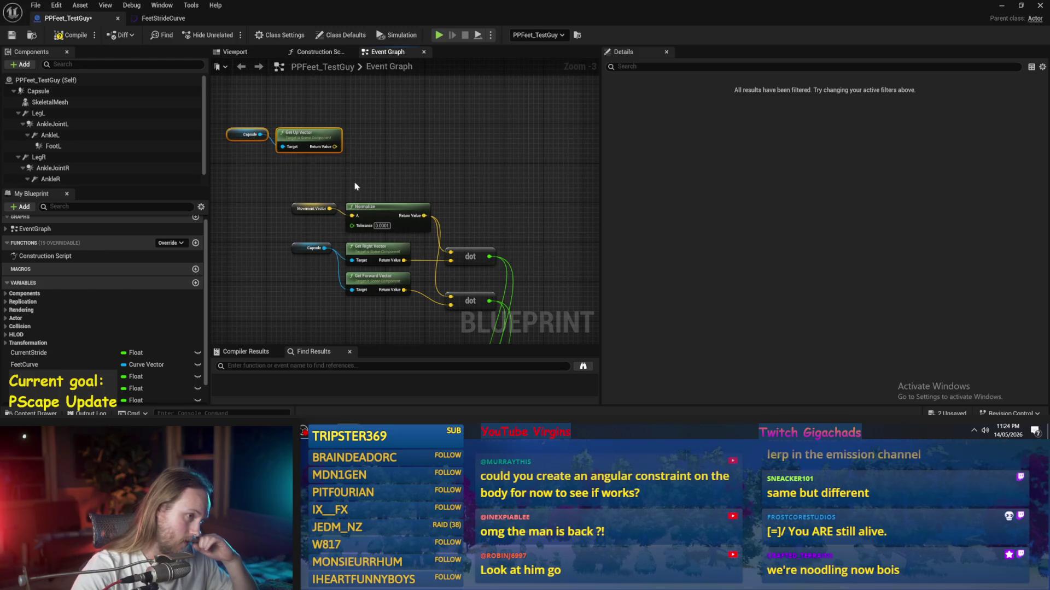
{"action": "scroll", "coordinate": [358, 202], "scroll_direction": "up", "scroll_amount": 2}
{"action": "left_click_drag", "start_coordinate": [331, 140], "coordinate": [405, 149]}
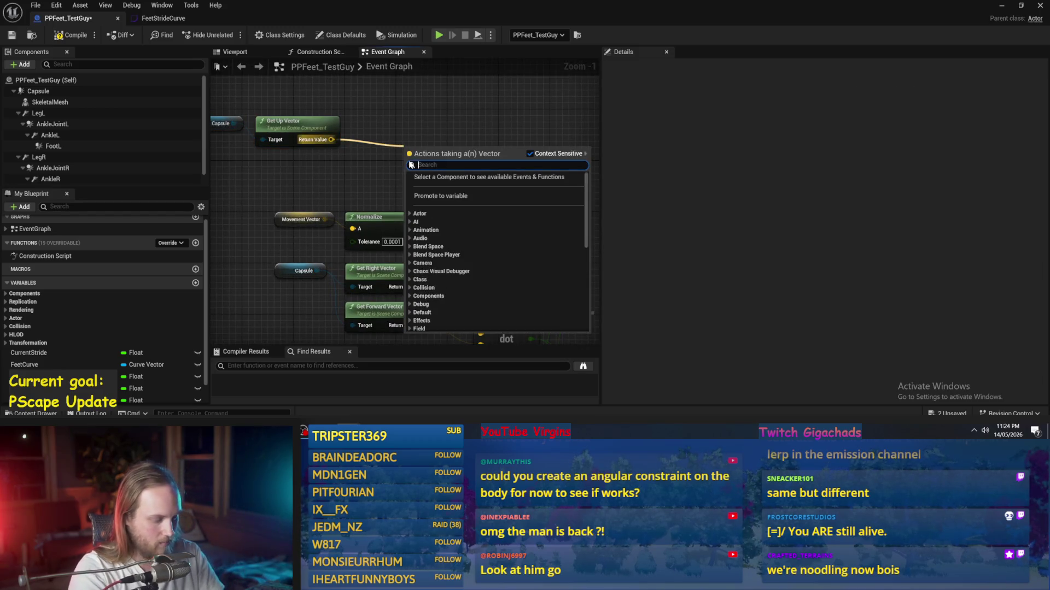
{"action": "type", "text": "make vector"}
{"action": "key", "text": "Return"}
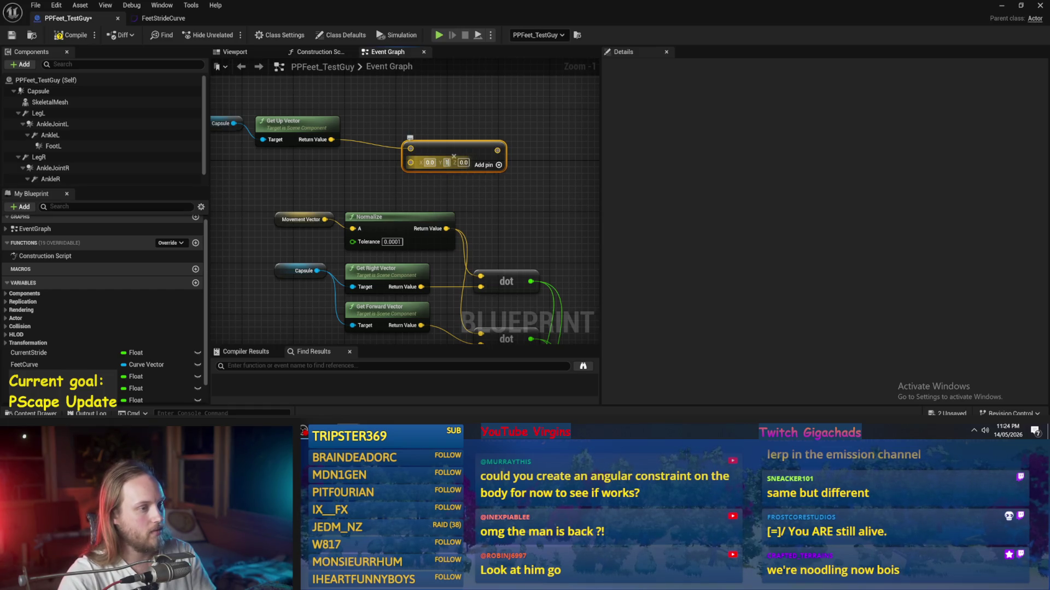
{"action": "left_click_drag", "start_coordinate": [443, 156], "coordinate": [398, 129]}
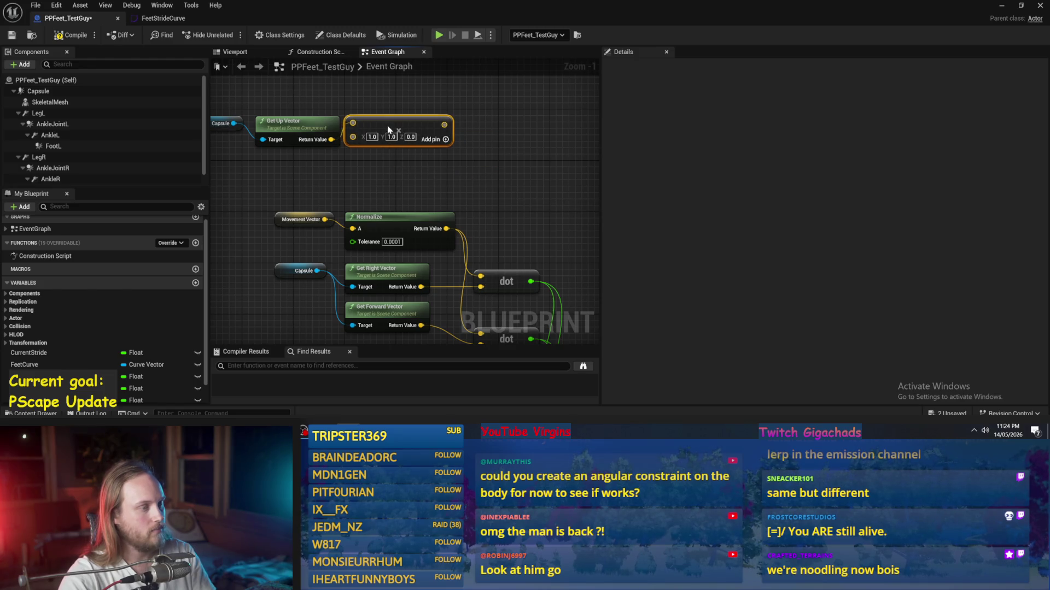
{"action": "left_click", "coordinate": [77, 35]}
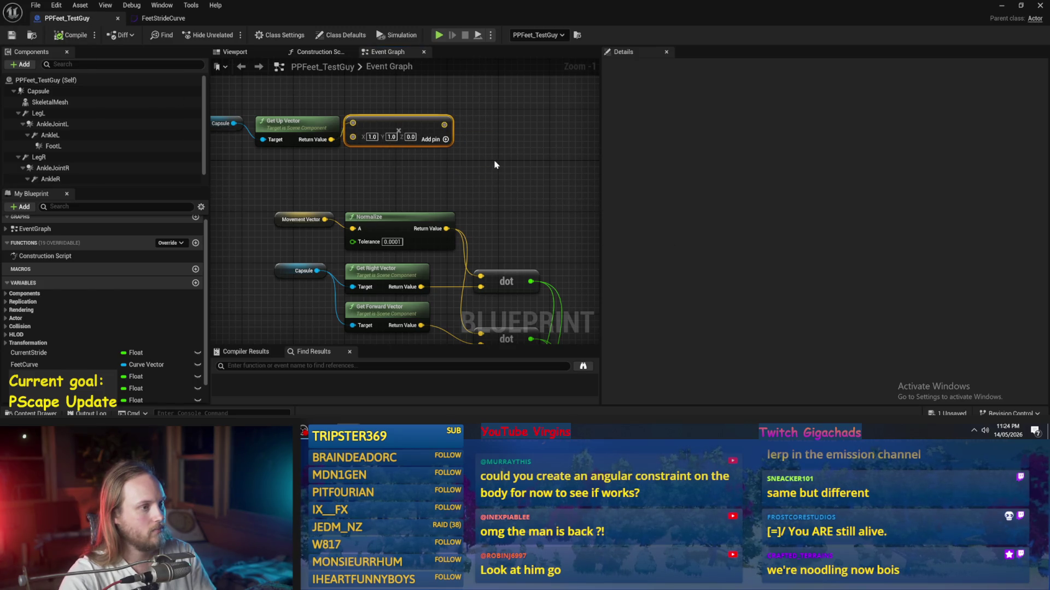
- Move Get Up Vector and the new vector node up and to the left
{"action": "scroll", "coordinate": [497, 168], "scroll_direction": "down", "scroll_amount": 1}
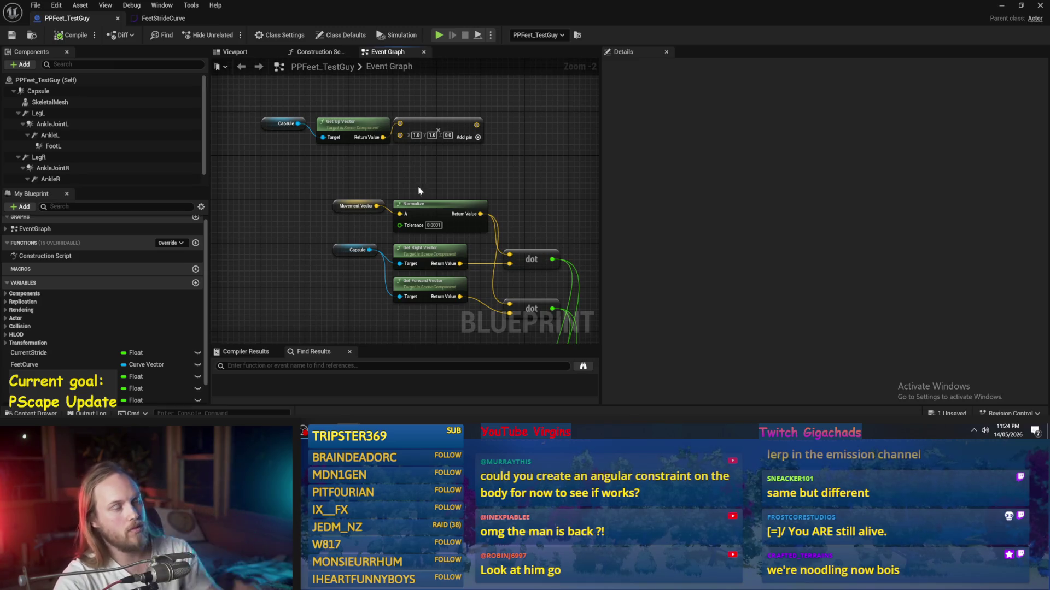
{"action": "left_click_drag", "start_coordinate": [323, 117], "coordinate": [323, 116]}
{"action": "mouse_move", "coordinate": [470, 136]}
{"action": "left_mouse_down"}
{"action": "mouse_move", "coordinate": [427, 143]}
{"action": "mouse_move", "coordinate": [383, 181]}
{"action": "mouse_move", "coordinate": [325, 93]}
{"action": "left_mouse_up"}
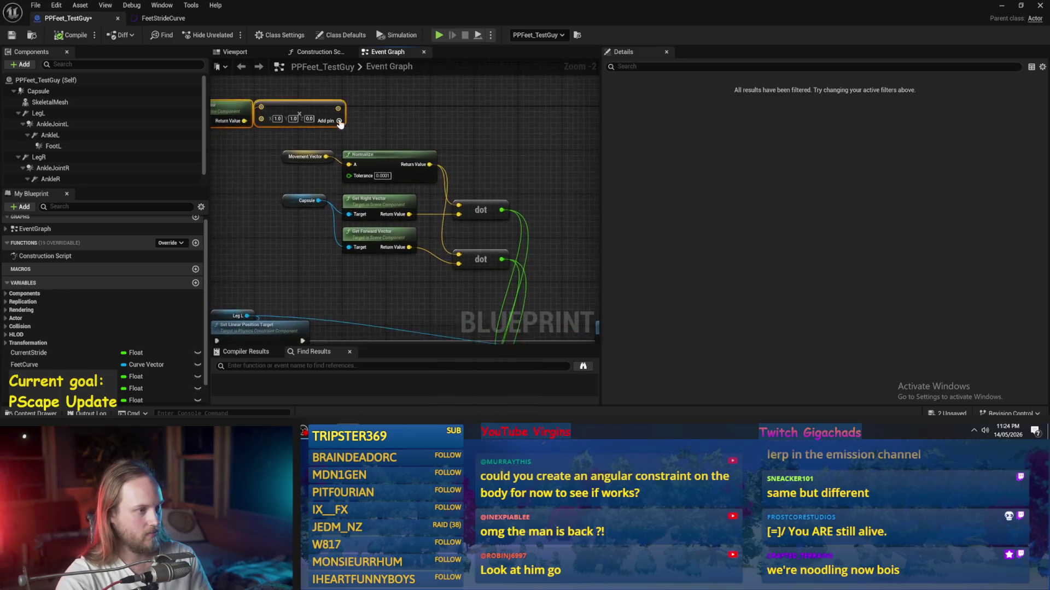
{"action": "scroll", "coordinate": [401, 159], "scroll_direction": "down", "scroll_amount": 1}
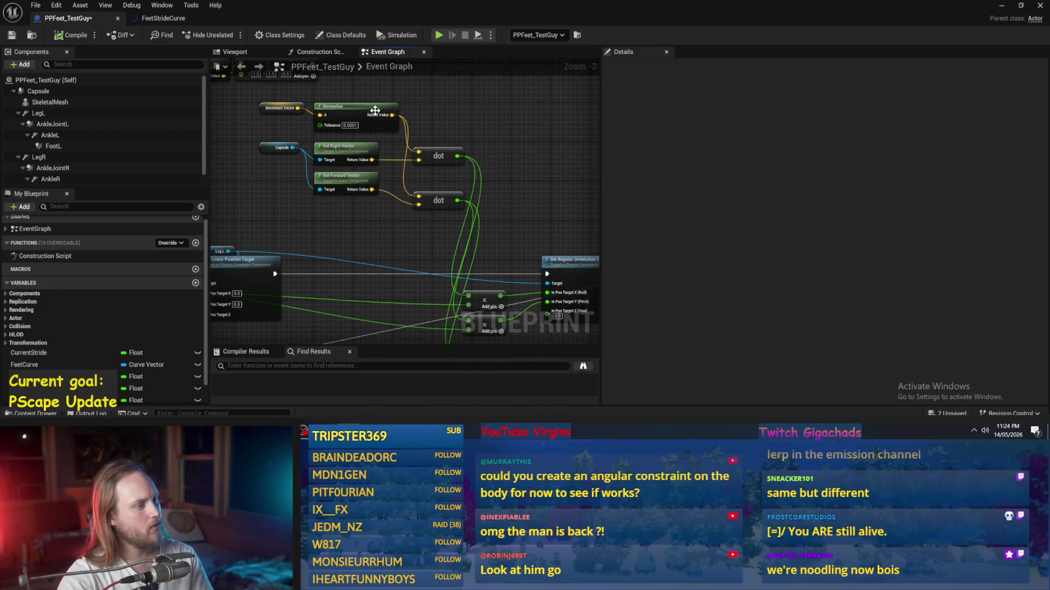
{"action": "left_click_drag", "start_coordinate": [473, 133], "coordinate": [475, 144]}
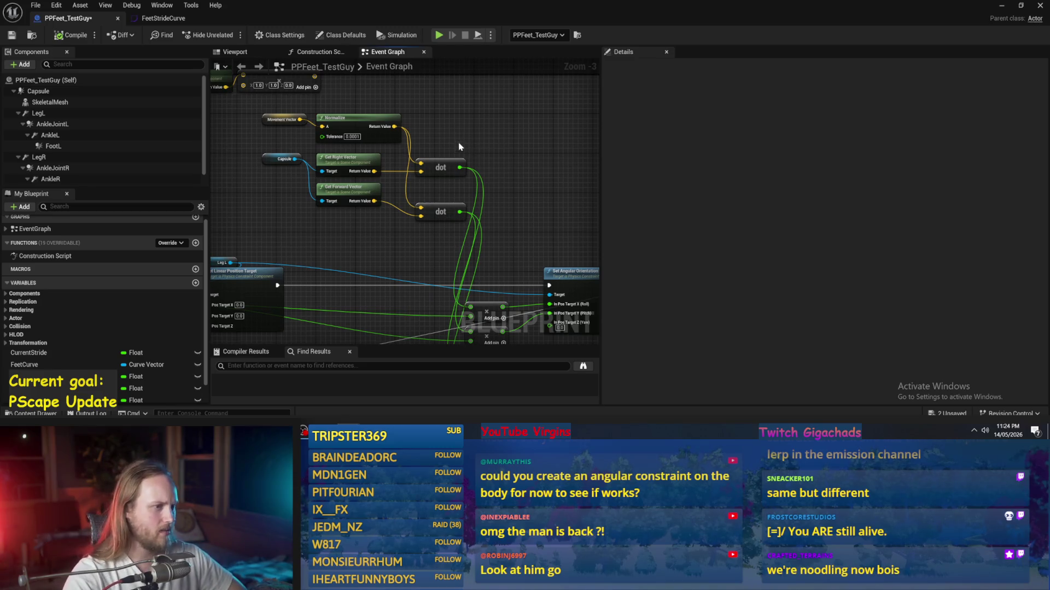
- Detach Normalize's wires from both dot nodes, then compile and save the blueprint
{"action": "left_click_drag", "start_coordinate": [492, 184], "coordinate": [433, 101]}
{"action": "mouse_move", "coordinate": [246, 223]}
{"action": "left_mouse_down"}
{"action": "mouse_move", "coordinate": [350, 198]}
{"action": "mouse_move", "coordinate": [333, 149]}
{"action": "left_mouse_up"}
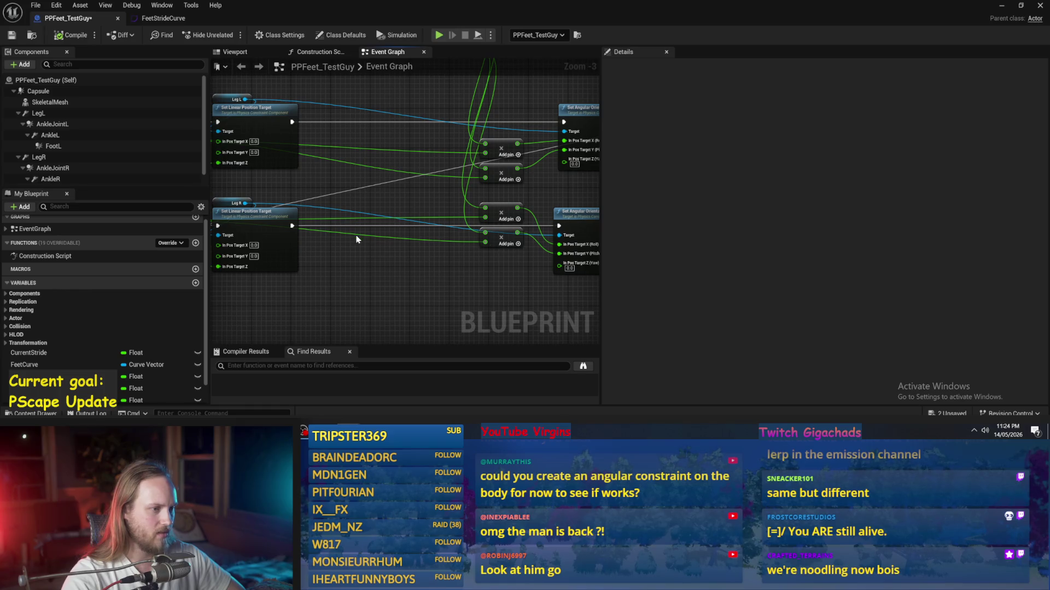
{"action": "mouse_move", "coordinate": [331, 207]}
{"action": "left_mouse_down"}
{"action": "mouse_move", "coordinate": [416, 170]}
{"action": "mouse_move", "coordinate": [392, 107]}
{"action": "left_mouse_up"}
{"action": "scroll", "coordinate": [368, 183], "scroll_direction": "up", "scroll_amount": 2}
{"action": "mouse_move", "coordinate": [438, 275]}
{"action": "left_mouse_down"}
{"action": "mouse_move", "coordinate": [368, 183]}
{"action": "mouse_move", "coordinate": [366, 235]}
{"action": "mouse_move", "coordinate": [305, 289]}
{"action": "mouse_move", "coordinate": [380, 257]}
{"action": "mouse_move", "coordinate": [337, 237]}
{"action": "mouse_move", "coordinate": [267, 254]}
{"action": "mouse_move", "coordinate": [230, 328]}
{"action": "left_mouse_up"}
{"action": "scroll", "coordinate": [366, 236], "scroll_direction": "down", "scroll_amount": 2}
{"action": "left_click", "coordinate": [275, 239]}
{"action": "left_click_drag", "start_coordinate": [470, 82], "coordinate": [374, 175]}
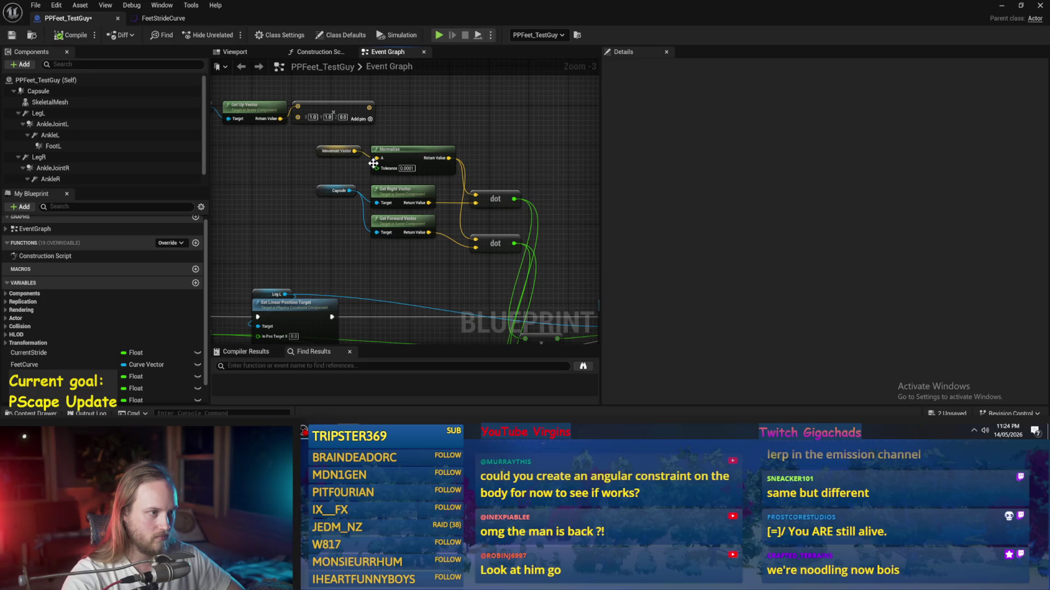
{"action": "scroll", "coordinate": [446, 158], "scroll_direction": "up", "scroll_amount": 2}
{"action": "left_click_drag", "start_coordinate": [455, 158], "coordinate": [350, 92]}
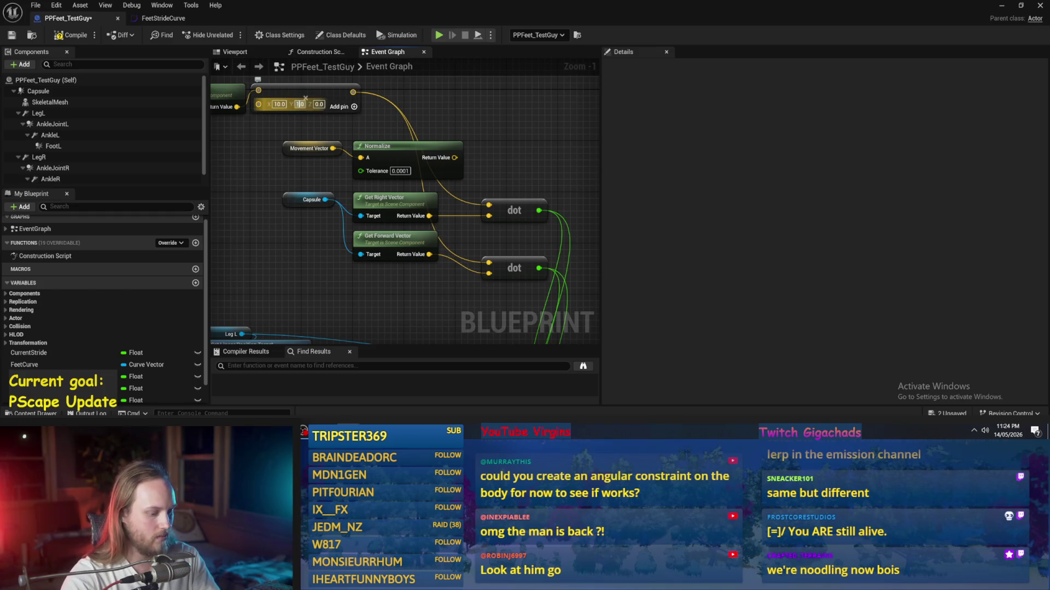
{"action": "left_click", "coordinate": [48, 35]}
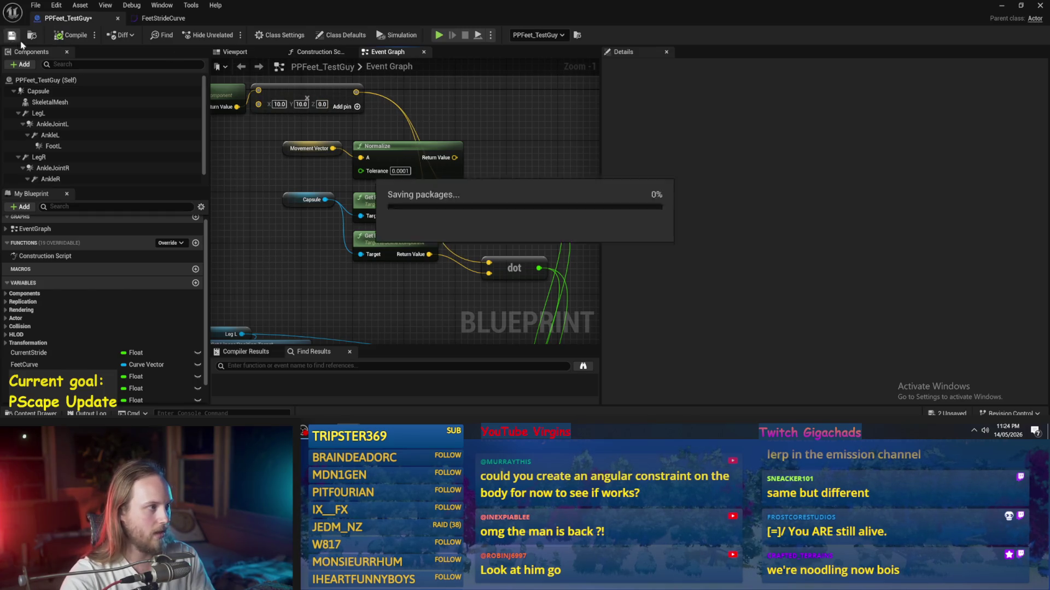
- Lower the character nearer the ground, run a quick play test, and reopen PPFeet_TestGuy
{"action": "left_click", "coordinate": [1002, 6]}
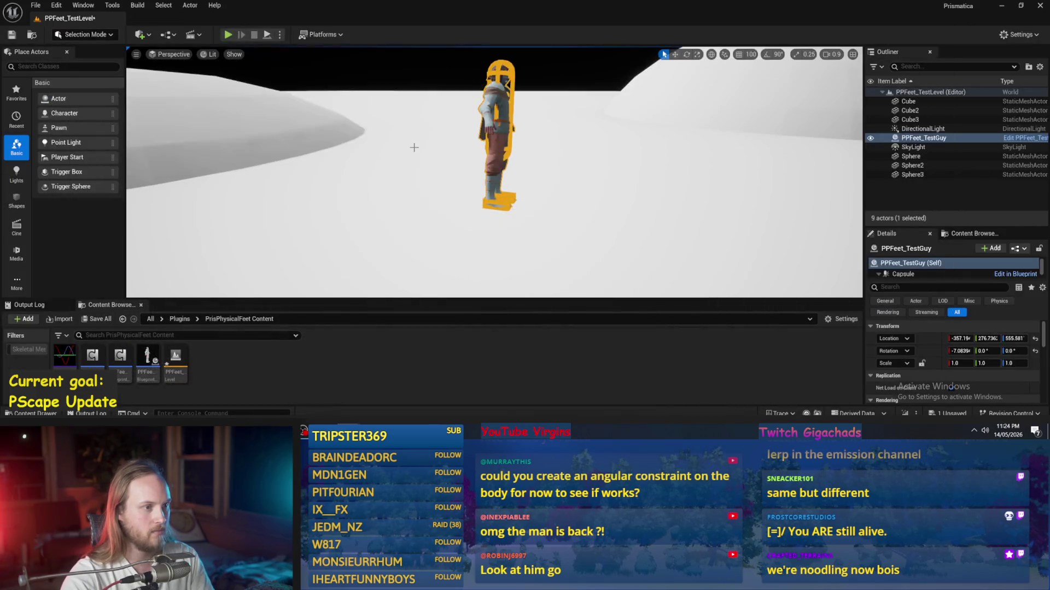
{"action": "left_click_drag", "start_coordinate": [499, 104], "coordinate": [487, 187]}
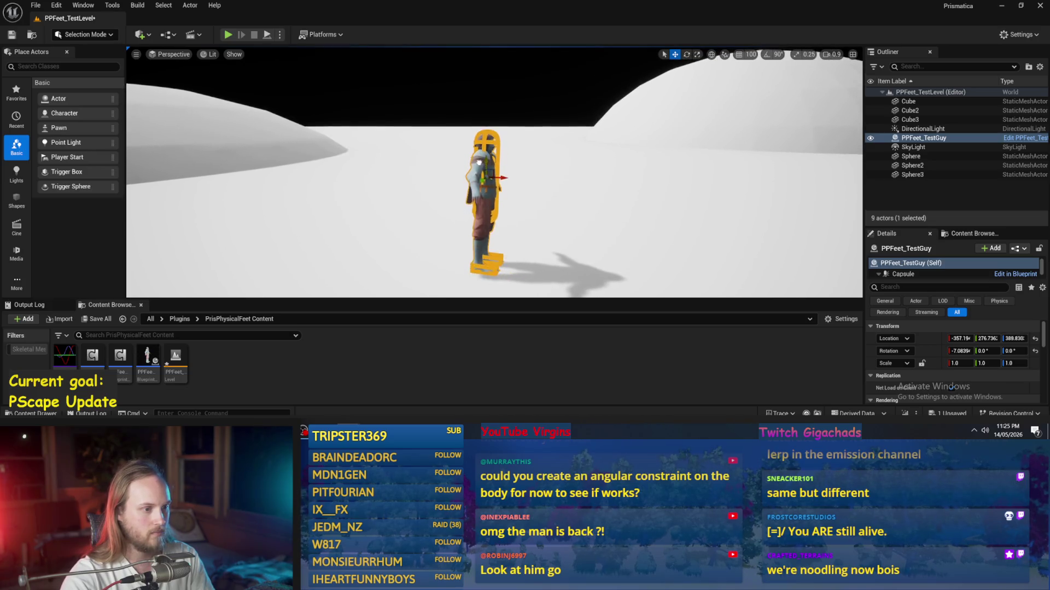
{"action": "left_click", "coordinate": [267, 35]}
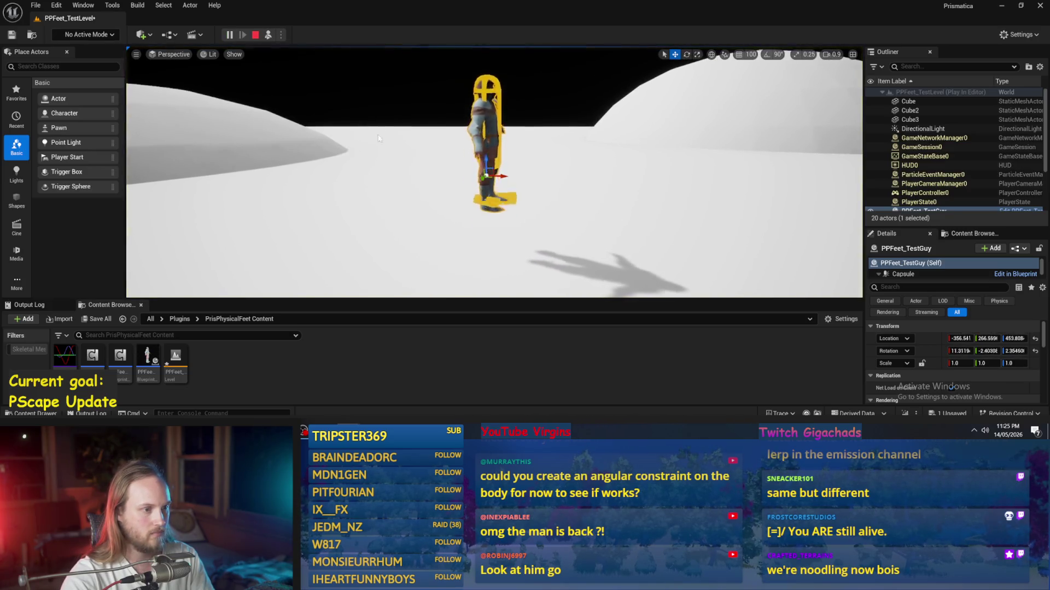
{"action": "key", "text": "Escape"}
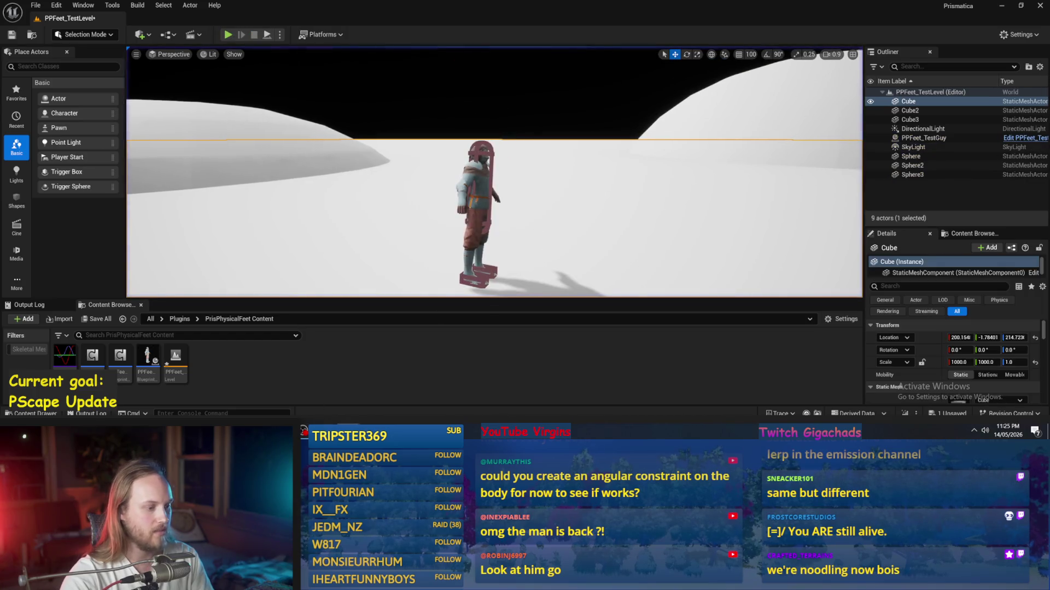
{"action": "double_click", "coordinate": [147, 361]}
{"action": "left_click", "coordinate": [90, 92]}
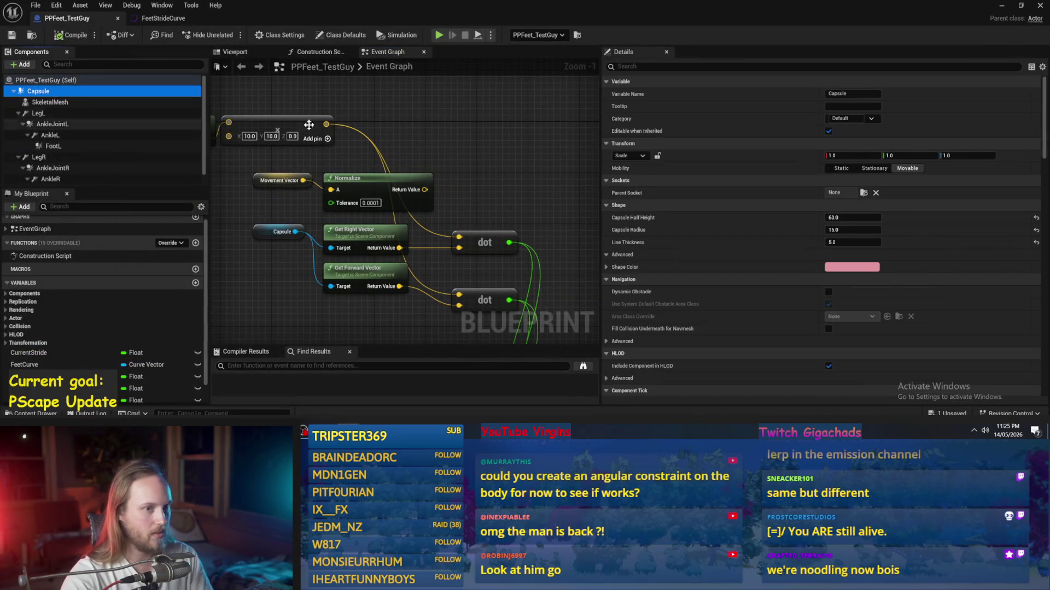
- Filter Details by 'grav' and enable gravity on AnkleJointL and FootL
{"action": "type", "text": "grav"}
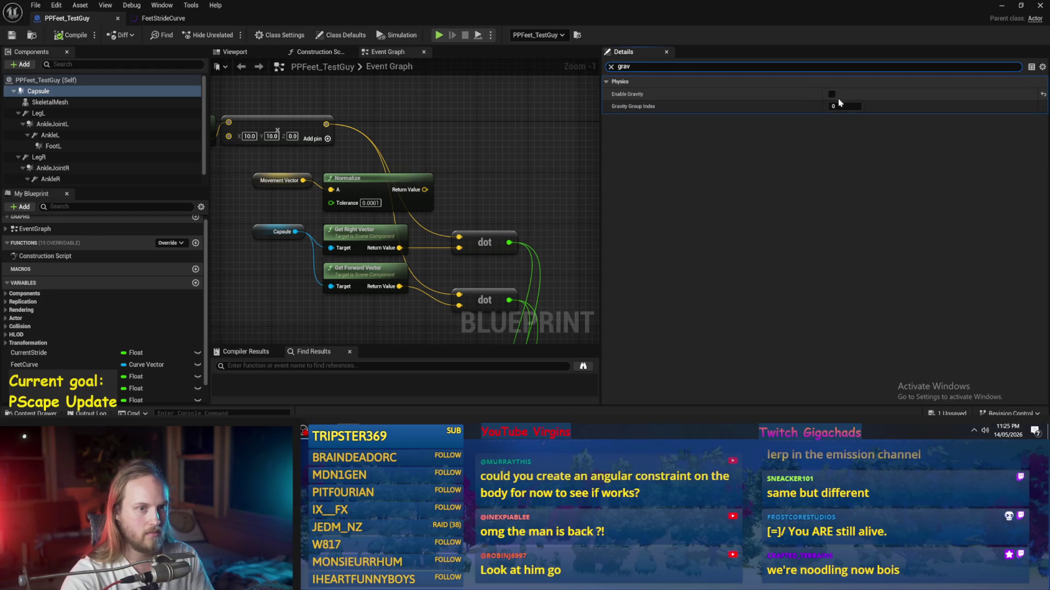
{"action": "left_click", "coordinate": [38, 114]}
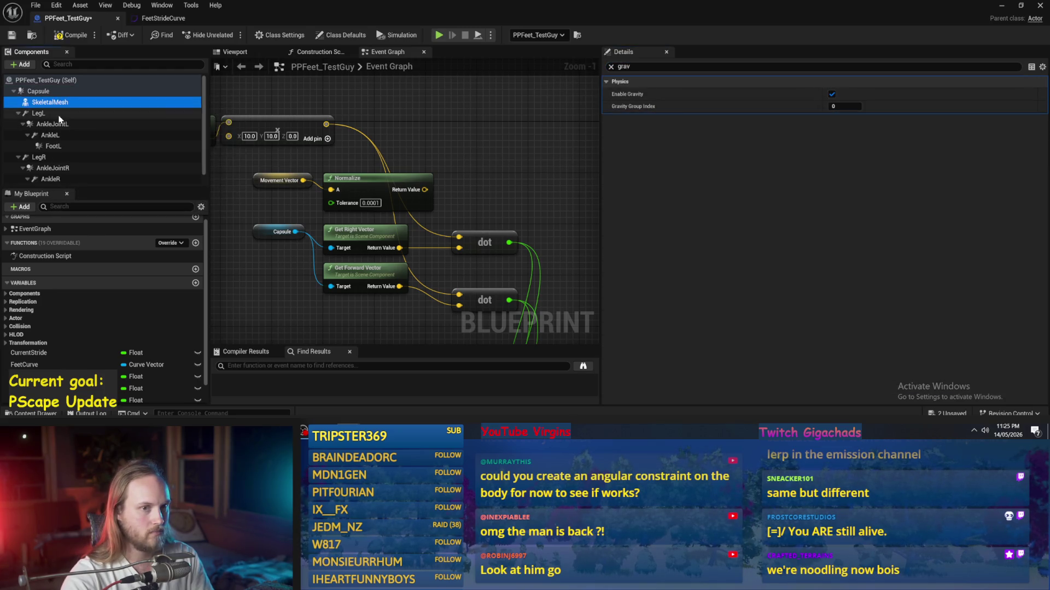
{"action": "left_click", "coordinate": [32, 124]}
{"action": "left_click", "coordinate": [831, 94]}
{"action": "left_click", "coordinate": [98, 136]}
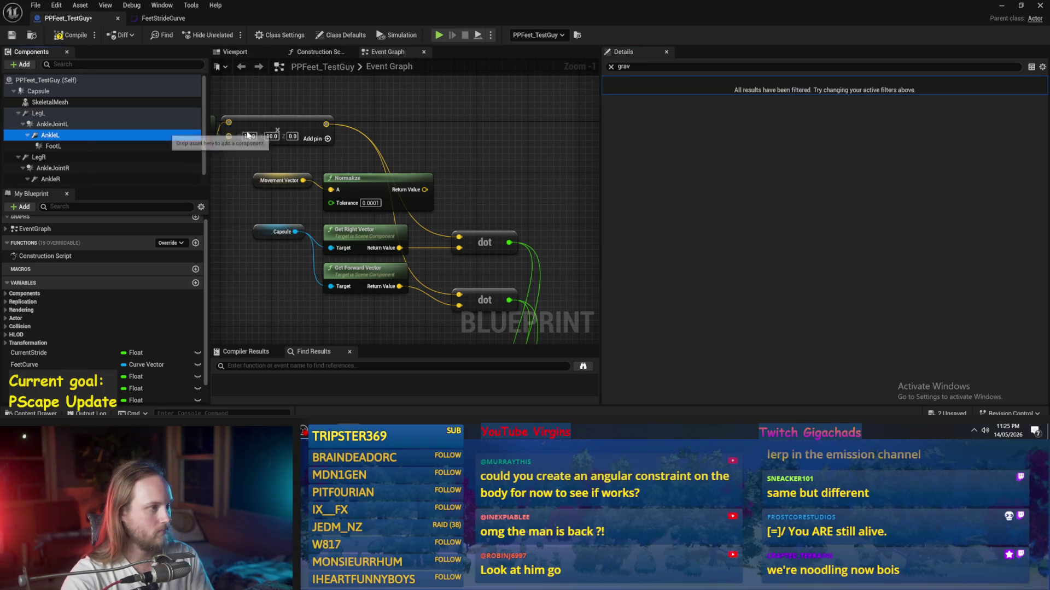
{"action": "left_click", "coordinate": [3, 146]}
{"action": "left_click", "coordinate": [832, 95]}
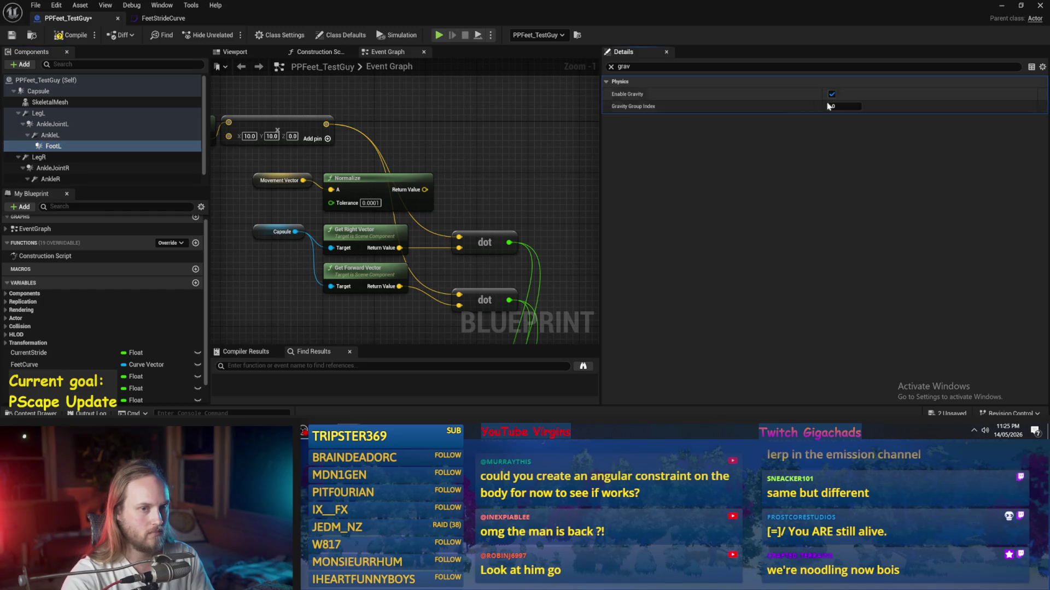
- Enable gravity on AnkleJointR and FootR, then save the blueprint
{"action": "left_click", "coordinate": [78, 158]}
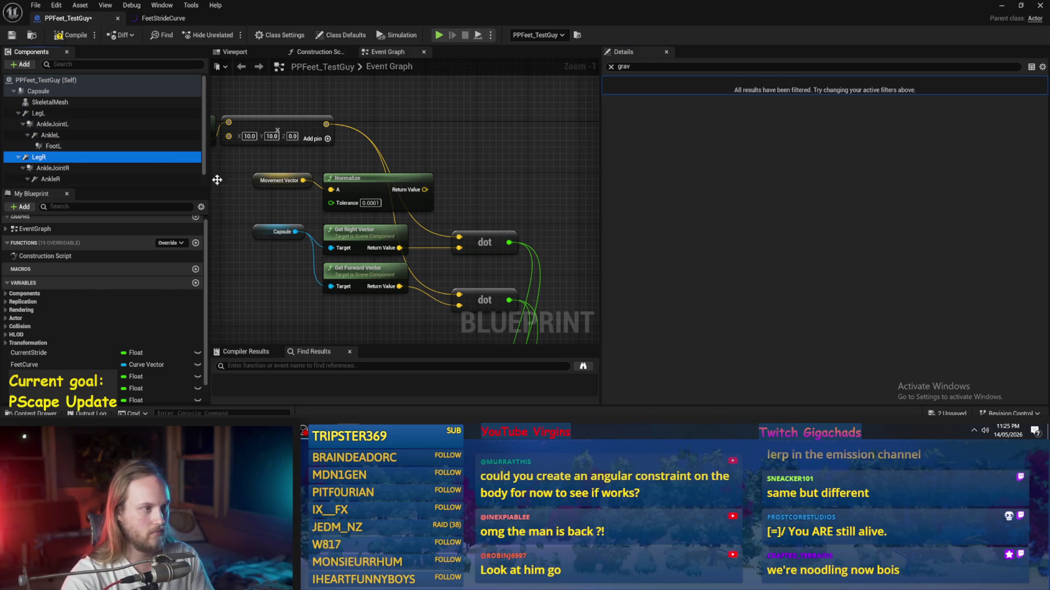
{"action": "left_click", "coordinate": [52, 168]}
{"action": "left_click", "coordinate": [832, 95]}
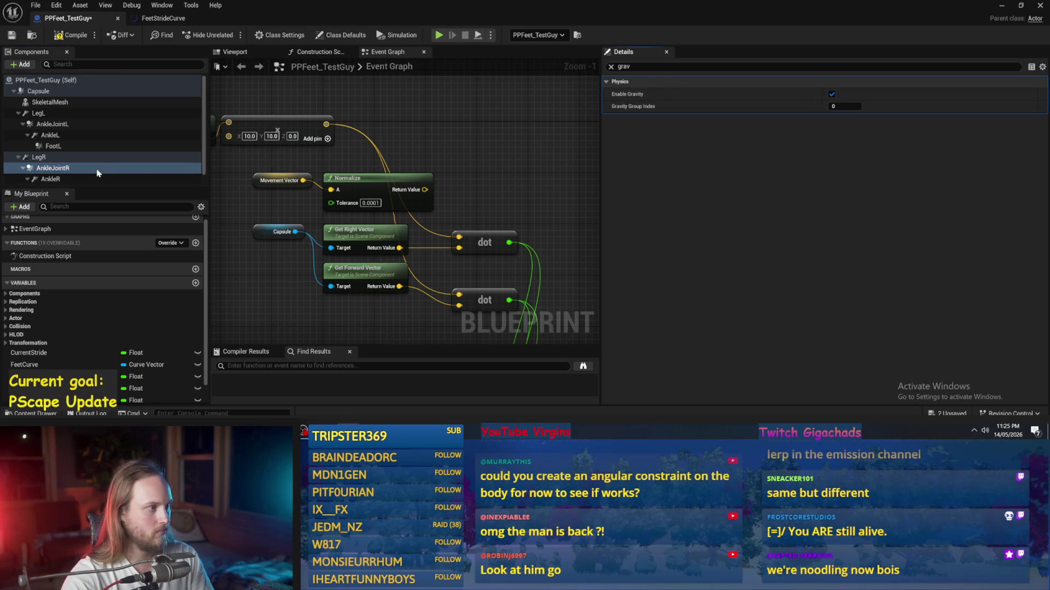
{"action": "scroll", "coordinate": [70, 149], "scroll_direction": "down", "scroll_amount": 1}
{"action": "left_click", "coordinate": [53, 179]}
{"action": "left_click_drag", "start_coordinate": [816, 100], "coordinate": [835, 97]}
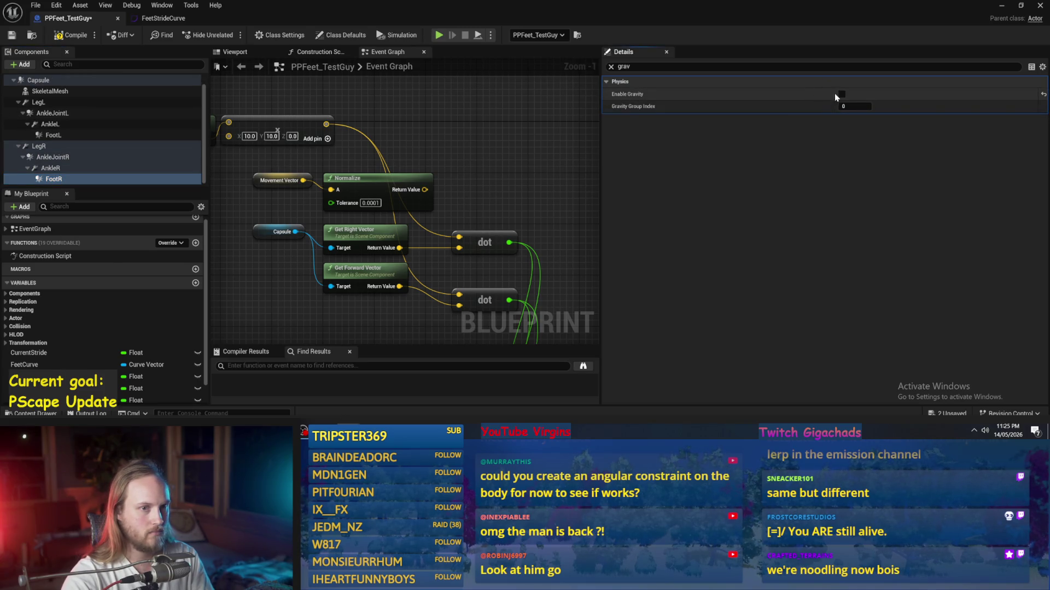
{"action": "left_click", "coordinate": [10, 35]}
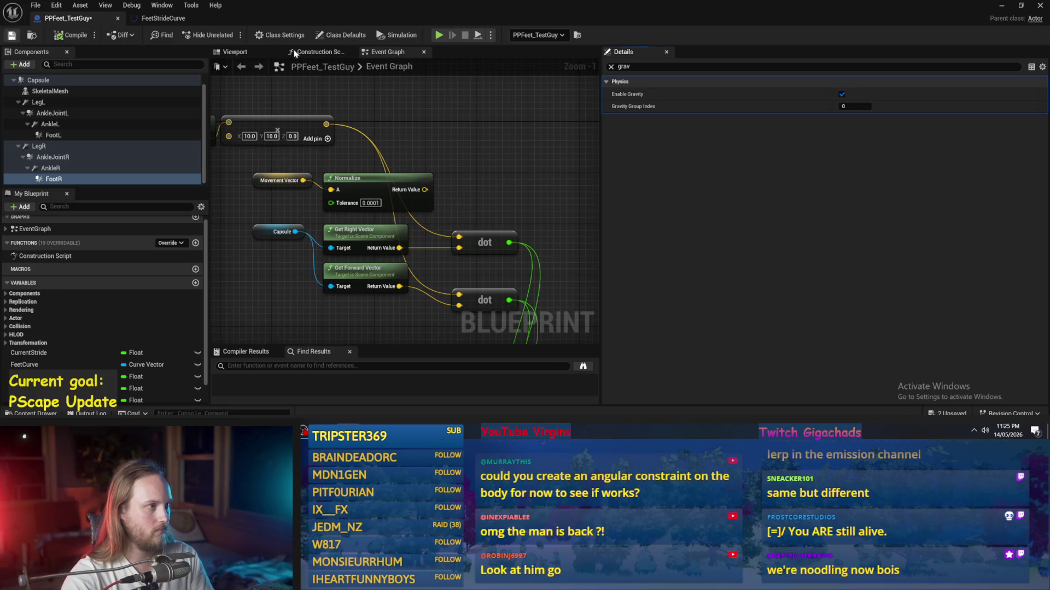
- Play-test the level again, then select the Movement Vector and Normalize nodes
{"action": "left_click", "coordinate": [1000, 6]}
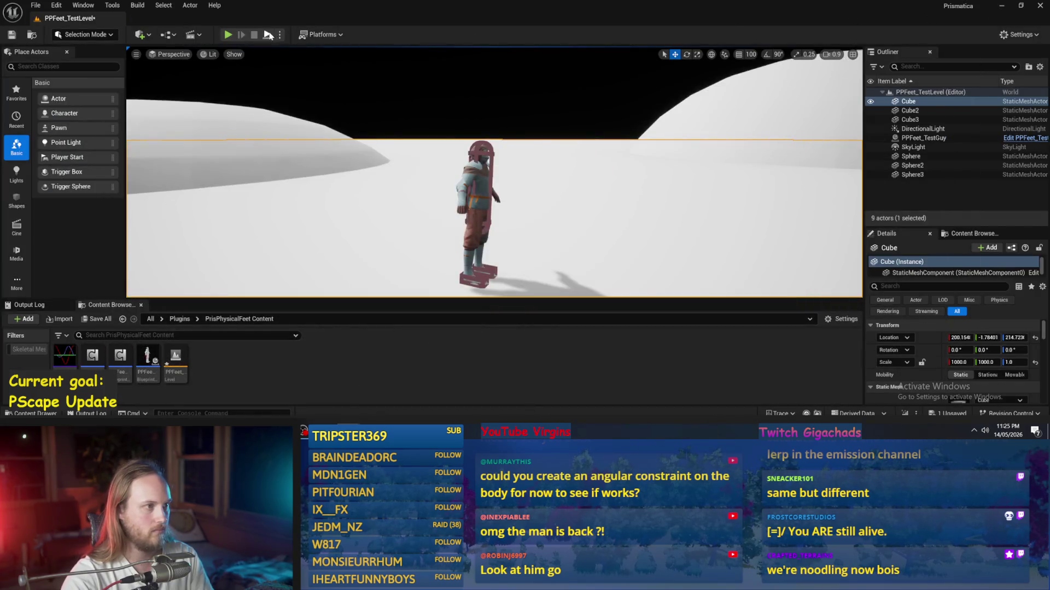
{"action": "left_click", "coordinate": [228, 34]}
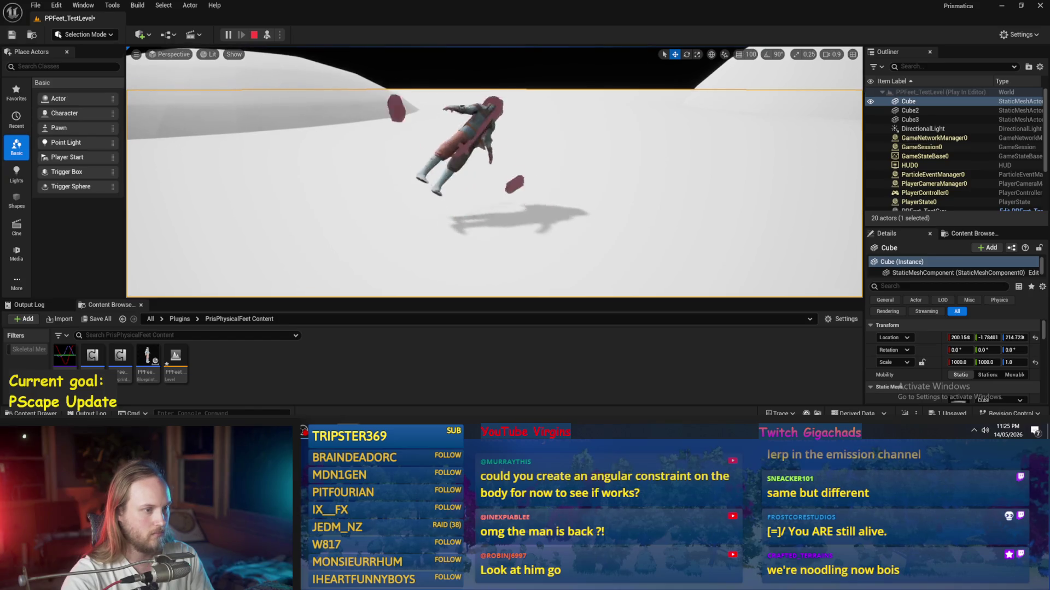
{"action": "key", "text": "Escape"}
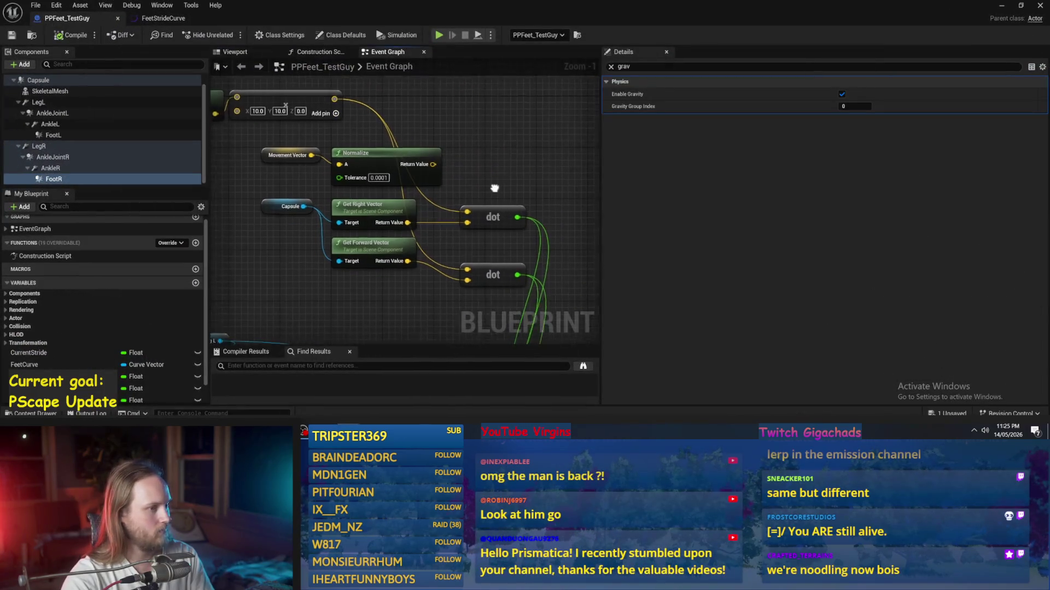
{"action": "scroll", "coordinate": [490, 166], "scroll_direction": "down", "scroll_amount": 2}
{"action": "left_click_drag", "start_coordinate": [320, 151], "coordinate": [323, 153]}
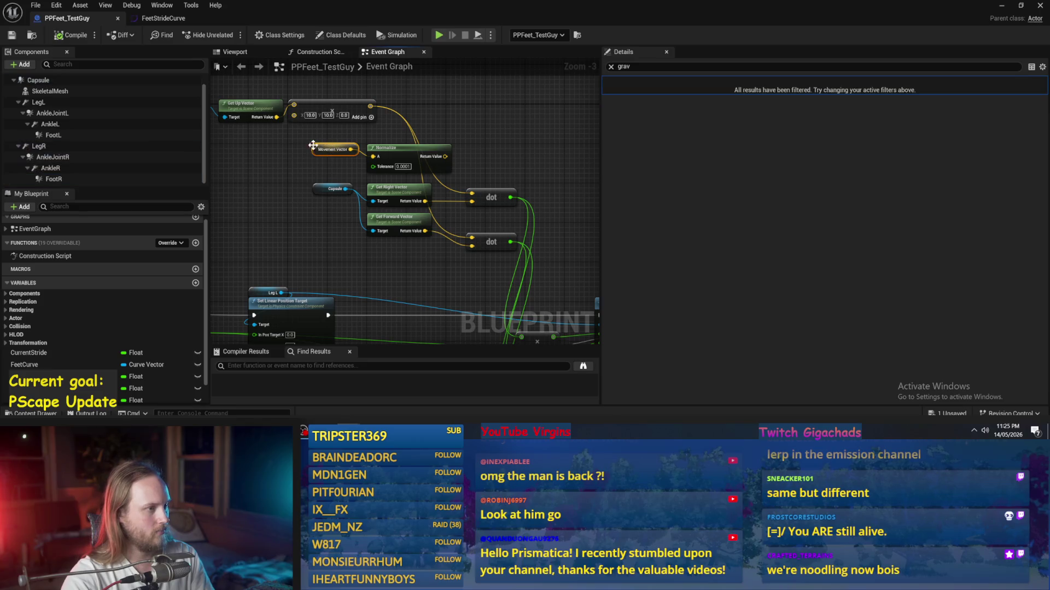
- Move the Movement Vector and Normalize nodes left and set the multiplier's X and Y to 1
{"action": "left_click", "coordinate": [460, 180], "text": "ctrl"}
{"action": "left_click_drag", "start_coordinate": [459, 179], "coordinate": [360, 179]}
{"action": "left_click", "coordinate": [360, 147]}
{"action": "type", "text": "1"}
{"action": "key", "text": "Tab"}
{"action": "type", "text": "1"}
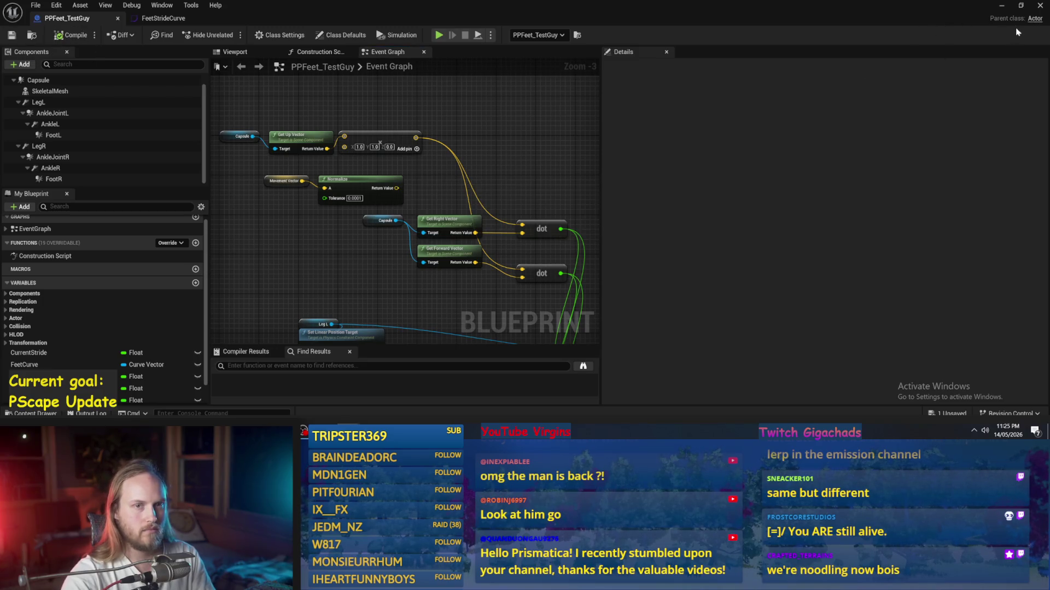
- Play-test, reset the PPFeet_TestGuy character's rotation to 0, and briefly re-run the level
{"action": "left_click", "coordinate": [1002, 7]}
{"action": "left_click", "coordinate": [228, 34]}
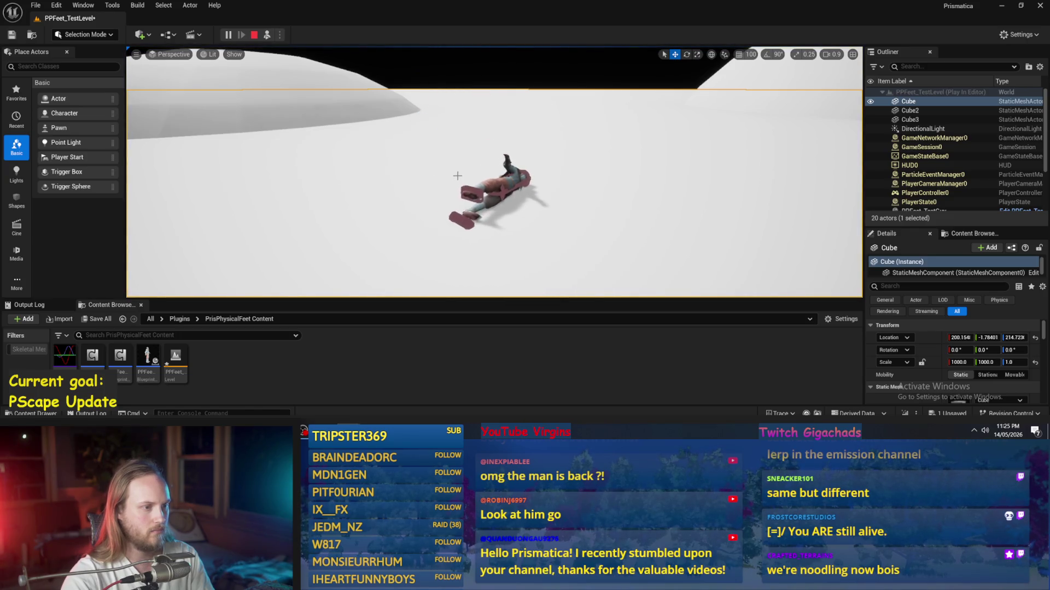
{"action": "key", "text": "Escape"}
{"action": "left_click", "coordinate": [448, 131]}
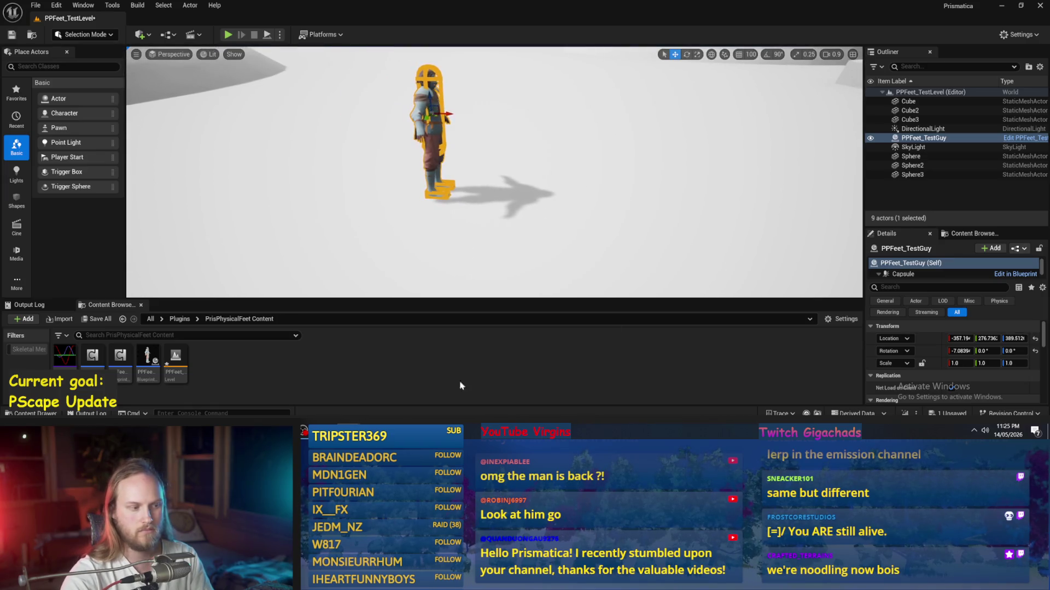
{"action": "left_click", "coordinate": [1035, 351]}
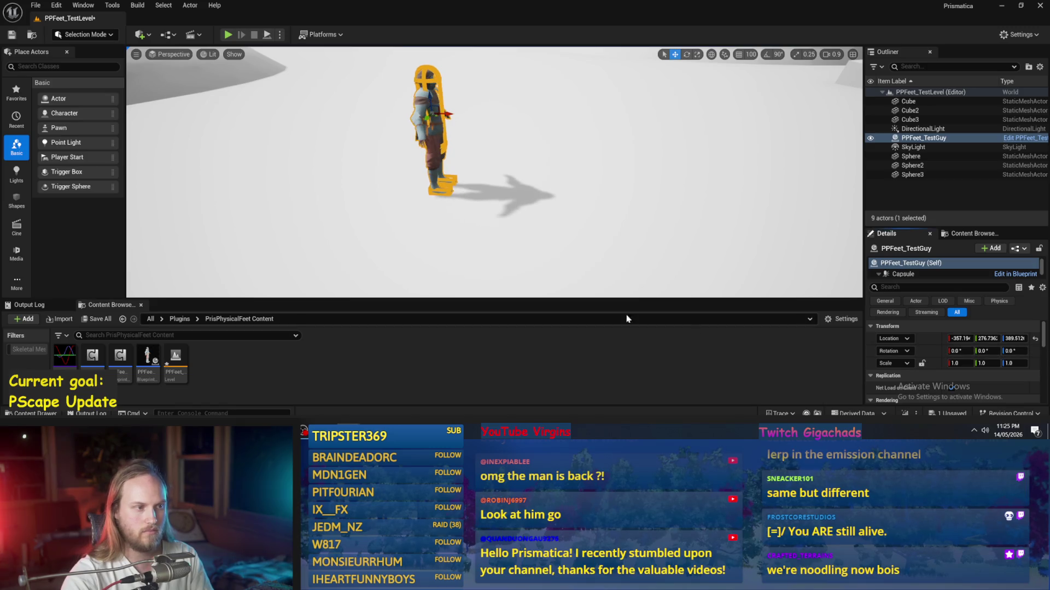
{"action": "left_click", "coordinate": [268, 35]}
{"action": "key", "text": "ctrl+e"}
{"action": "mouse_move", "coordinate": [380, 327]}
{"action": "left_mouse_down"}
{"action": "mouse_move", "coordinate": [393, 306]}
{"action": "mouse_move", "coordinate": [406, 210]}
{"action": "mouse_move", "coordinate": [440, 258]}
{"action": "left_mouse_up"}
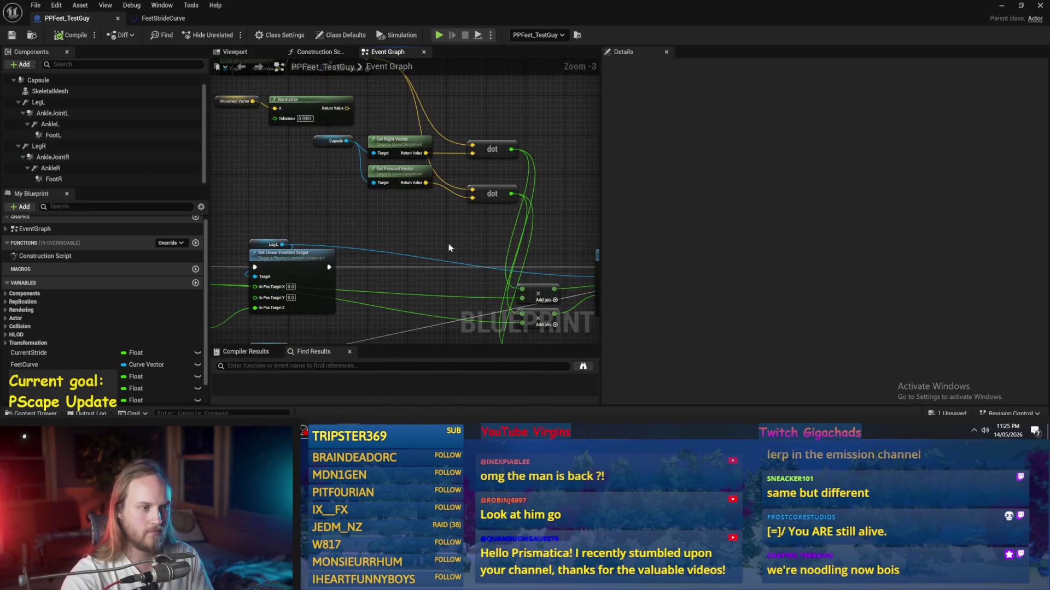
- Add a Vector Length node fed by the vector multiply output
{"action": "mouse_move", "coordinate": [495, 195]}
{"action": "left_mouse_down"}
{"action": "mouse_move", "coordinate": [495, 174]}
{"action": "mouse_move", "coordinate": [423, 146]}
{"action": "mouse_move", "coordinate": [481, 224]}
{"action": "mouse_move", "coordinate": [443, 260]}
{"action": "left_mouse_up"}
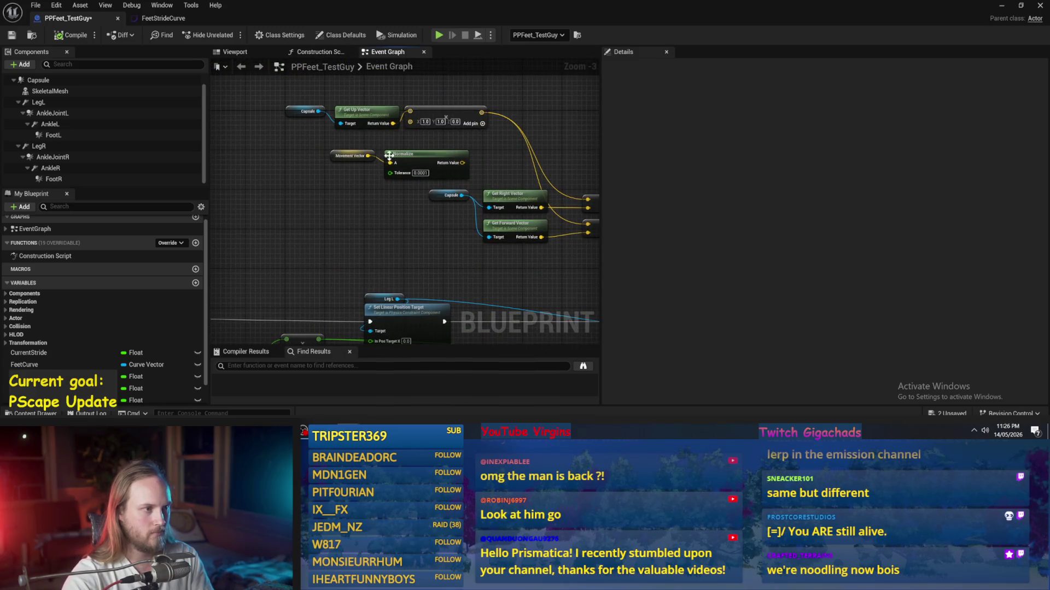
{"action": "mouse_move", "coordinate": [483, 116]}
{"action": "left_mouse_down"}
{"action": "mouse_move", "coordinate": [348, 251]}
{"action": "mouse_move", "coordinate": [379, 133]}
{"action": "mouse_move", "coordinate": [356, 273]}
{"action": "mouse_move", "coordinate": [303, 428]}
{"action": "mouse_move", "coordinate": [254, 336]}
{"action": "mouse_move", "coordinate": [445, 250]}
{"action": "mouse_move", "coordinate": [424, 261]}
{"action": "left_mouse_up"}
{"action": "type", "text": "length"}
{"action": "key", "text": "Return"}
{"action": "scroll", "coordinate": [378, 117], "scroll_direction": "down", "scroll_amount": 1}
{"action": "scroll", "coordinate": [422, 126], "scroll_direction": "up", "scroll_amount": 1}
{"action": "scroll", "coordinate": [401, 270], "scroll_direction": "up", "scroll_amount": 2}
{"action": "left_click", "coordinate": [382, 252]}
- Multiply Stride Height by the Vector Length result, with the extra input set to 1
{"action": "mouse_move", "coordinate": [313, 237]}
{"action": "left_mouse_down"}
{"action": "mouse_move", "coordinate": [255, 237]}
{"action": "mouse_move", "coordinate": [354, 249]}
{"action": "mouse_move", "coordinate": [285, 263]}
{"action": "mouse_move", "coordinate": [361, 265]}
{"action": "mouse_move", "coordinate": [418, 235]}
{"action": "mouse_move", "coordinate": [407, 255]}
{"action": "mouse_move", "coordinate": [433, 83]}
{"action": "mouse_move", "coordinate": [423, 138]}
{"action": "left_mouse_up"}
{"action": "type", "text": "*"}
{"action": "key", "text": "Return"}
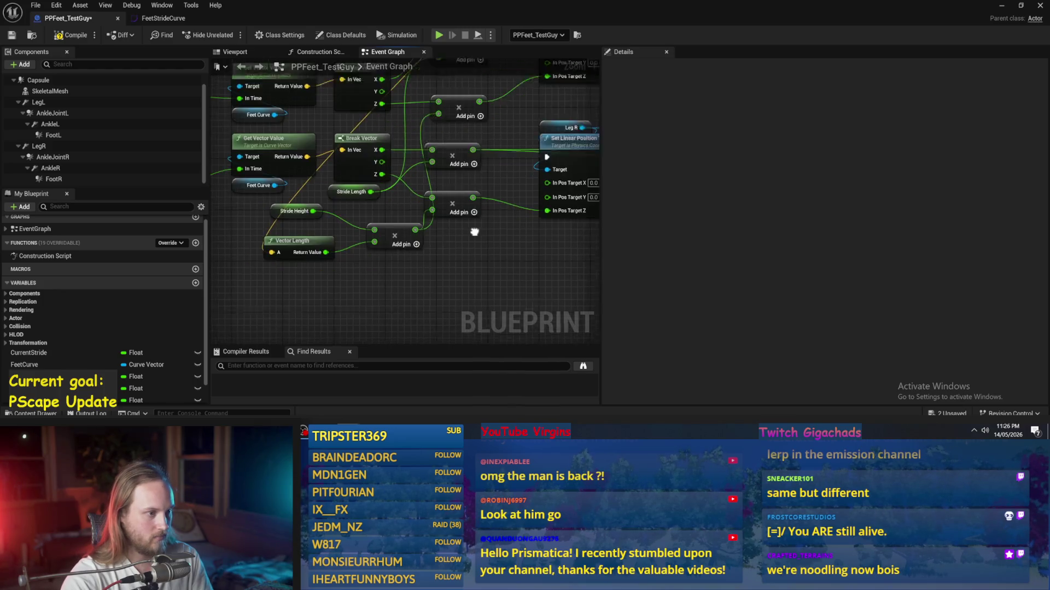
{"action": "left_click", "coordinate": [417, 242]}
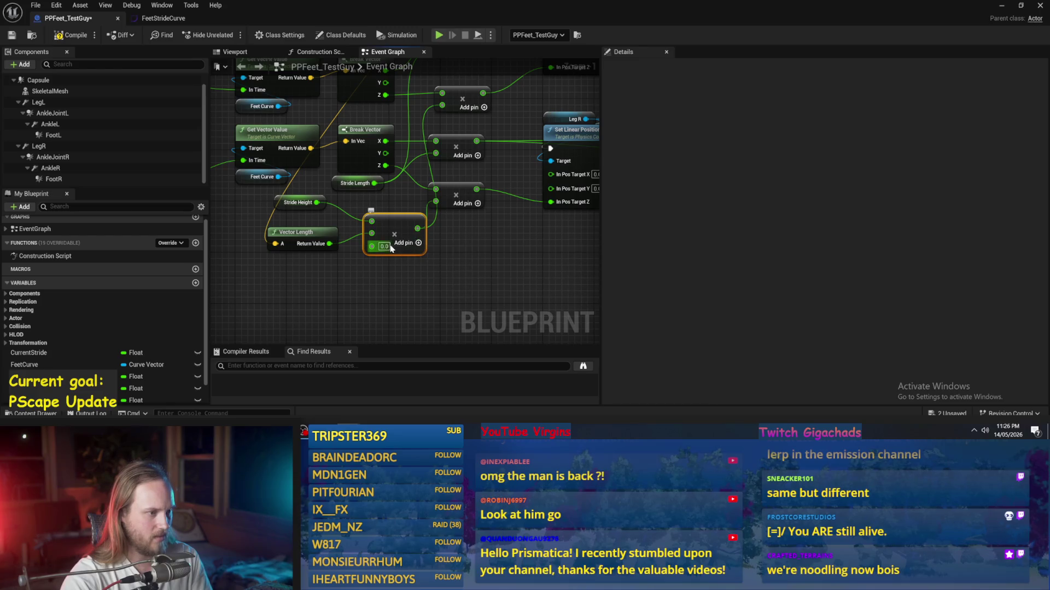
{"action": "type", "text": "1"}
{"action": "left_click", "coordinate": [520, 300]}
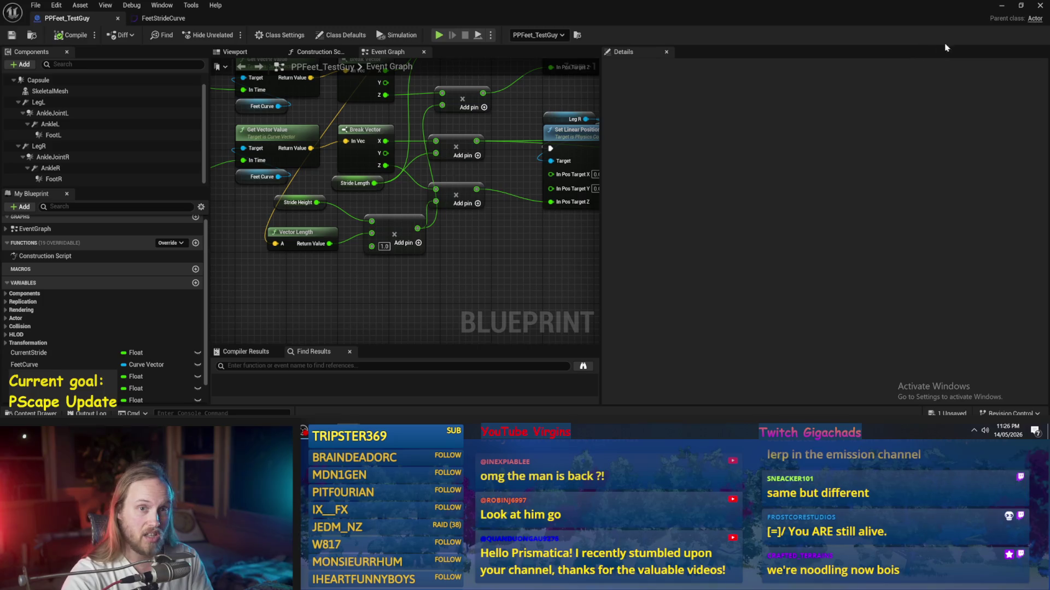
- Watch the play test in the level, then stop it and return to the blueprint graph
{"action": "left_click", "coordinate": [1000, 8]}
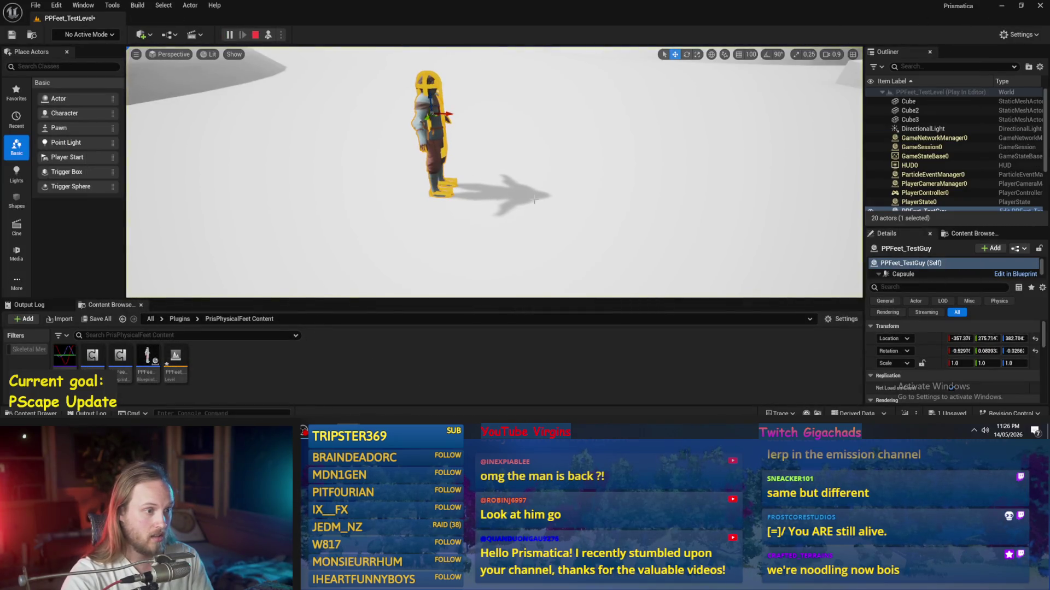
{"action": "left_click", "coordinate": [908, 102]}
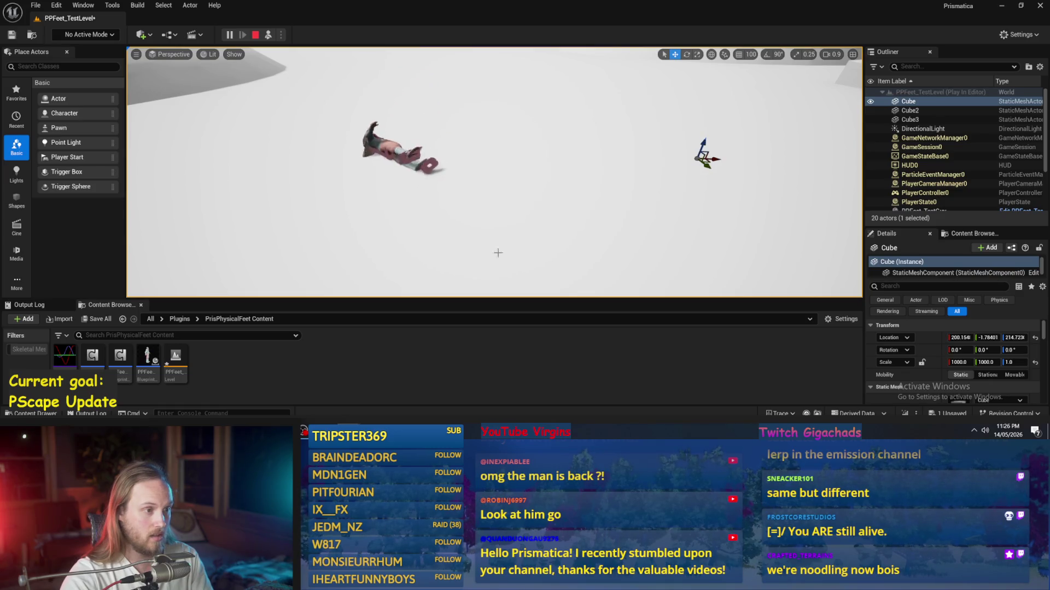
{"action": "key", "text": "Escape"}
{"action": "left_click", "coordinate": [398, 396]}
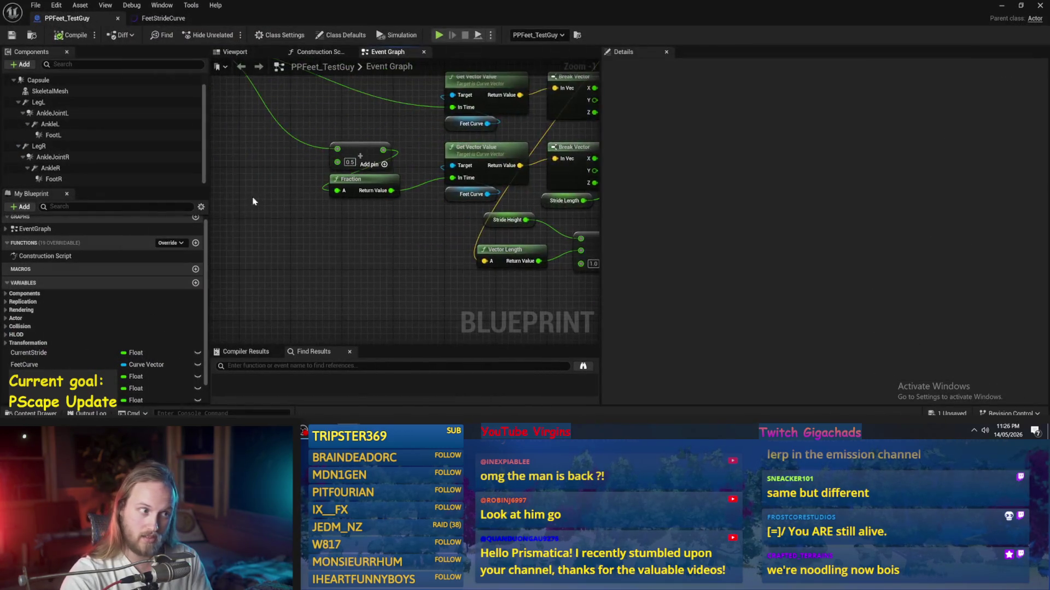
- Rearrange the Event Tick, Vector Length and Current Stride nodes and add a third multiply input
{"action": "mouse_move", "coordinate": [409, 232]}
{"action": "left_mouse_down"}
{"action": "mouse_move", "coordinate": [375, 250]}
{"action": "mouse_move", "coordinate": [398, 293]}
{"action": "mouse_move", "coordinate": [409, 248]}
{"action": "mouse_move", "coordinate": [397, 238]}
{"action": "mouse_move", "coordinate": [304, 252]}
{"action": "left_mouse_up"}
{"action": "mouse_move", "coordinate": [350, 285]}
{"action": "left_mouse_down"}
{"action": "mouse_move", "coordinate": [469, 303]}
{"action": "mouse_move", "coordinate": [290, 226]}
{"action": "mouse_move", "coordinate": [328, 188]}
{"action": "mouse_move", "coordinate": [282, 158]}
{"action": "mouse_move", "coordinate": [348, 243]}
{"action": "mouse_move", "coordinate": [272, 235]}
{"action": "mouse_move", "coordinate": [348, 190]}
{"action": "mouse_move", "coordinate": [281, 244]}
{"action": "mouse_move", "coordinate": [290, 258]}
{"action": "mouse_move", "coordinate": [270, 254]}
{"action": "left_mouse_up"}
{"action": "scroll", "coordinate": [339, 246], "scroll_direction": "up", "scroll_amount": 2}
{"action": "left_click", "coordinate": [254, 221]}
{"action": "left_click", "coordinate": [366, 189]}
{"action": "left_click_drag", "start_coordinate": [363, 212], "coordinate": [370, 250]}
- Add a new math node fed by Vector Length's Return Value and edit its number input
{"action": "scroll", "coordinate": [371, 250], "scroll_direction": "down", "scroll_amount": 3}
{"action": "mouse_move", "coordinate": [508, 261]}
{"action": "left_mouse_down"}
{"action": "mouse_move", "coordinate": [444, 247]}
{"action": "mouse_move", "coordinate": [477, 257]}
{"action": "mouse_move", "coordinate": [276, 175]}
{"action": "mouse_move", "coordinate": [393, 202]}
{"action": "mouse_move", "coordinate": [436, 148]}
{"action": "left_mouse_up"}
{"action": "scroll", "coordinate": [277, 175], "scroll_direction": "up", "scroll_amount": 2}
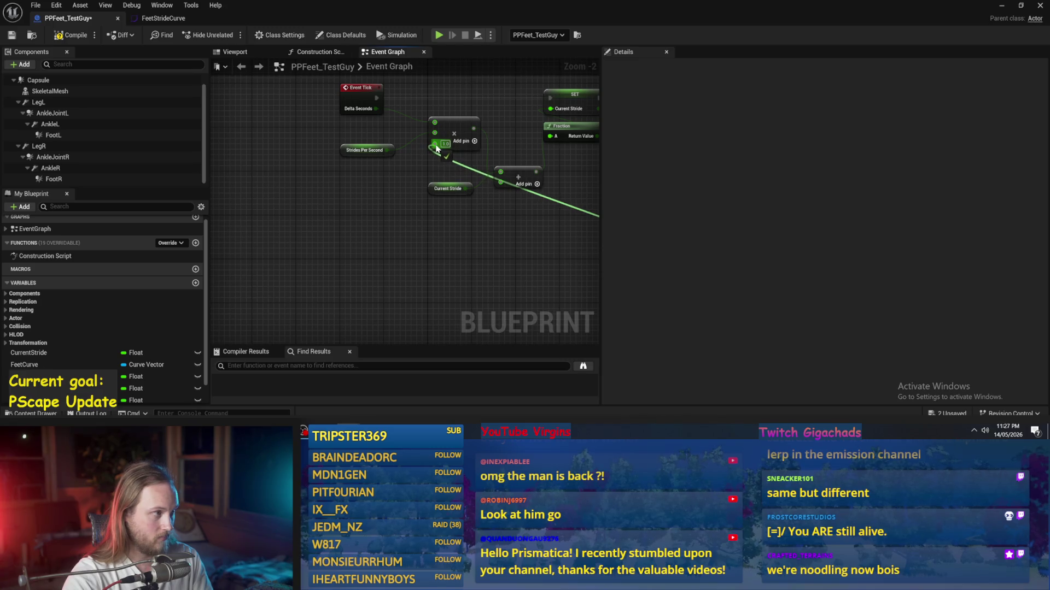
{"action": "mouse_move", "coordinate": [436, 148]}
{"action": "left_mouse_down"}
{"action": "mouse_move", "coordinate": [355, 217]}
{"action": "mouse_move", "coordinate": [434, 143]}
{"action": "left_mouse_up"}
{"action": "left_click", "coordinate": [375, 239]}
{"action": "left_click", "coordinate": [374, 232]}
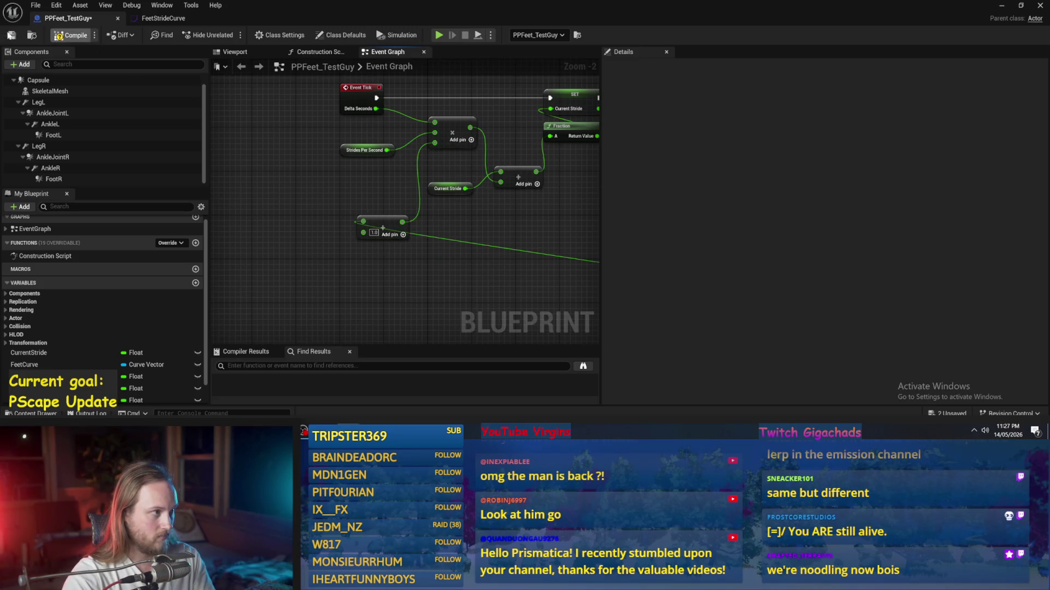
- Save the PPFeet_TestGuy blueprint and play-test PPFeet_TestLevel
{"action": "left_click", "coordinate": [22, 35]}
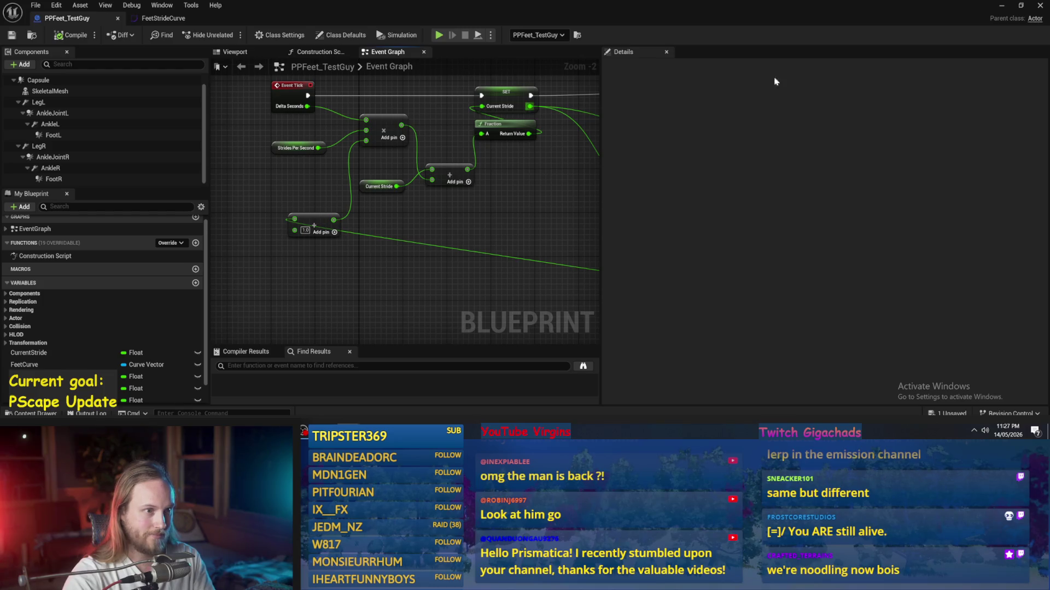
{"action": "left_click", "coordinate": [1001, 6]}
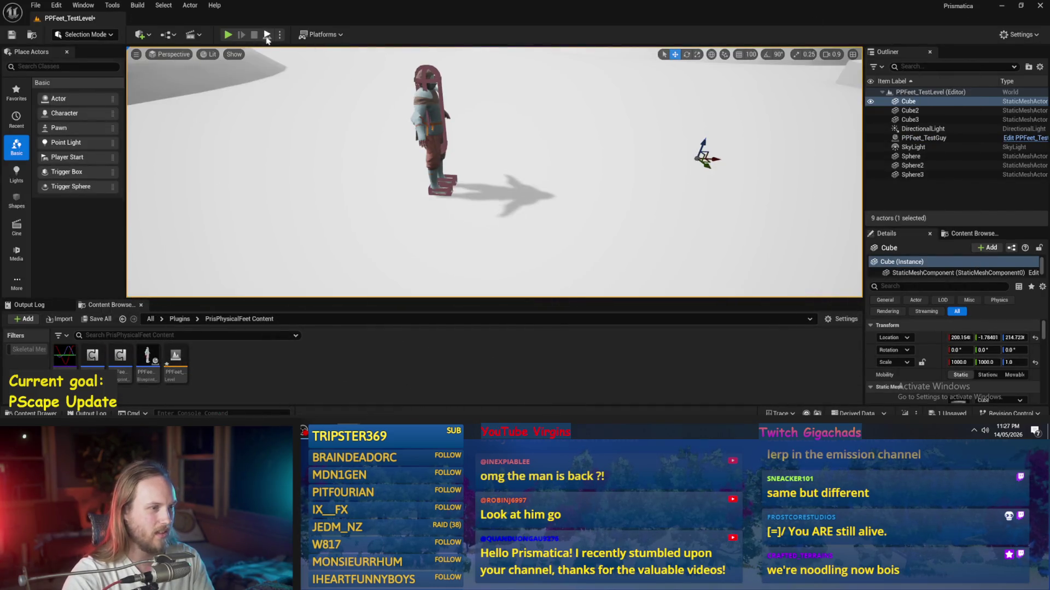
{"action": "left_click", "coordinate": [228, 34]}
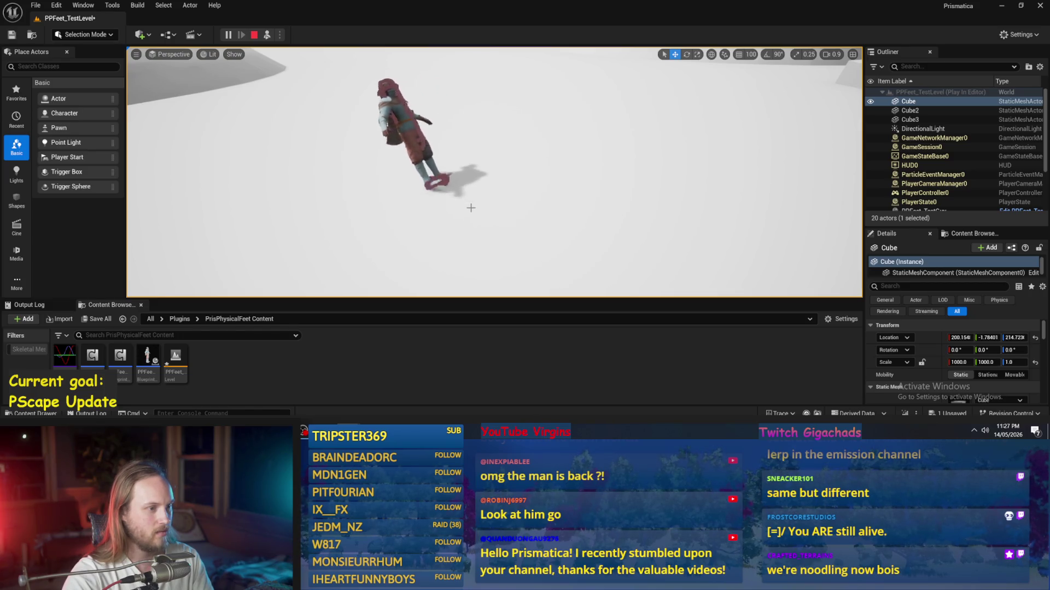
{"action": "key", "text": "Escape"}
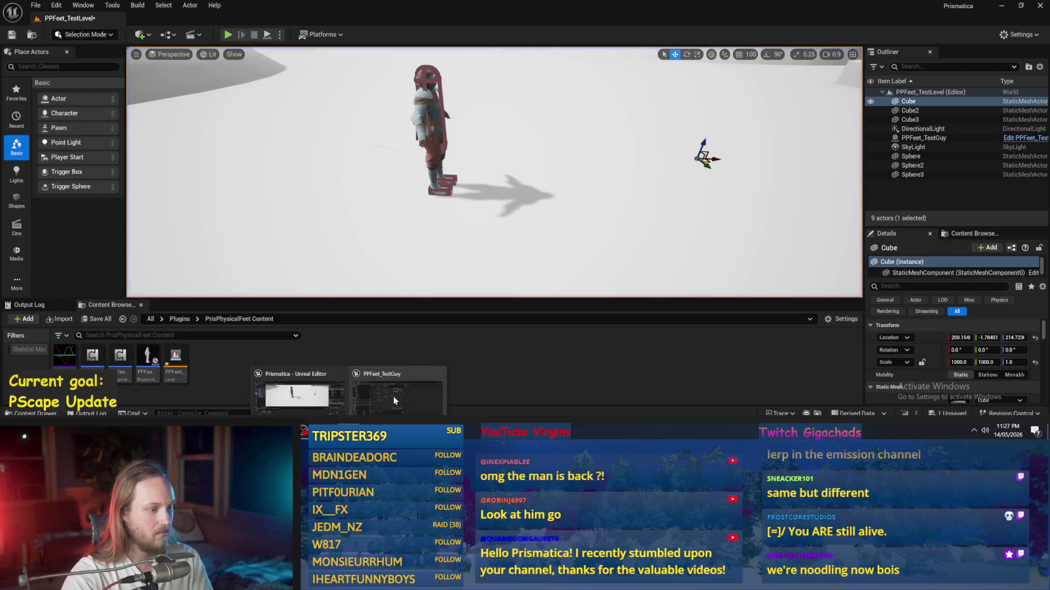
- Move the 1.0 multiply node up, add another input to it, compile, and select Stride Length
{"action": "scroll", "coordinate": [337, 200], "scroll_direction": "up", "scroll_amount": 2}
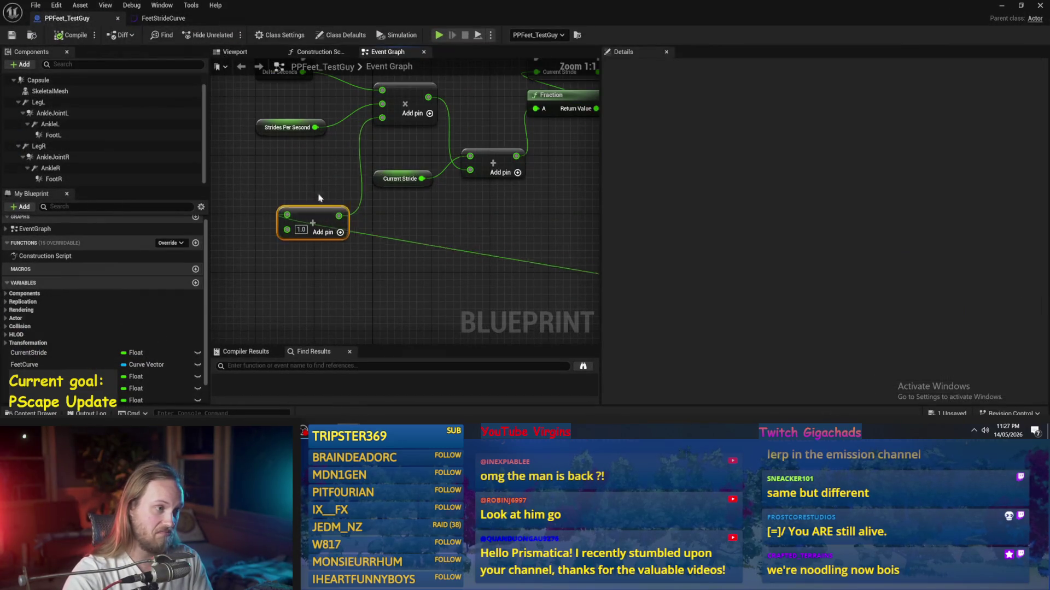
{"action": "left_click_drag", "start_coordinate": [317, 221], "coordinate": [318, 160]}
{"action": "left_click", "coordinate": [435, 121]}
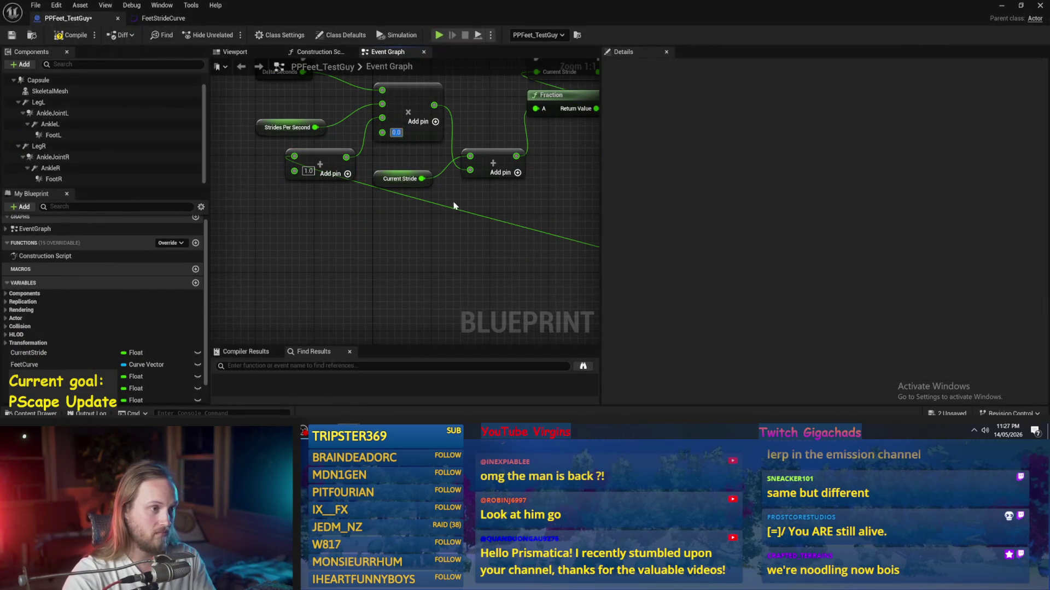
{"action": "left_click", "coordinate": [11, 36]}
{"action": "scroll", "coordinate": [381, 218], "scroll_direction": "down", "scroll_amount": 2}
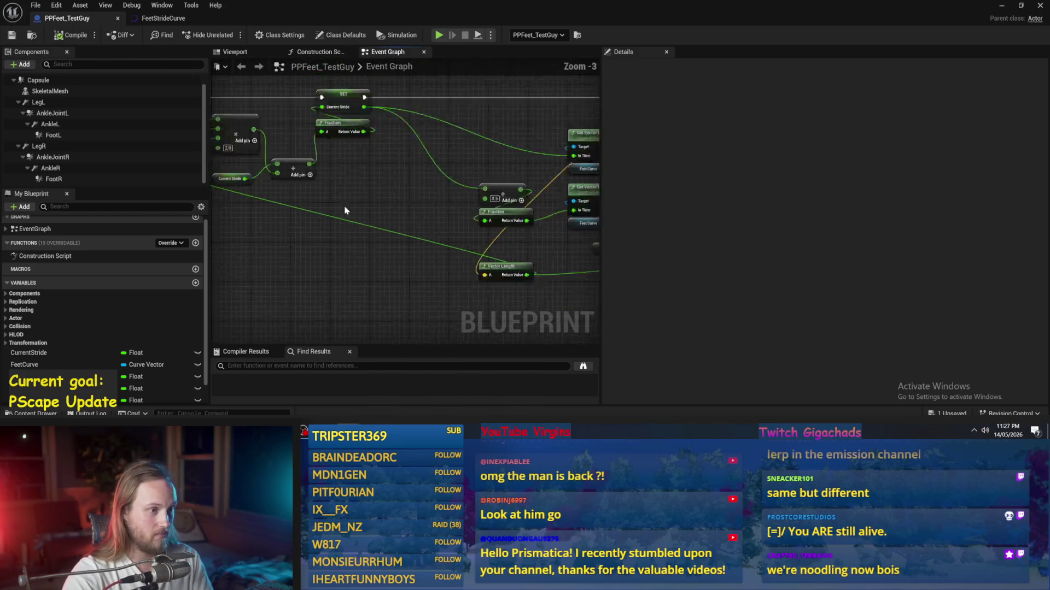
{"action": "left_click", "coordinate": [404, 221]}
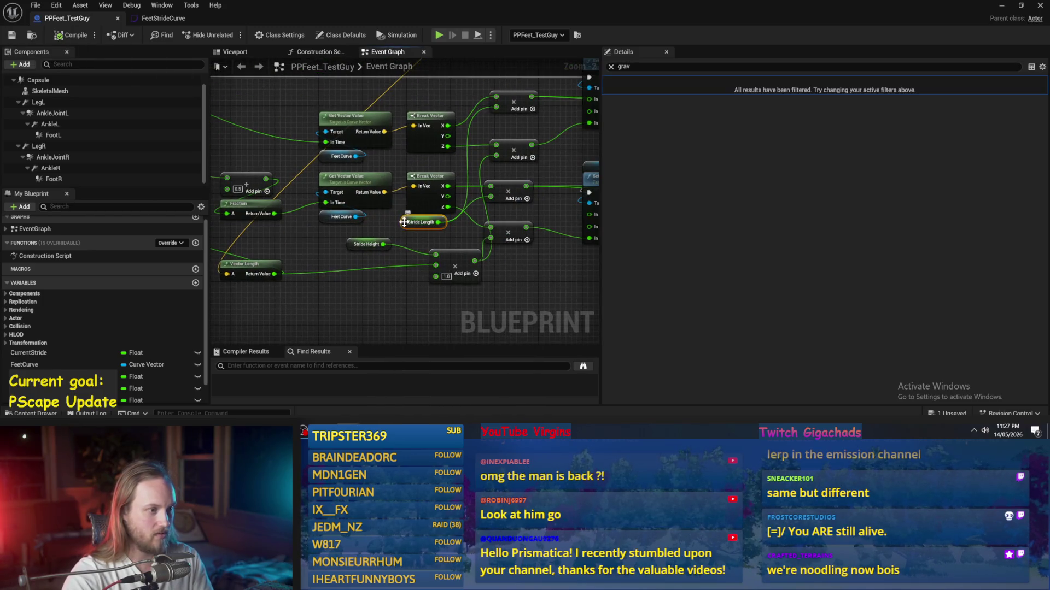
- Set the Stride Length default to 25, compile, and run a quick play-test
{"action": "left_click", "coordinate": [611, 67]}
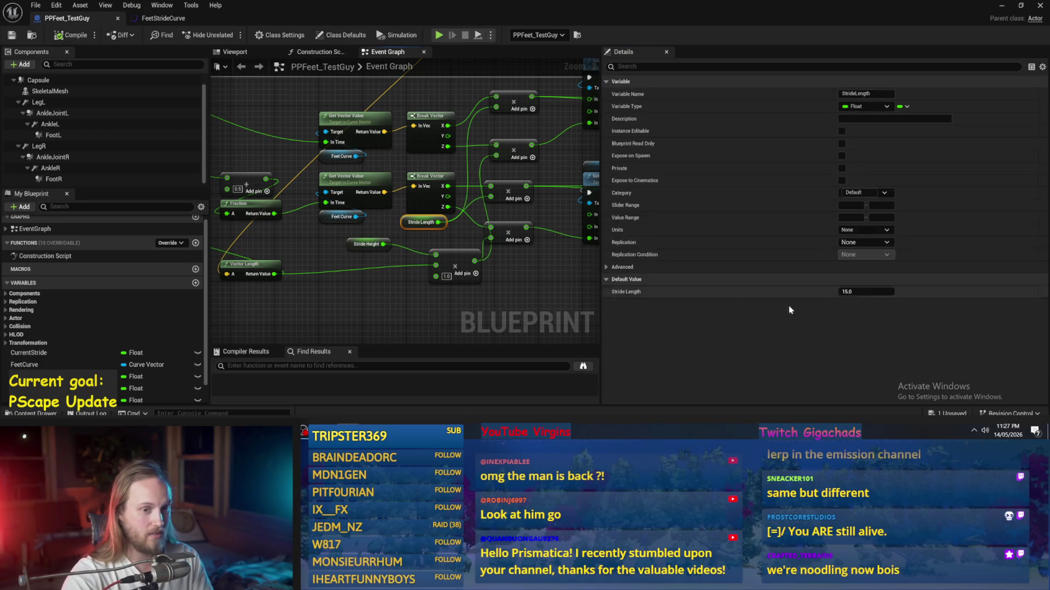
{"action": "left_click_drag", "start_coordinate": [491, 280], "coordinate": [440, 267]}
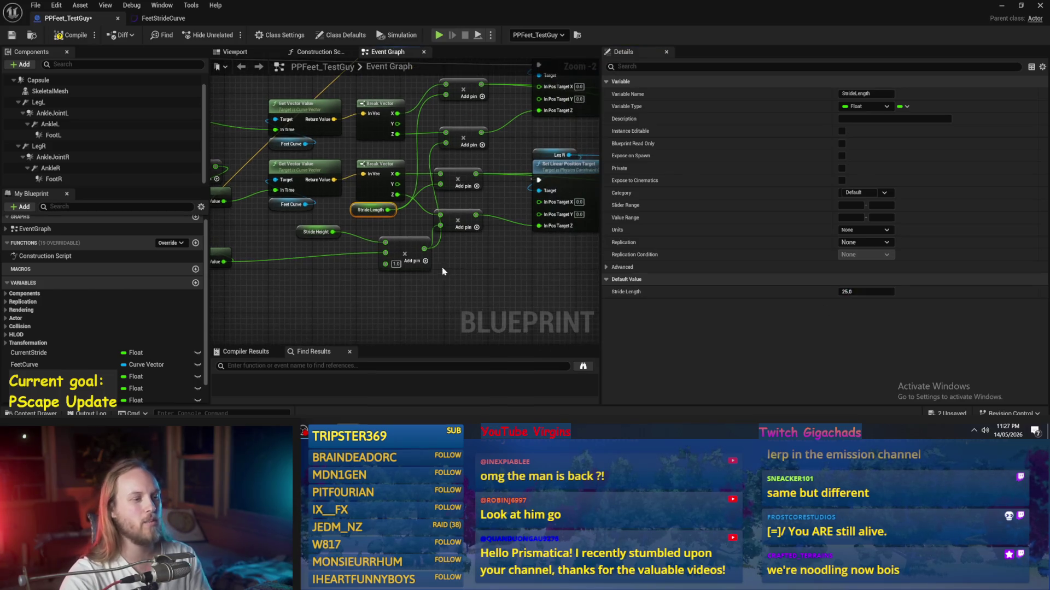
{"action": "left_click", "coordinate": [441, 267]}
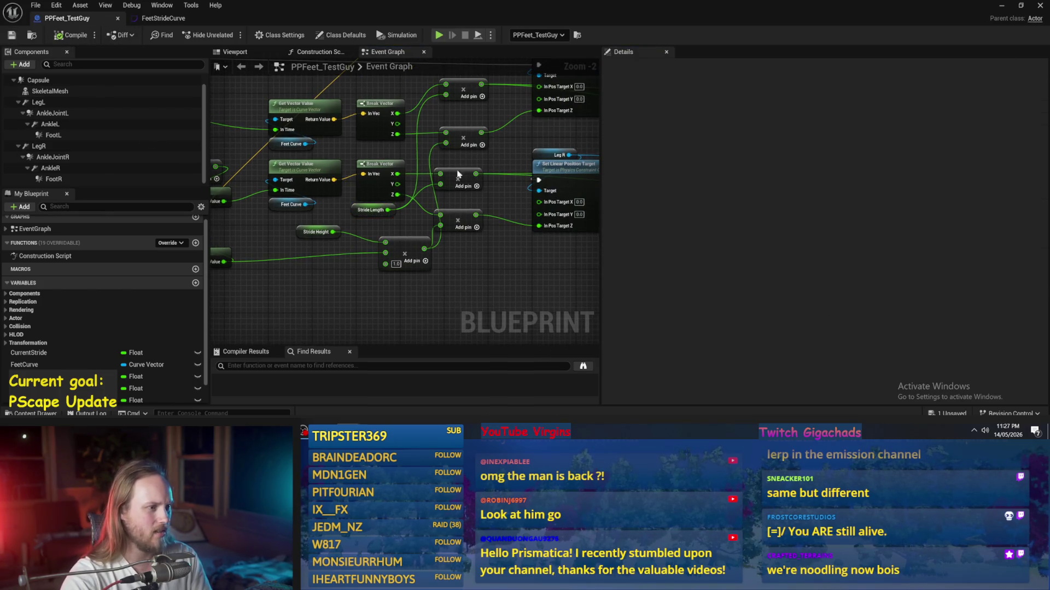
{"action": "left_click", "coordinate": [1002, 6]}
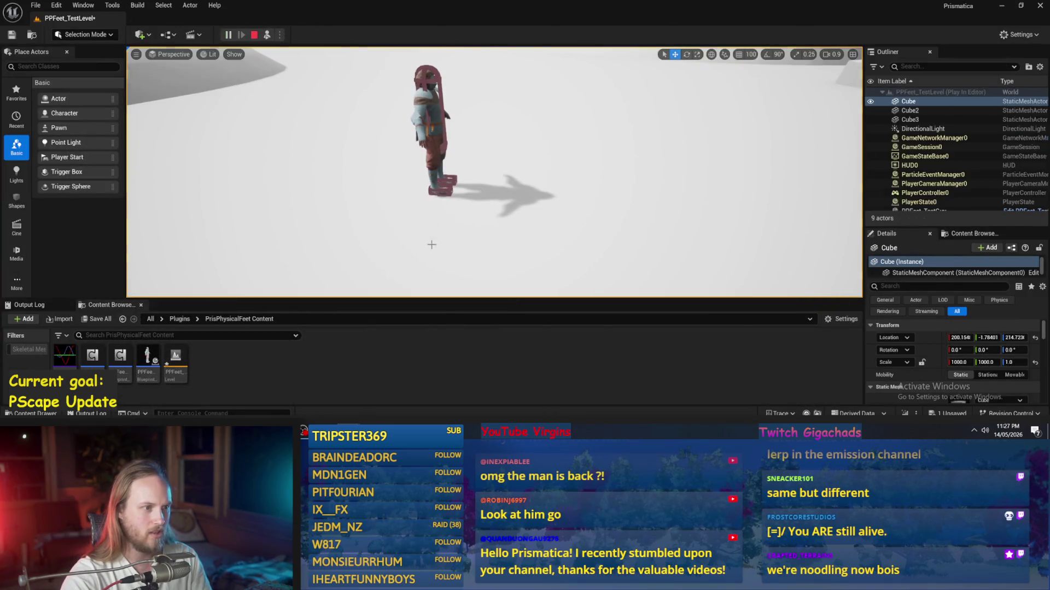
{"action": "left_click", "coordinate": [473, 212]}
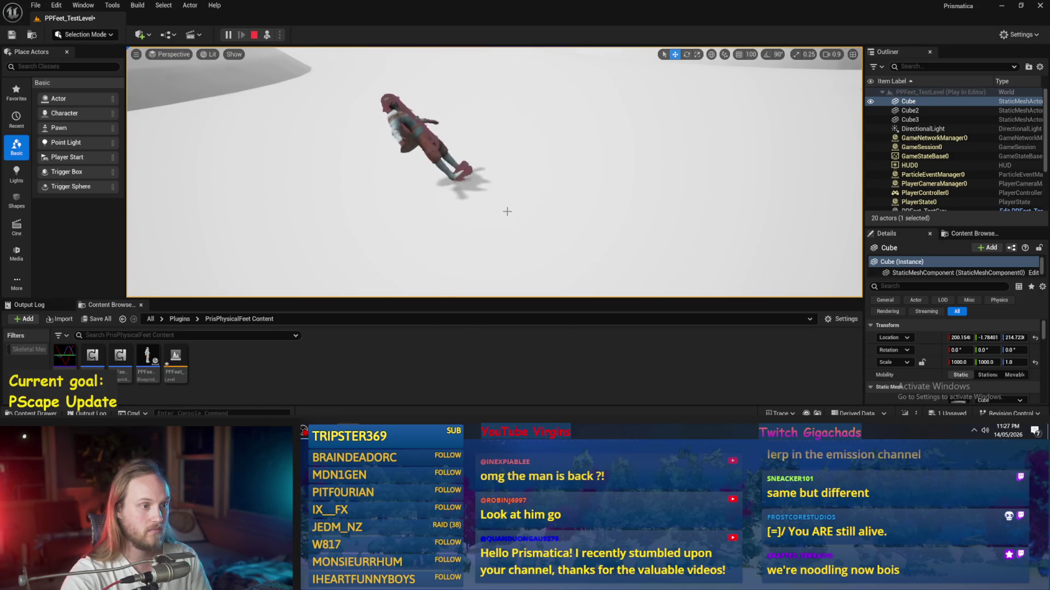
{"action": "key", "text": "Escape"}
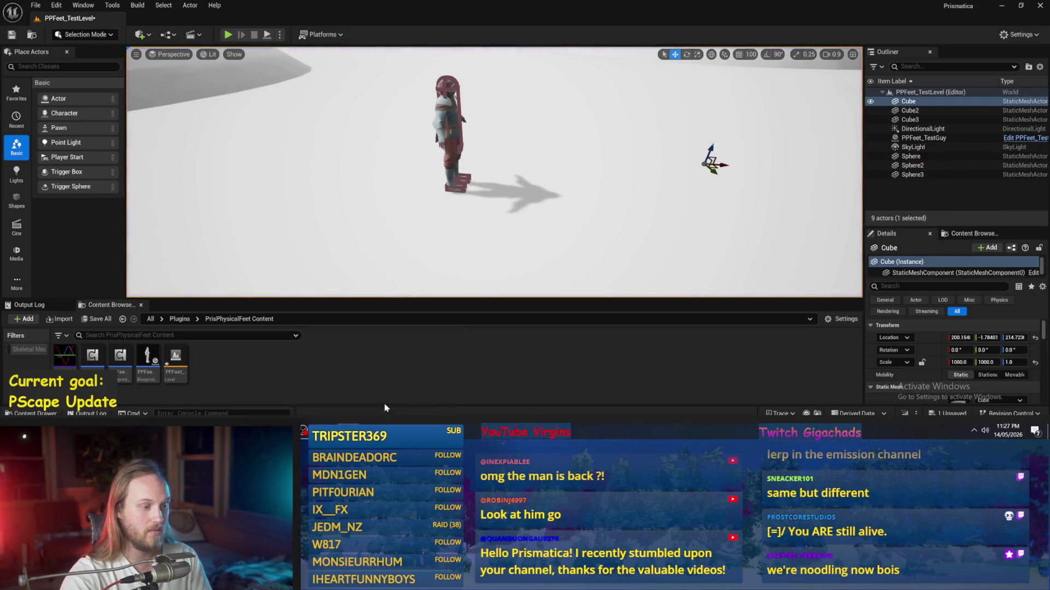
- Add a + node on Vector Length's Return Value, then compile and save the blueprint
{"action": "double_click", "coordinate": [146, 361]}
{"action": "left_click_drag", "start_coordinate": [354, 280], "coordinate": [495, 272]}
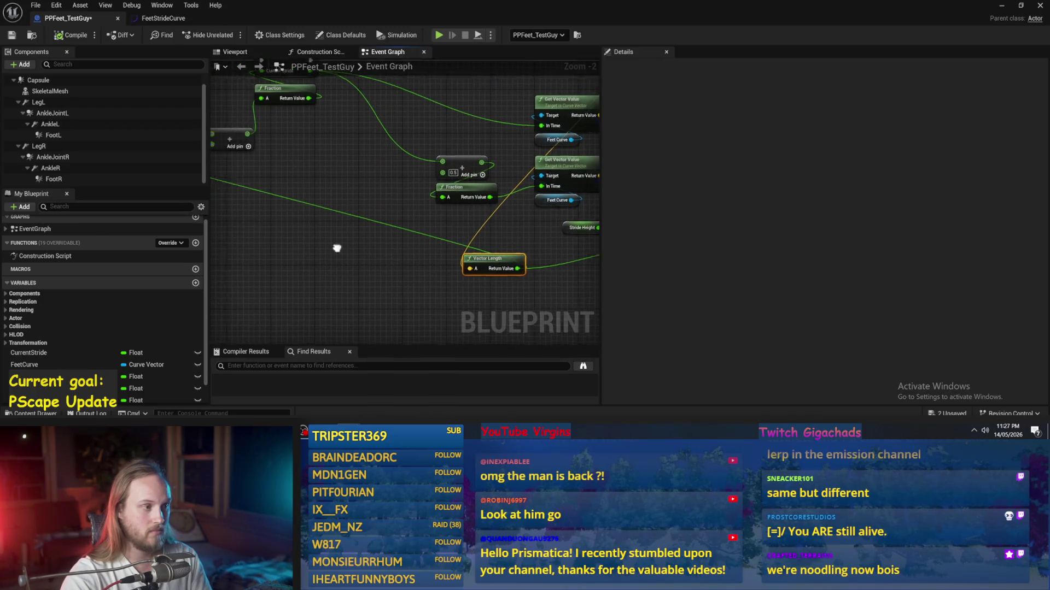
{"action": "scroll", "coordinate": [425, 258], "scroll_direction": "up", "scroll_amount": 1}
{"action": "mouse_move", "coordinate": [361, 247]}
{"action": "left_mouse_down"}
{"action": "mouse_move", "coordinate": [469, 253]}
{"action": "mouse_move", "coordinate": [473, 265]}
{"action": "mouse_move", "coordinate": [424, 240]}
{"action": "left_mouse_up"}
{"action": "type", "text": "+"}
{"action": "key", "text": "Return"}
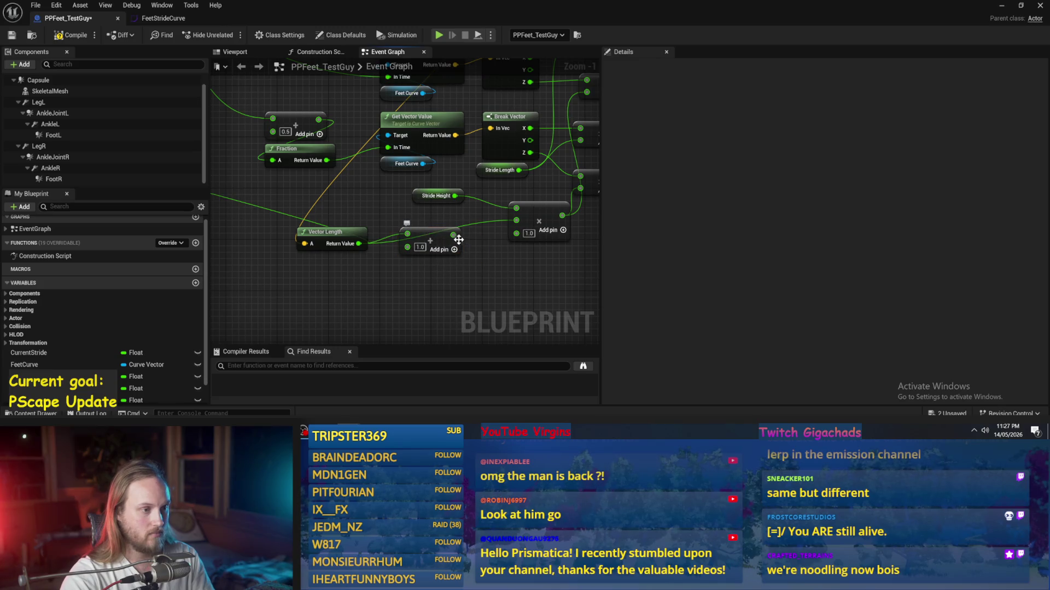
{"action": "key", "text": "F7"}
{"action": "key", "text": "ctrl+s"}
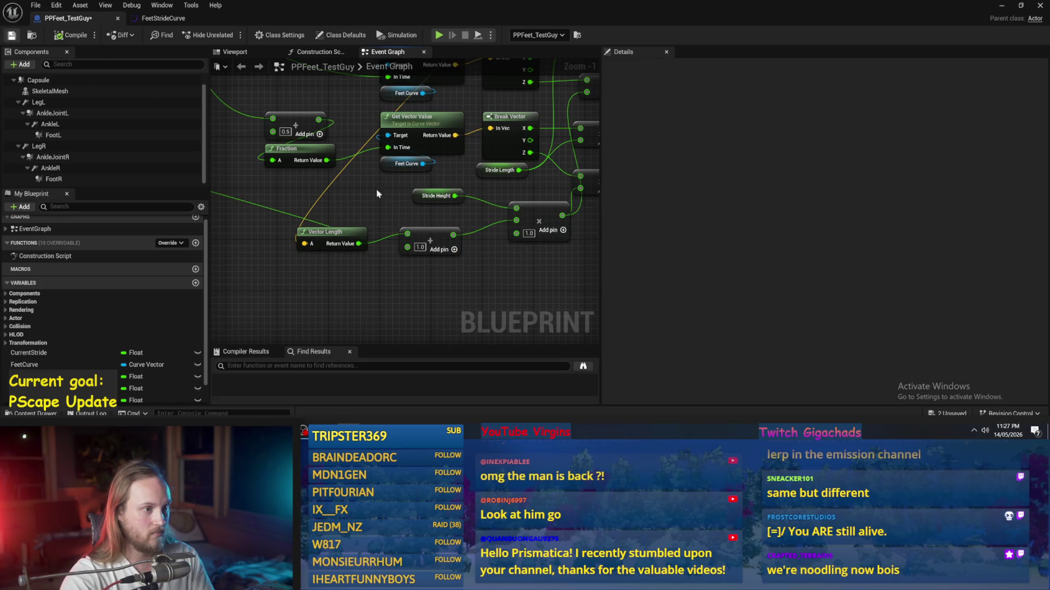
- Set the Vector Length add node's value to 0.1 and start another play-test
{"action": "left_click", "coordinate": [440, 195]}
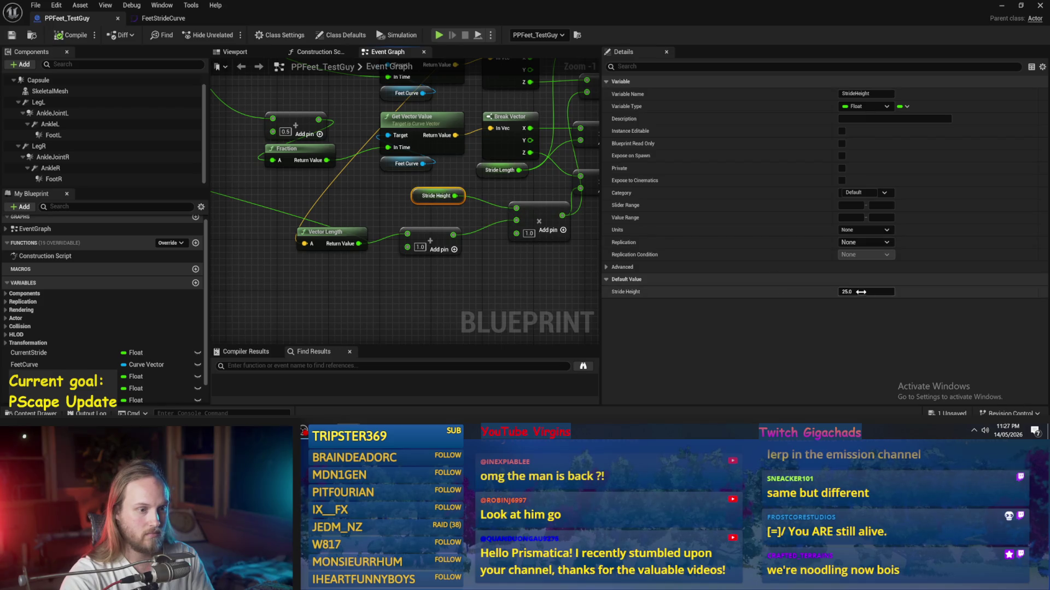
{"action": "left_click", "coordinate": [383, 295]}
{"action": "left_click_drag", "start_coordinate": [437, 295], "coordinate": [361, 297]}
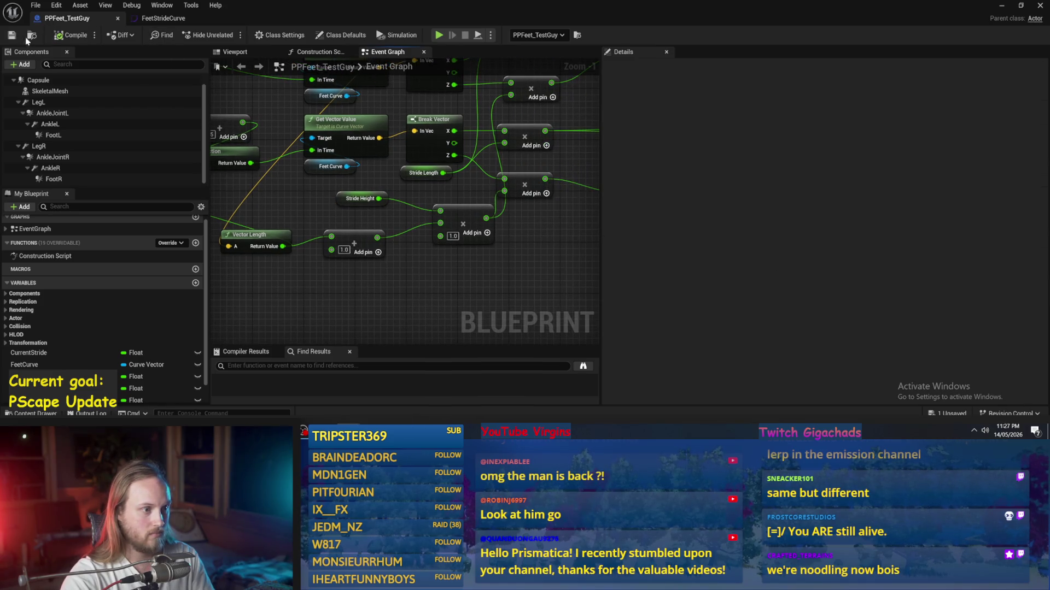
{"action": "left_click_drag", "start_coordinate": [355, 164], "coordinate": [251, 248]}
{"action": "scroll", "coordinate": [462, 270], "scroll_direction": "down", "scroll_amount": 2}
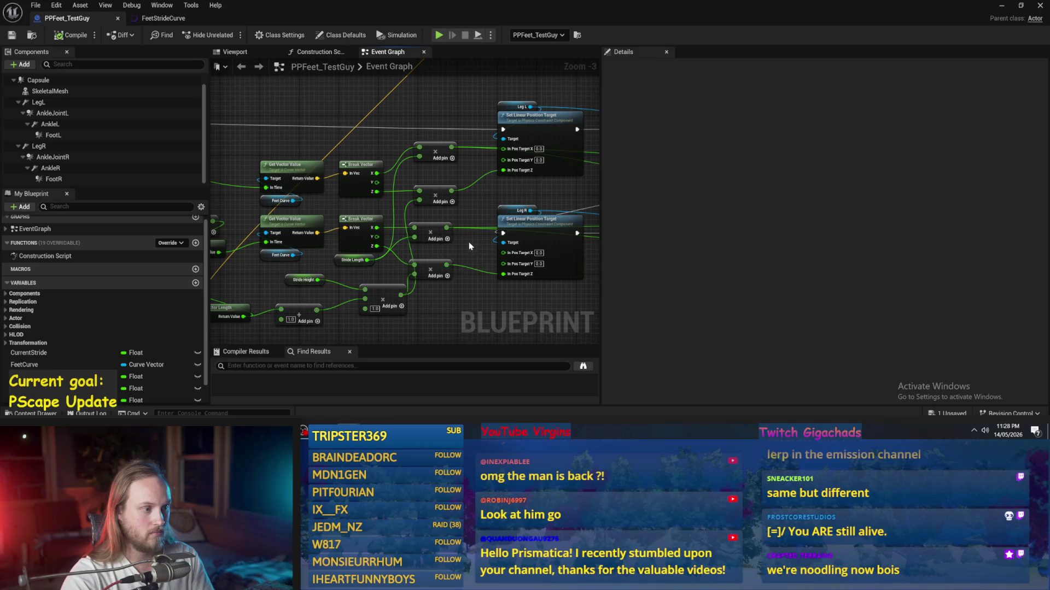
{"action": "left_click_drag", "start_coordinate": [469, 246], "coordinate": [591, 202]}
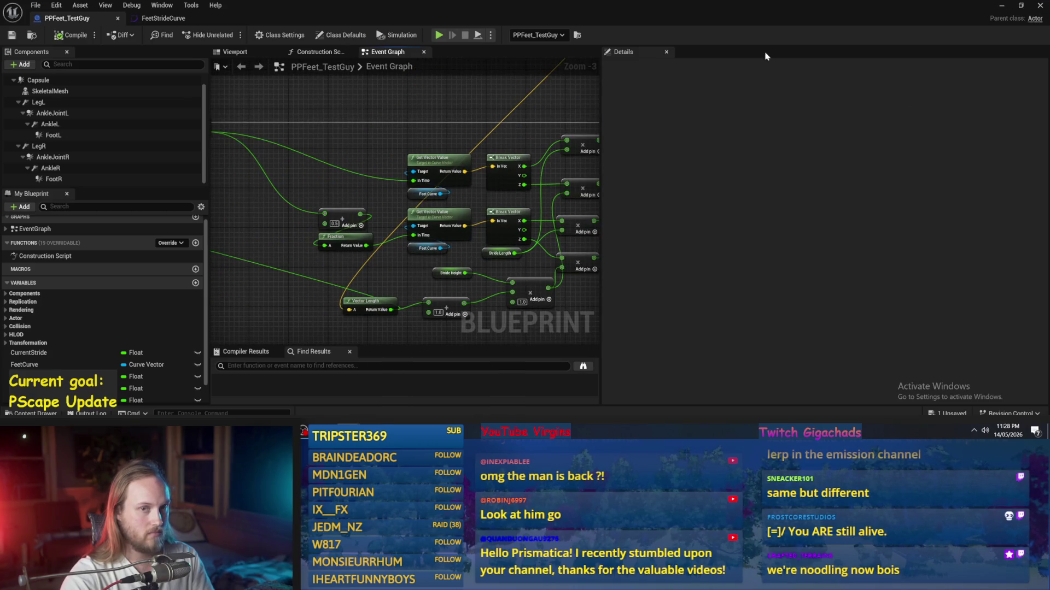
{"action": "scroll", "coordinate": [395, 243], "scroll_direction": "up", "scroll_amount": 2}
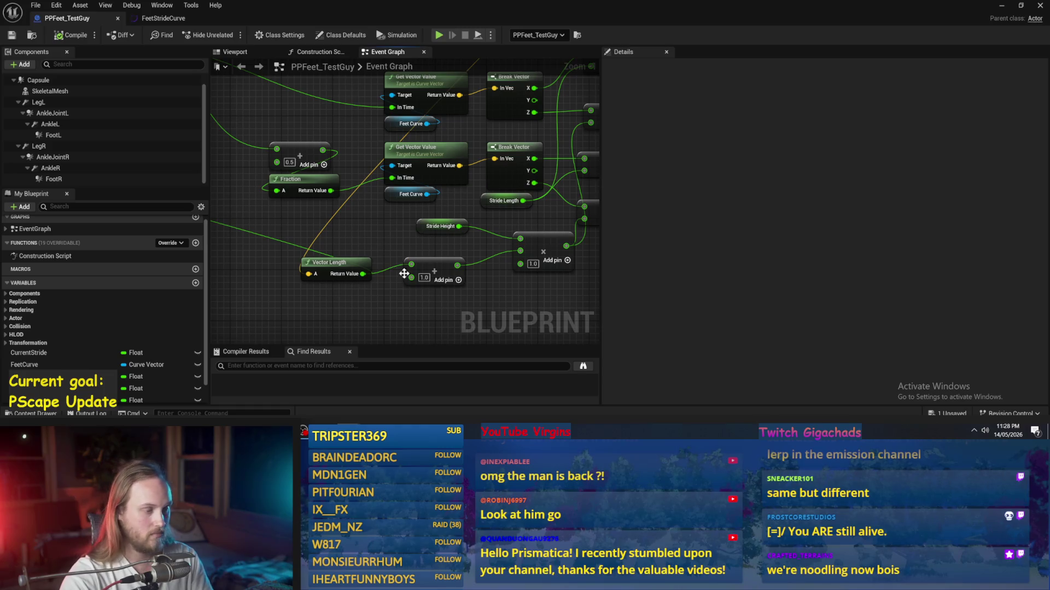
{"action": "type", "text": "0.1"}
{"action": "key", "text": "Return"}
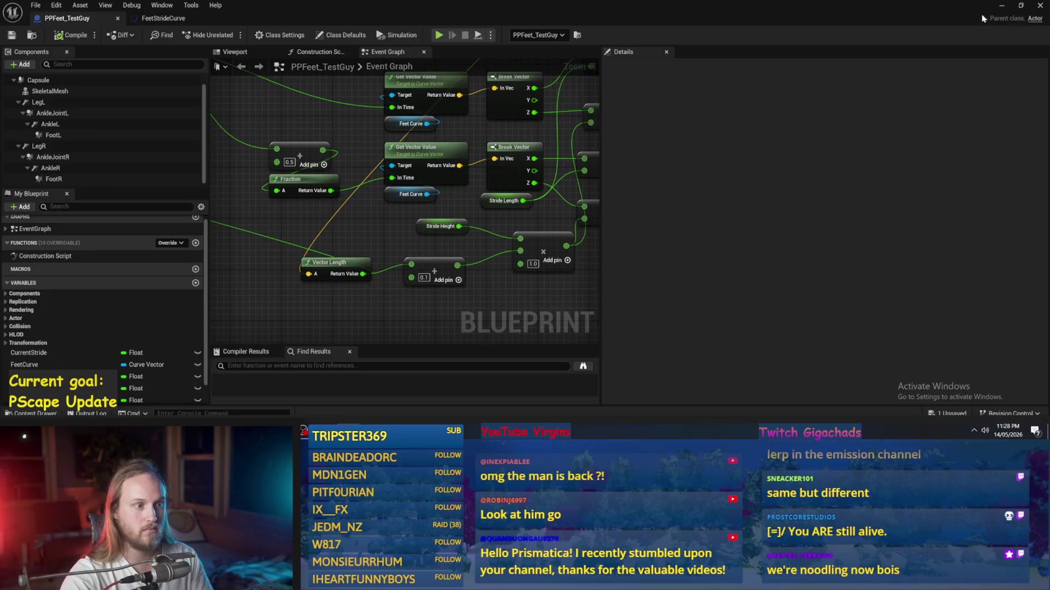
{"action": "left_click", "coordinate": [1001, 5]}
{"action": "left_click", "coordinate": [228, 34]}
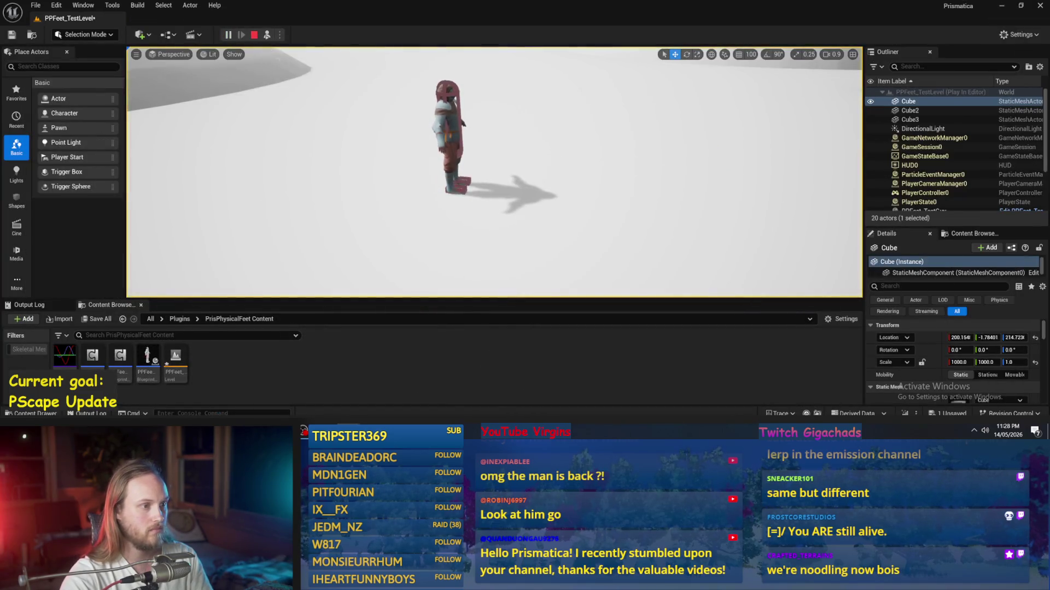
- End the play-test and move the 0.1 add node lower in the graph
{"action": "left_click", "coordinate": [509, 225]}
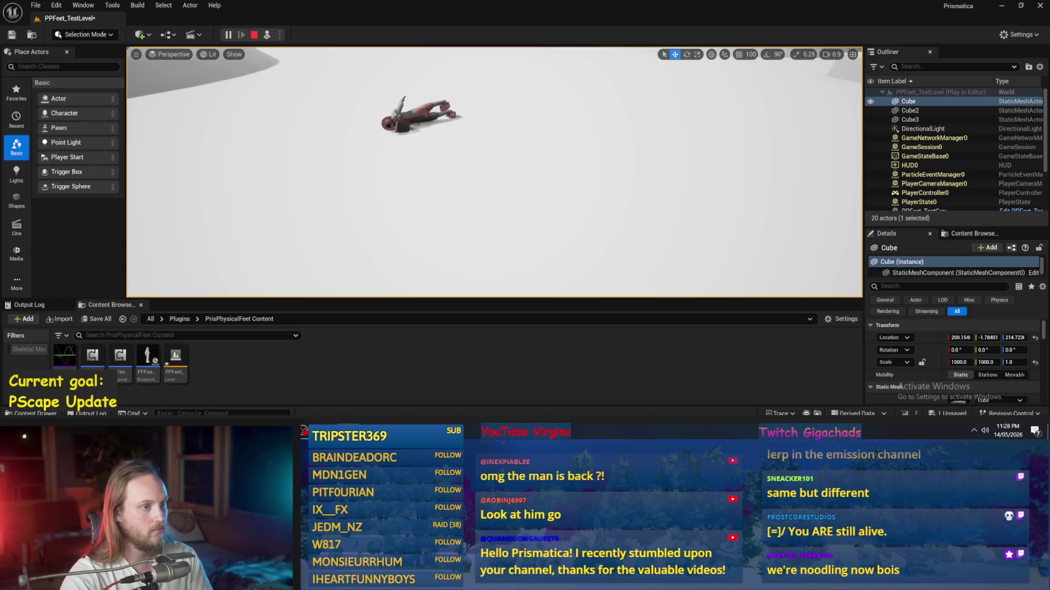
{"action": "key", "text": "Escape"}
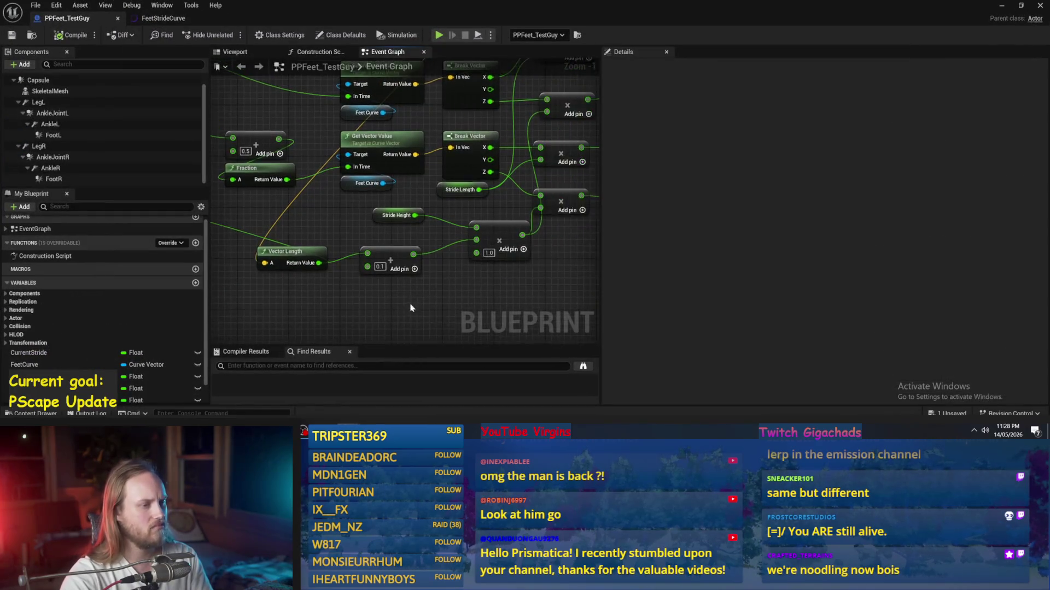
{"action": "scroll", "coordinate": [373, 285], "scroll_direction": "up", "scroll_amount": 1}
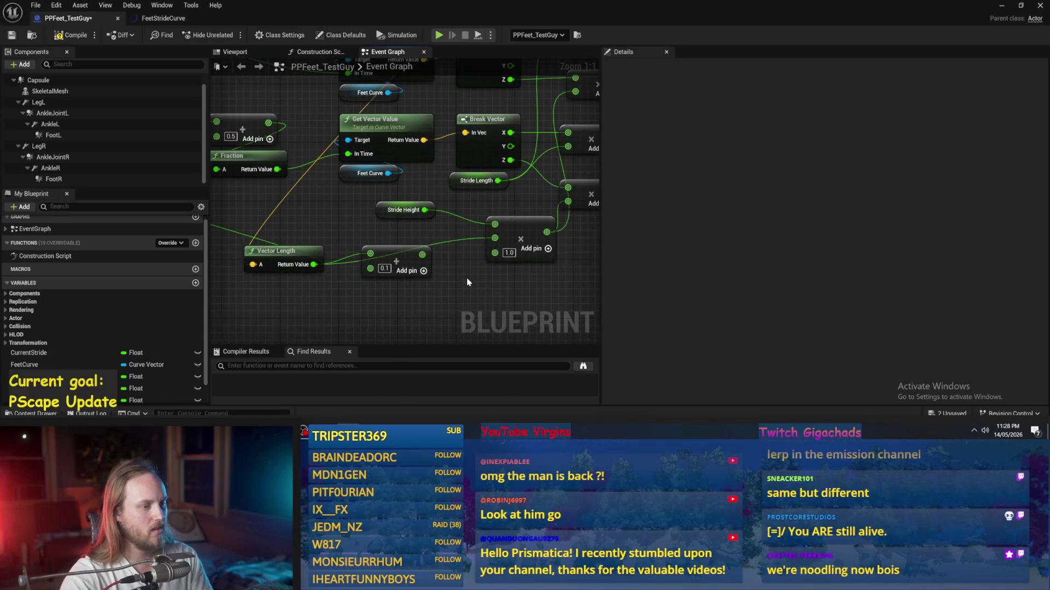
{"action": "left_click_drag", "start_coordinate": [390, 290], "coordinate": [397, 325]}
- Set both the Stride Height and Stride Length default values to 30.0
{"action": "left_click", "coordinate": [403, 223]}
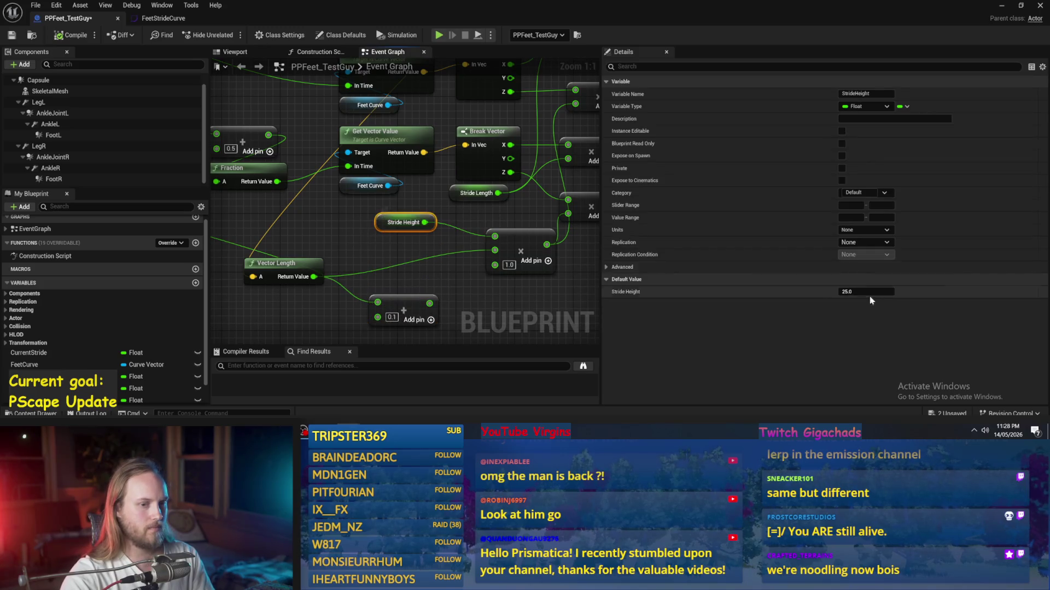
{"action": "scroll", "coordinate": [496, 235], "scroll_direction": "down", "scroll_amount": 5}
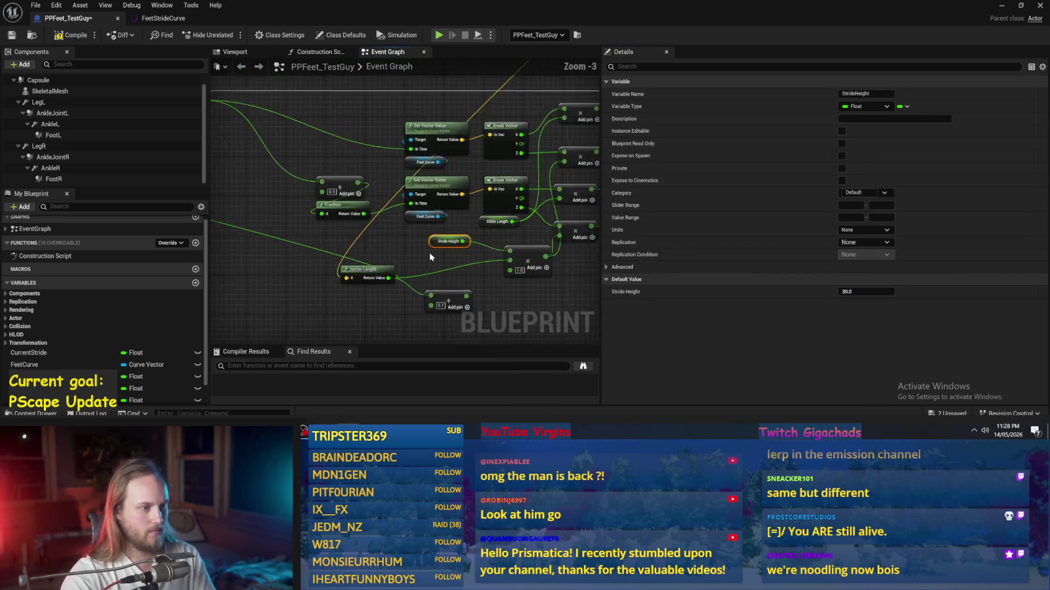
{"action": "left_click", "coordinate": [497, 235]}
{"action": "left_click", "coordinate": [477, 234]}
{"action": "left_click", "coordinate": [867, 291]}
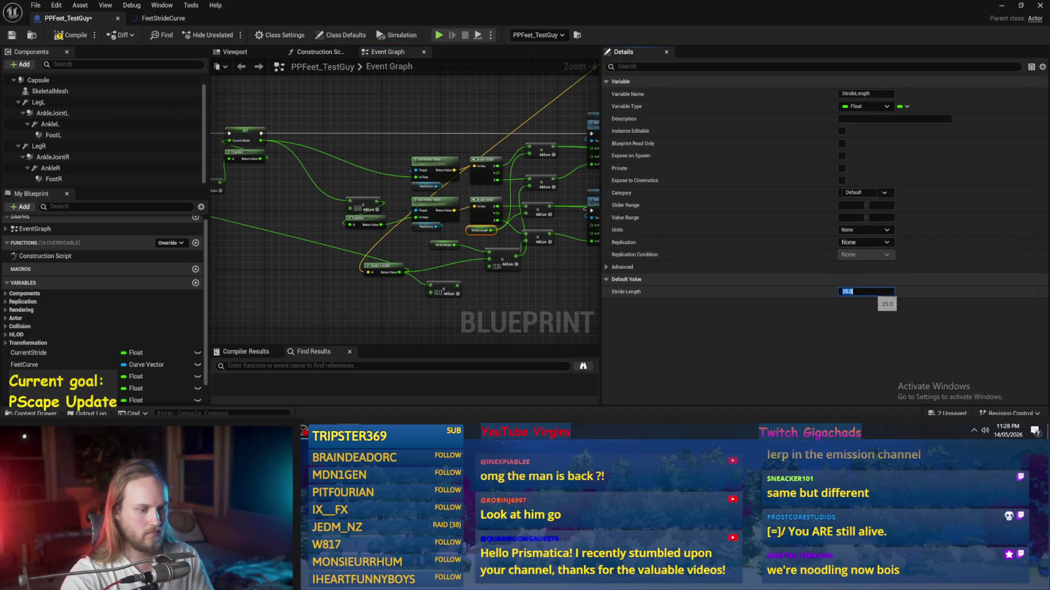
{"action": "key", "text": "Return"}
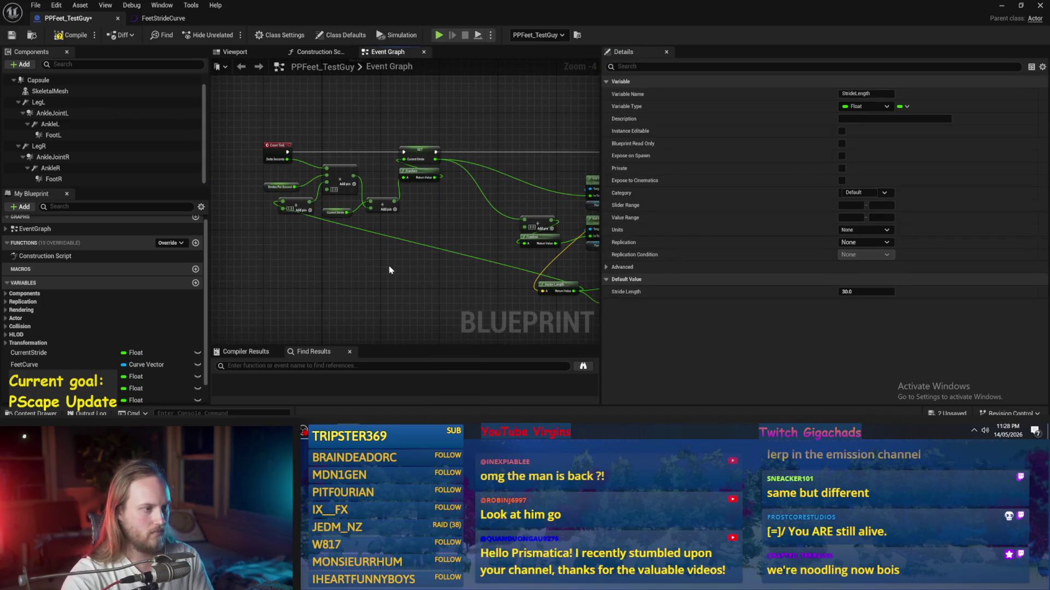
{"action": "left_click", "coordinate": [323, 253]}
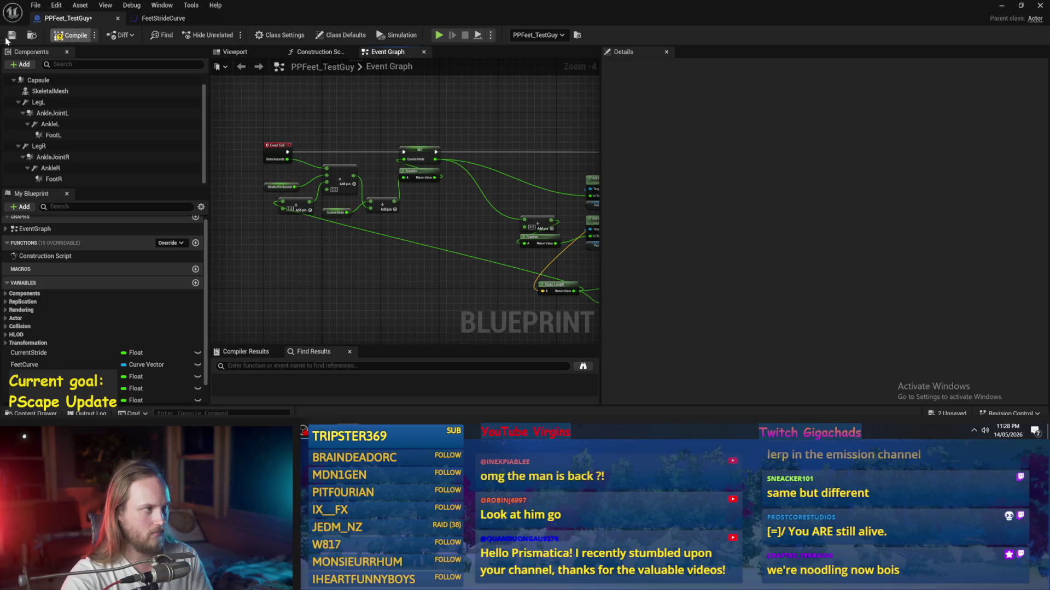
- Set the stride multiply node's input to 1.5
{"action": "scroll", "coordinate": [379, 195], "scroll_direction": "up", "scroll_amount": 5}
{"action": "type", "text": "1.5"}
{"action": "key", "text": "Return"}
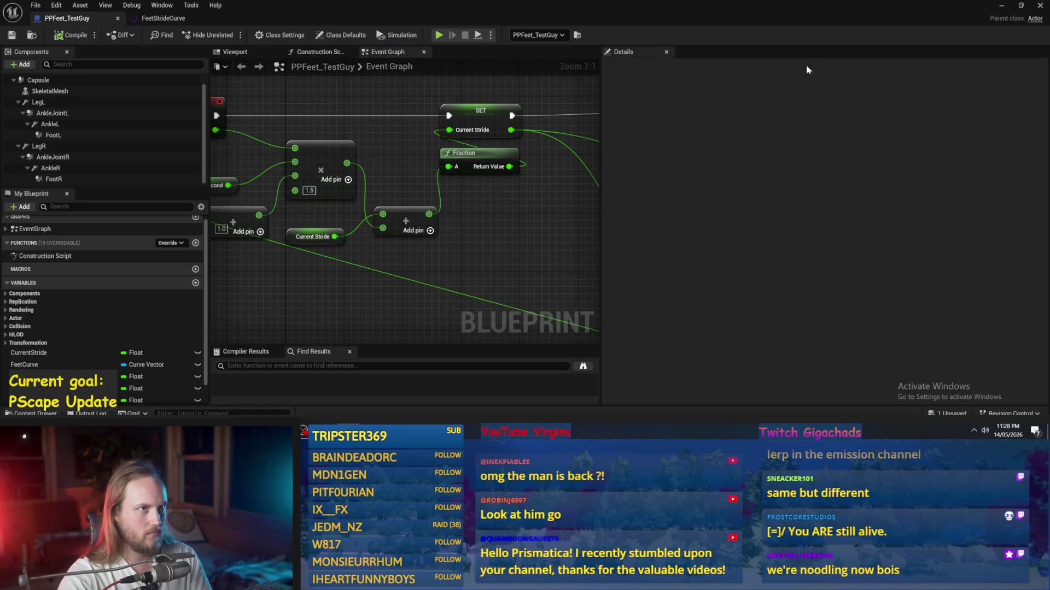
- Play-test PPFeet_TestLevel, stop it, and reopen the PPFeet_TestGuy blueprint
{"action": "left_click", "coordinate": [1001, 7]}
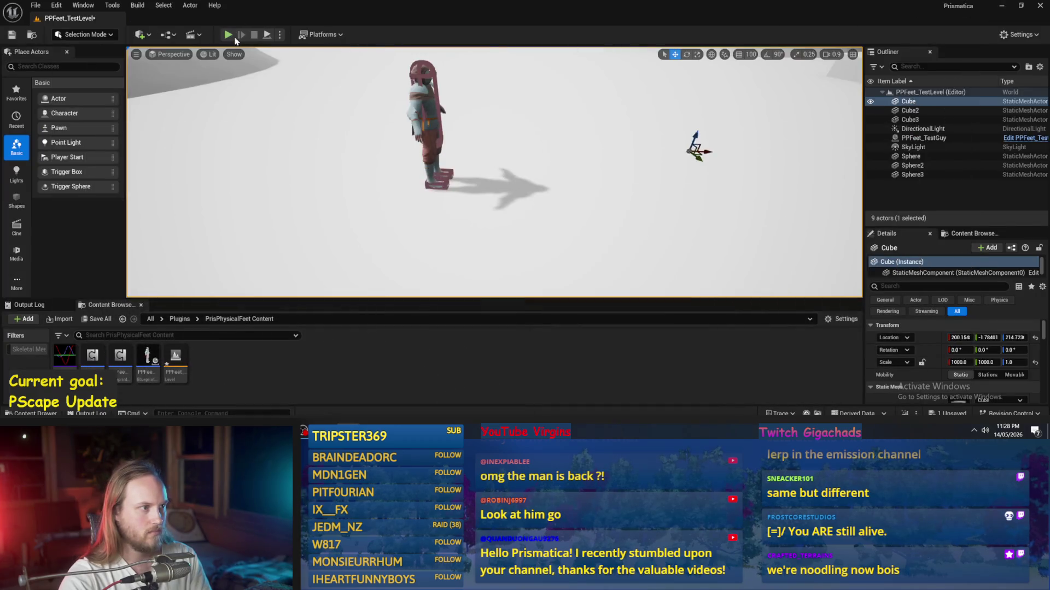
{"action": "left_click", "coordinate": [228, 34]}
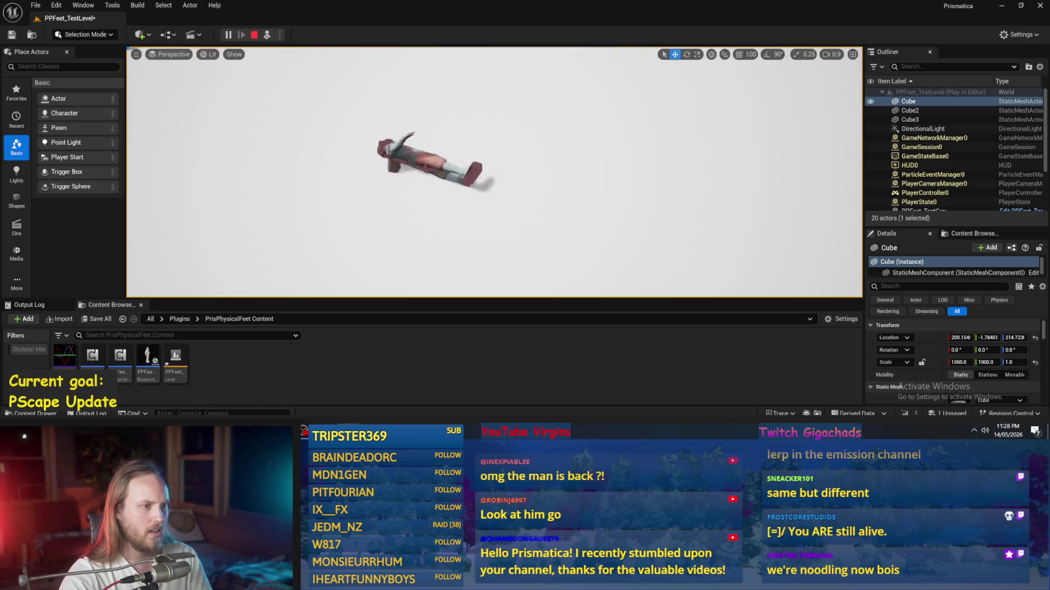
{"action": "scroll", "coordinate": [492, 164], "scroll_direction": "up", "scroll_amount": 3}
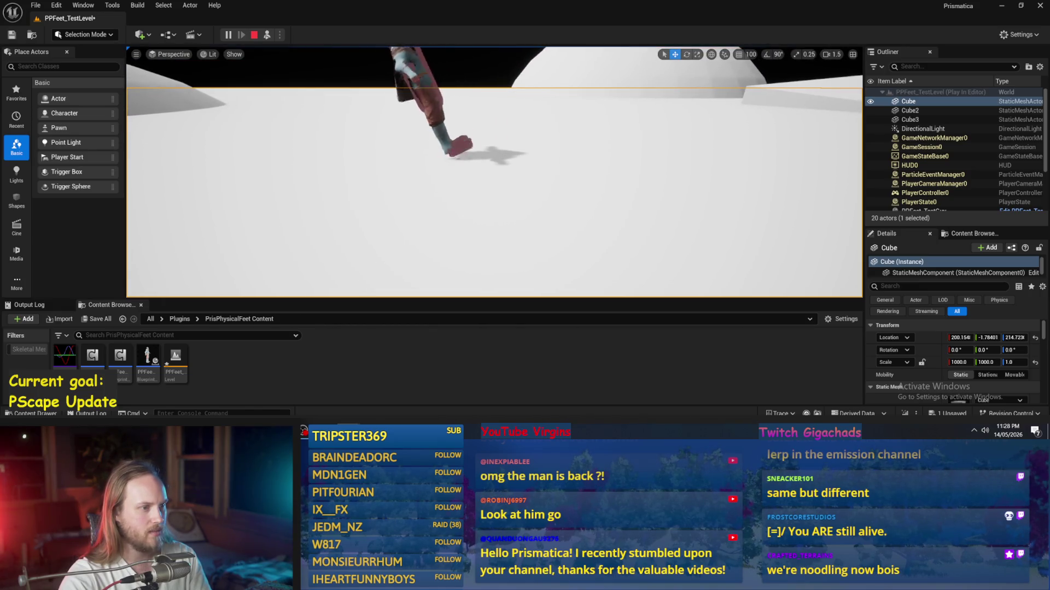
{"action": "key", "text": "Escape"}
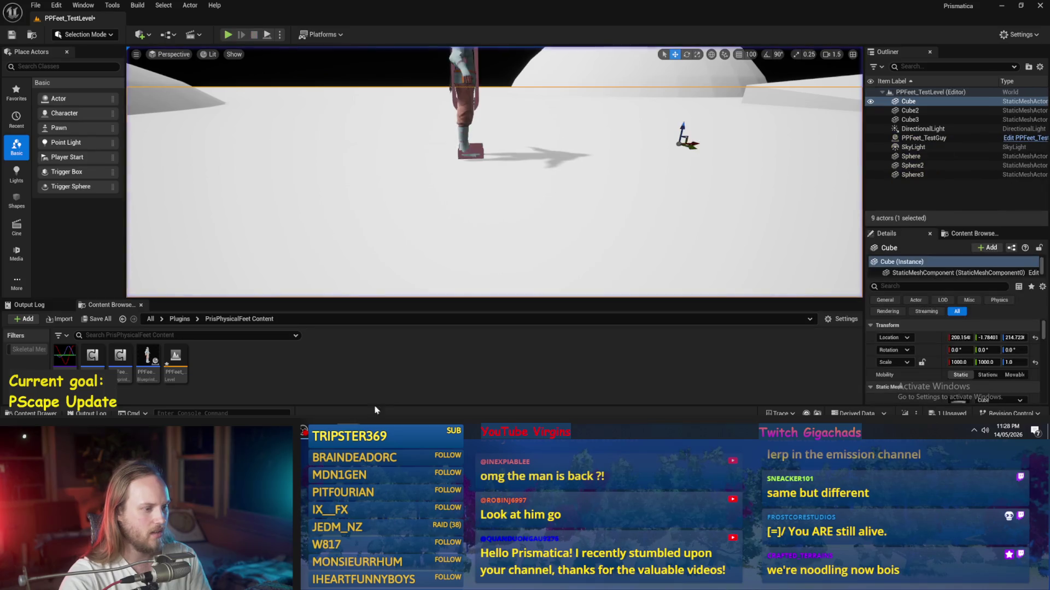
{"action": "double_click", "coordinate": [147, 360]}
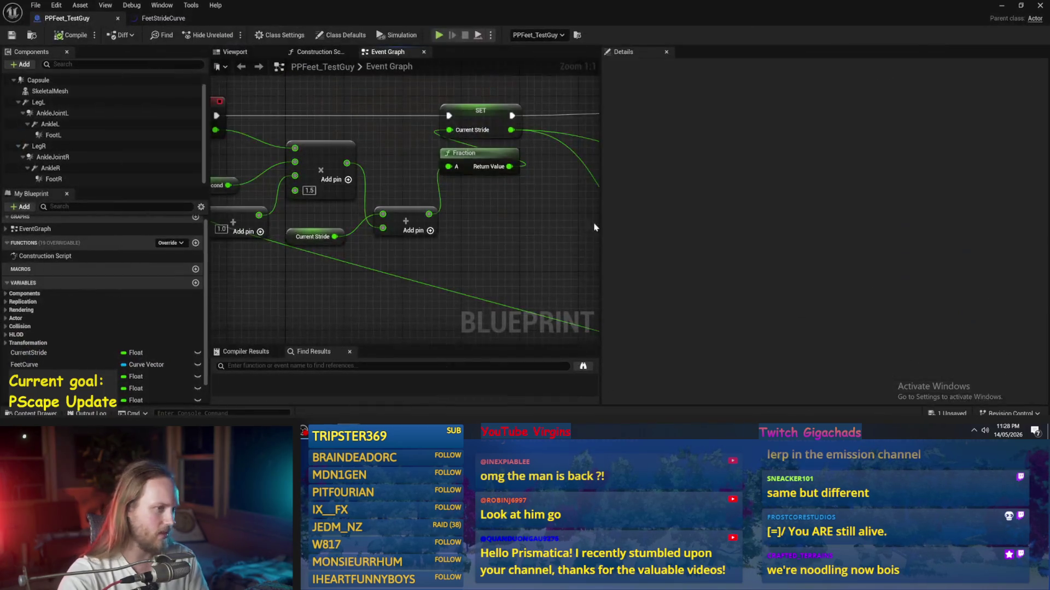
- Set the Make Vector X and Y pins to -1.0 and play-test the level
{"action": "scroll", "coordinate": [404, 181], "scroll_direction": "up", "scroll_amount": 4}
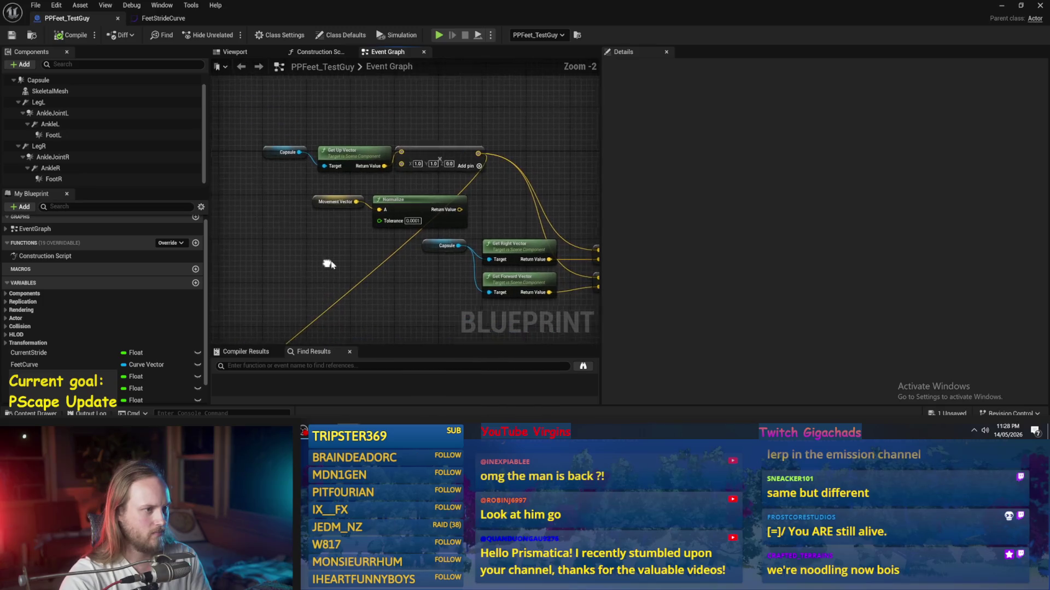
{"action": "type", "text": "-"}
{"action": "type", "text": "-1"}
{"action": "key", "text": "Return"}
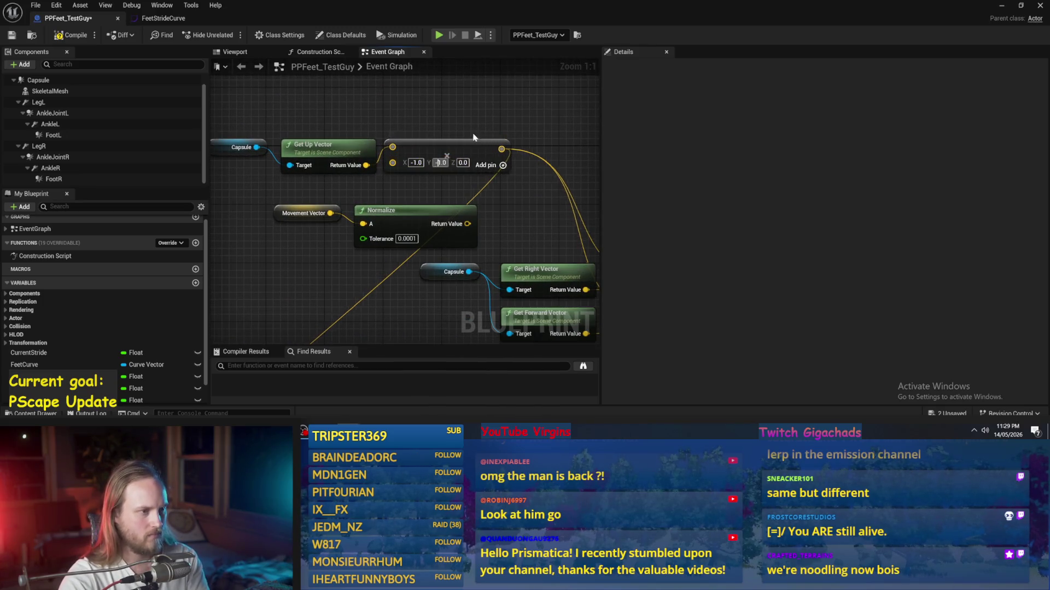
{"action": "left_click", "coordinate": [1004, 6]}
{"action": "left_click", "coordinate": [266, 35]}
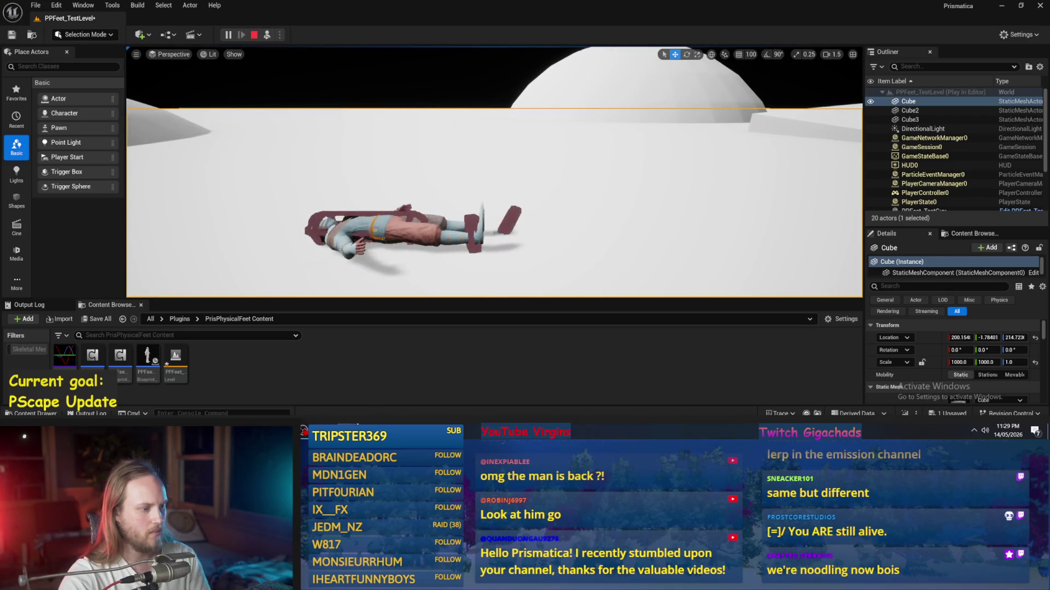
- Back in the blueprint, set the Make Vector X value back to 1.0
{"action": "mouse_move", "coordinate": [334, 432]}
{"action": "left_click", "coordinate": [393, 391]}
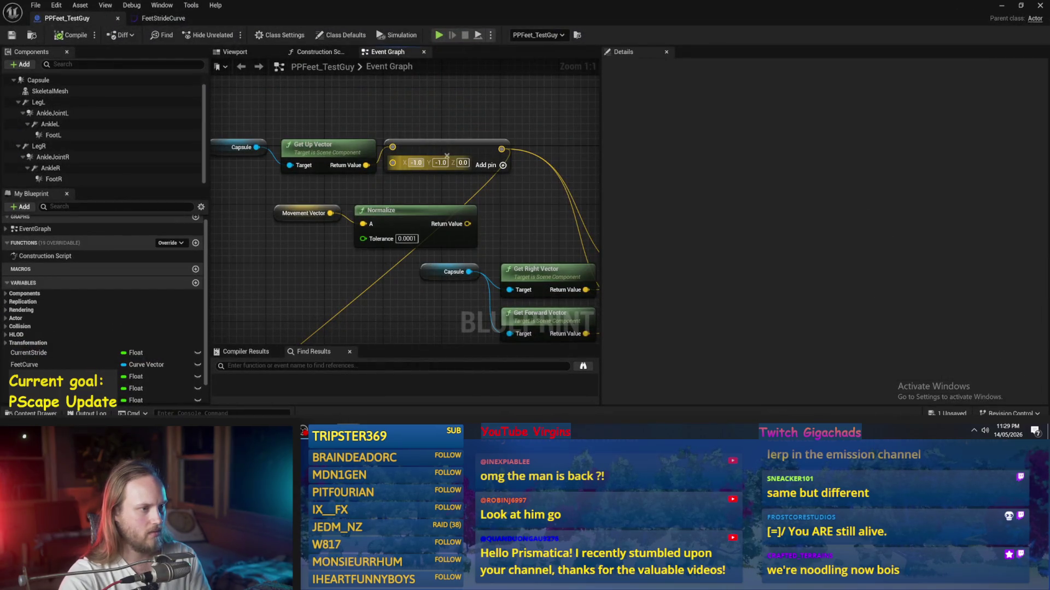
{"action": "type", "text": "1"}
{"action": "key", "text": "Return"}
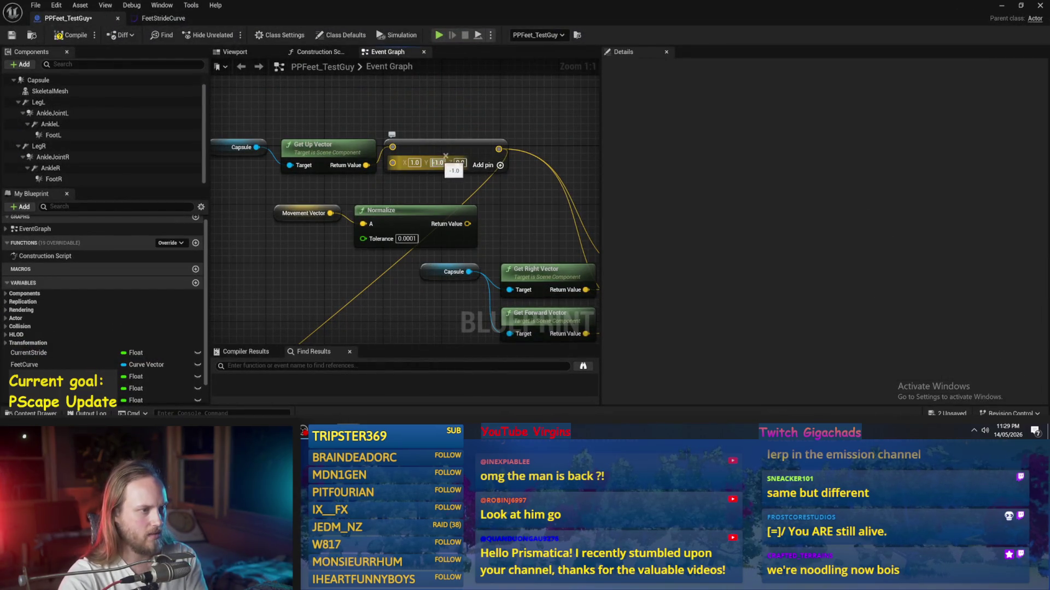
{"action": "scroll", "coordinate": [515, 211], "scroll_direction": "down", "scroll_amount": 4}
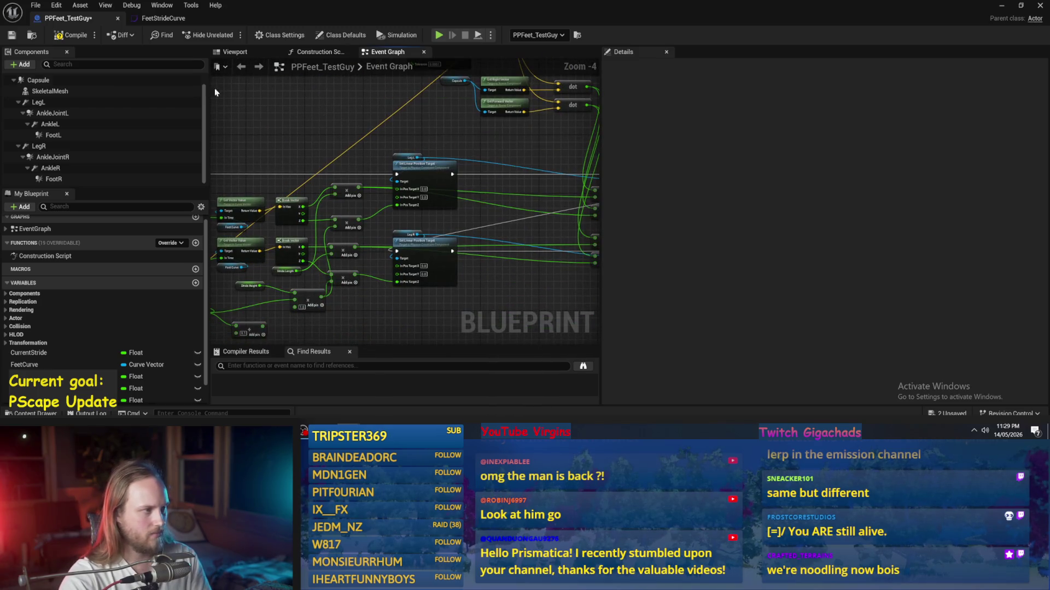
{"action": "left_click_drag", "start_coordinate": [637, 200], "coordinate": [653, 119]}
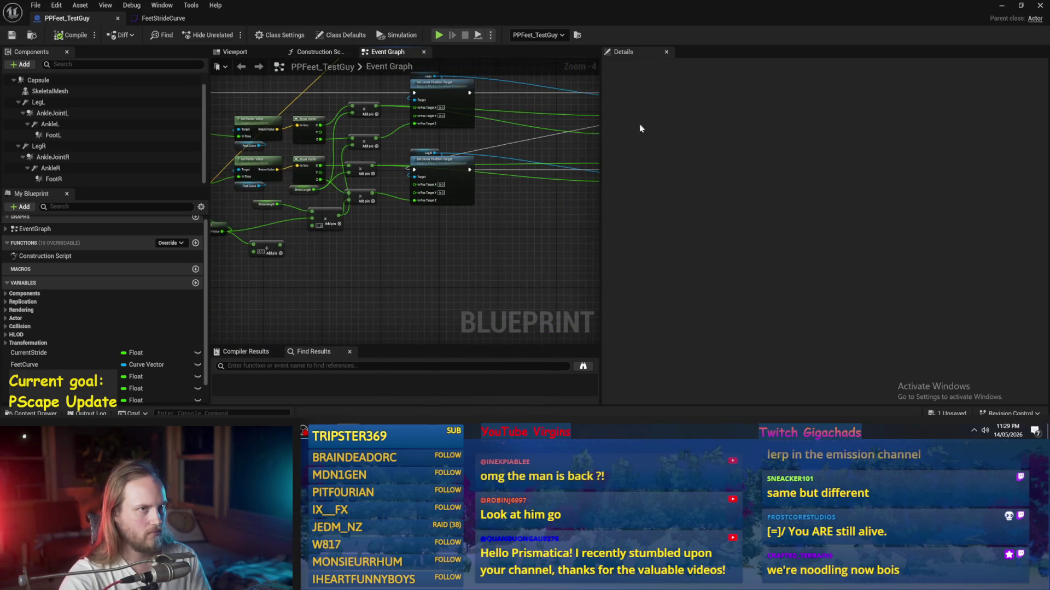
{"action": "left_click_drag", "start_coordinate": [442, 273], "coordinate": [446, 312]}
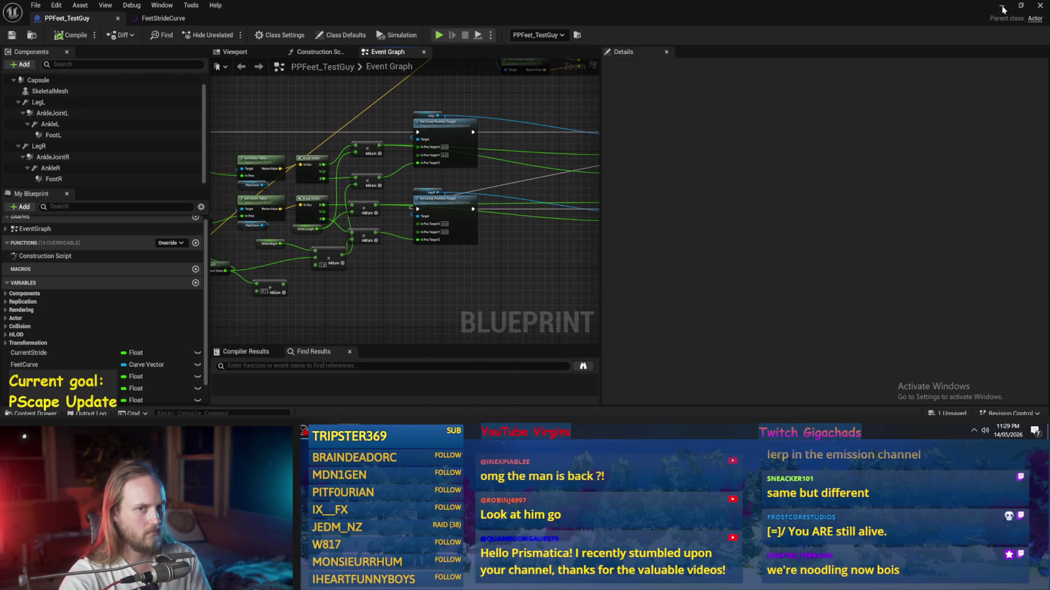
- Play-test the level again and return to the PPFeet_TestGuy Event Graph
{"action": "left_click", "coordinate": [1002, 8]}
{"action": "left_click", "coordinate": [270, 35]}
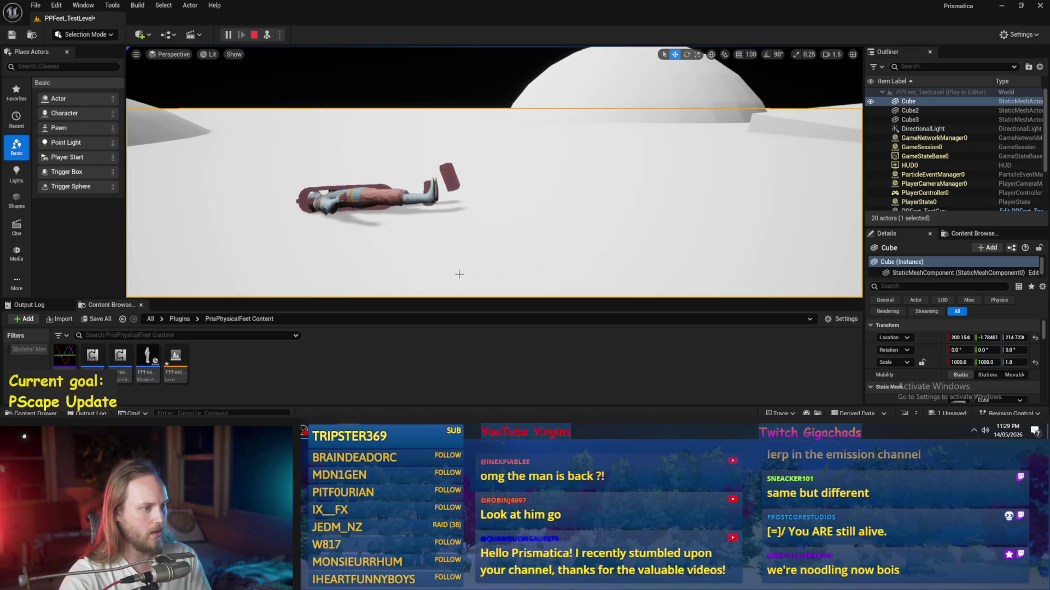
{"action": "key", "text": "Escape"}
{"action": "left_click", "coordinate": [384, 405]}
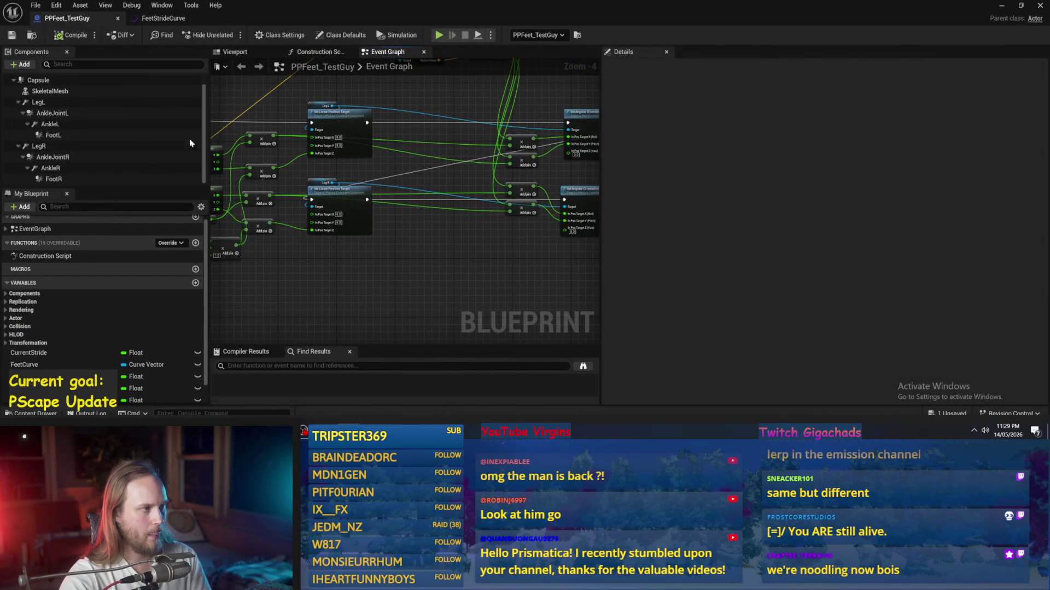
- Save the blueprint and set the up-vector Make Vector X and Y values to 2.0
{"action": "left_click", "coordinate": [17, 37]}
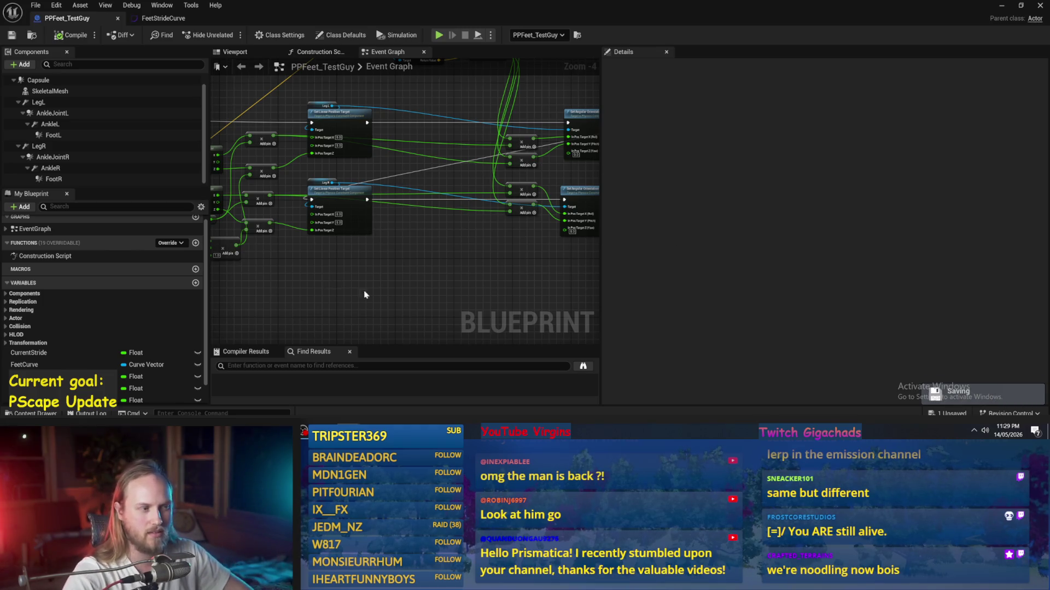
{"action": "mouse_move", "coordinate": [423, 279]}
{"action": "left_mouse_down"}
{"action": "mouse_move", "coordinate": [376, 267]}
{"action": "mouse_move", "coordinate": [470, 218]}
{"action": "left_mouse_up"}
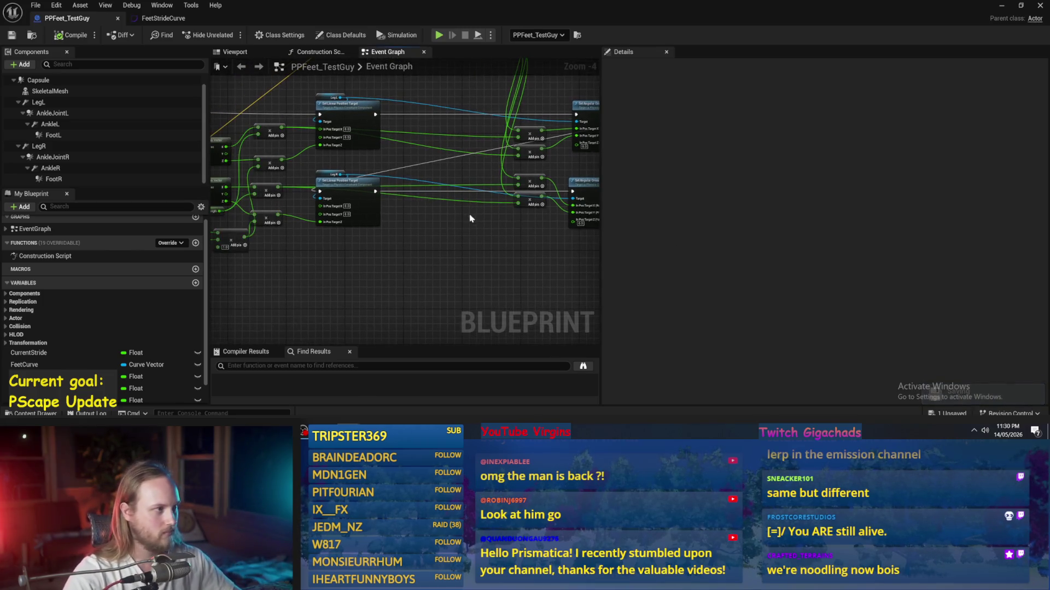
{"action": "scroll", "coordinate": [331, 279], "scroll_direction": "up", "scroll_amount": 2}
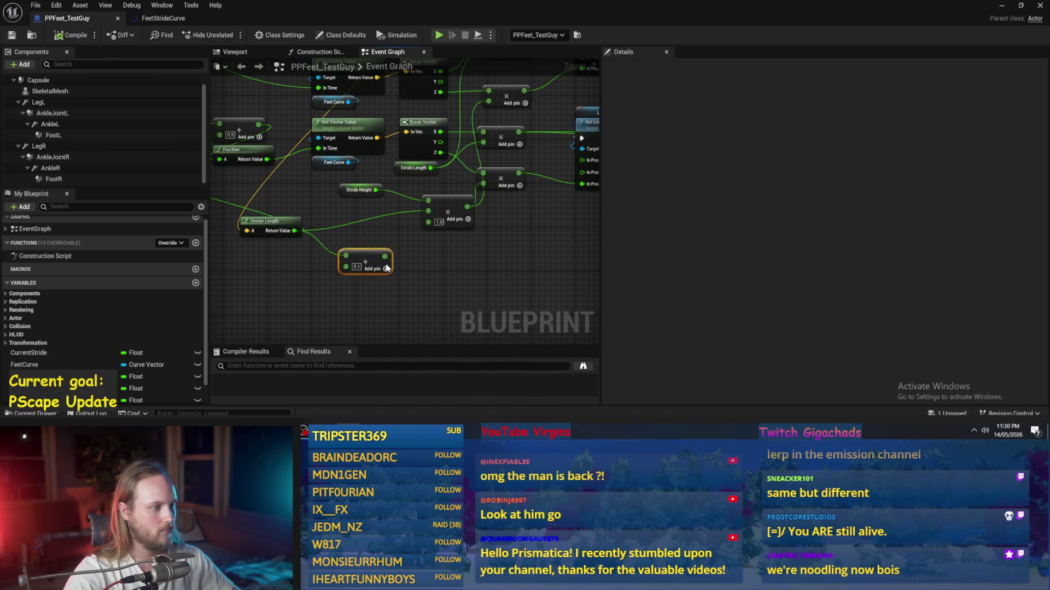
{"action": "scroll", "coordinate": [339, 267], "scroll_direction": "down", "scroll_amount": 2}
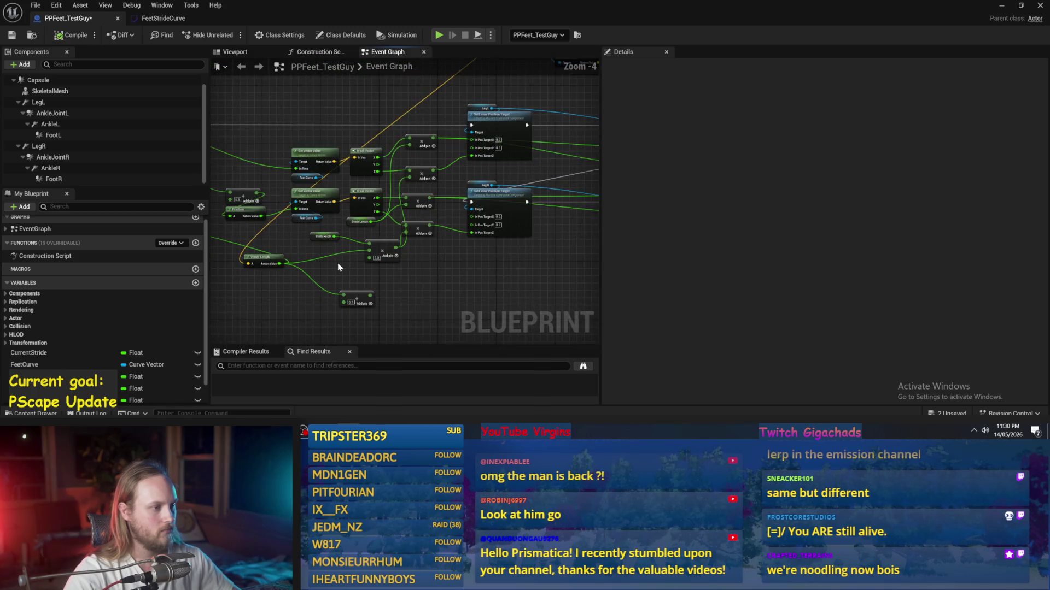
{"action": "left_click_drag", "start_coordinate": [344, 268], "coordinate": [324, 310]}
{"action": "mouse_move", "coordinate": [357, 193]}
{"action": "left_mouse_down"}
{"action": "mouse_move", "coordinate": [339, 230]}
{"action": "mouse_move", "coordinate": [372, 199]}
{"action": "mouse_move", "coordinate": [299, 272]}
{"action": "left_mouse_up"}
{"action": "scroll", "coordinate": [334, 228], "scroll_direction": "up", "scroll_amount": 1}
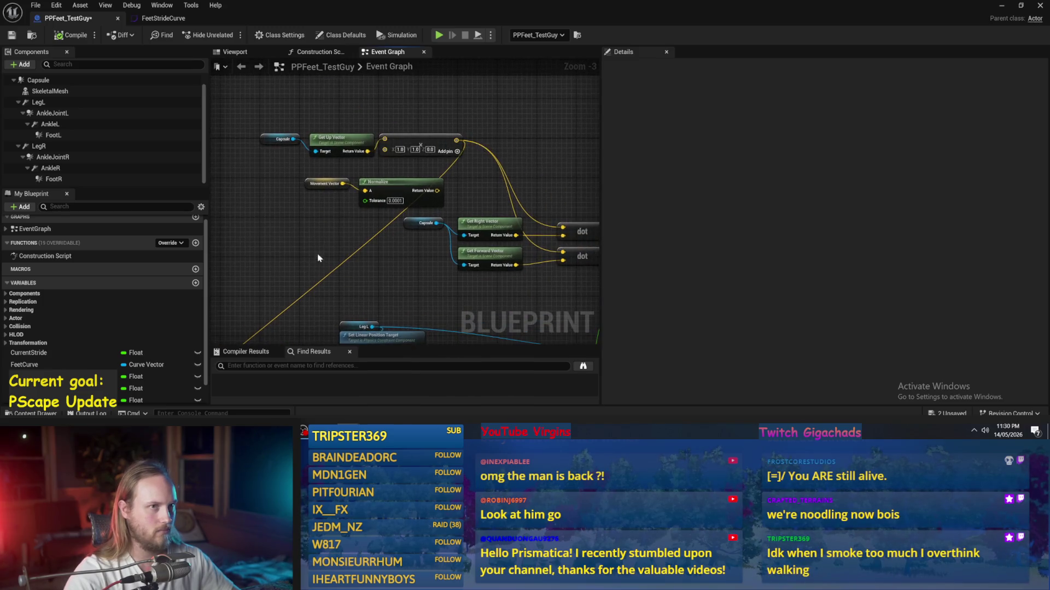
{"action": "scroll", "coordinate": [353, 191], "scroll_direction": "up", "scroll_amount": 1}
{"action": "type", "text": "2"}
{"action": "key", "text": "Tab"}
{"action": "type", "text": "2"}
{"action": "key", "text": "Return"}
- Compile, play-test the level with Alt+P, and stop the test
{"action": "scroll", "coordinate": [363, 119], "scroll_direction": "down", "scroll_amount": 2}
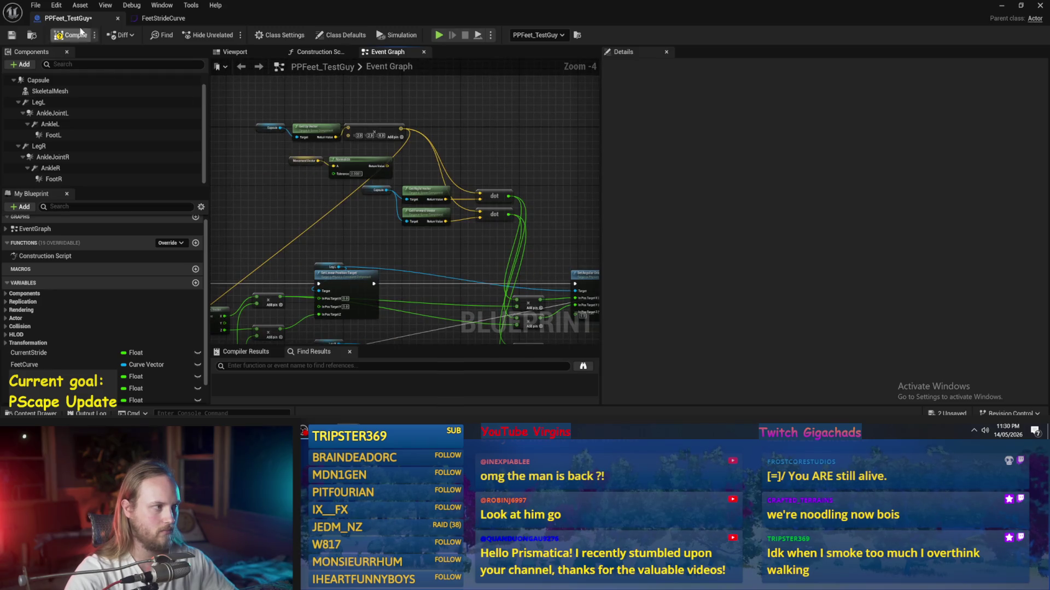
{"action": "left_click", "coordinate": [12, 36]}
{"action": "left_click_drag", "start_coordinate": [543, 221], "coordinate": [493, 157]}
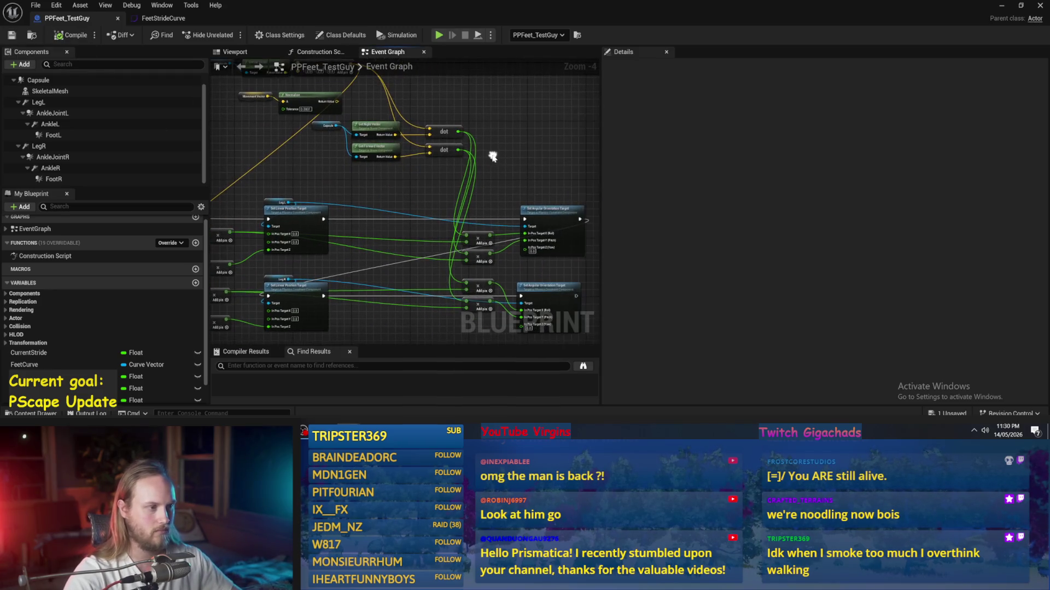
{"action": "key", "text": "alt+p"}
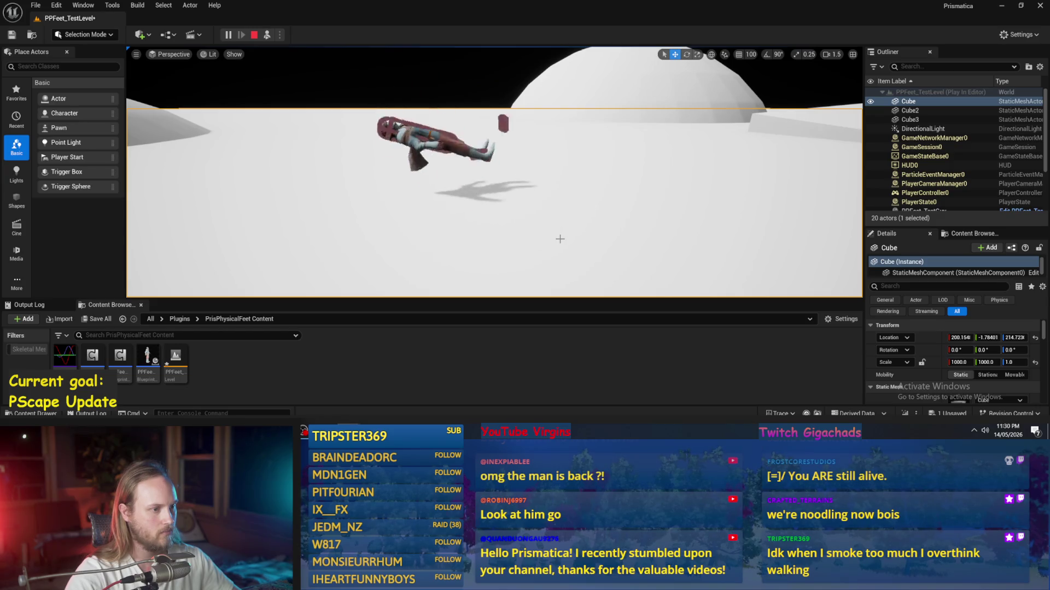
{"action": "key", "text": "Escape"}
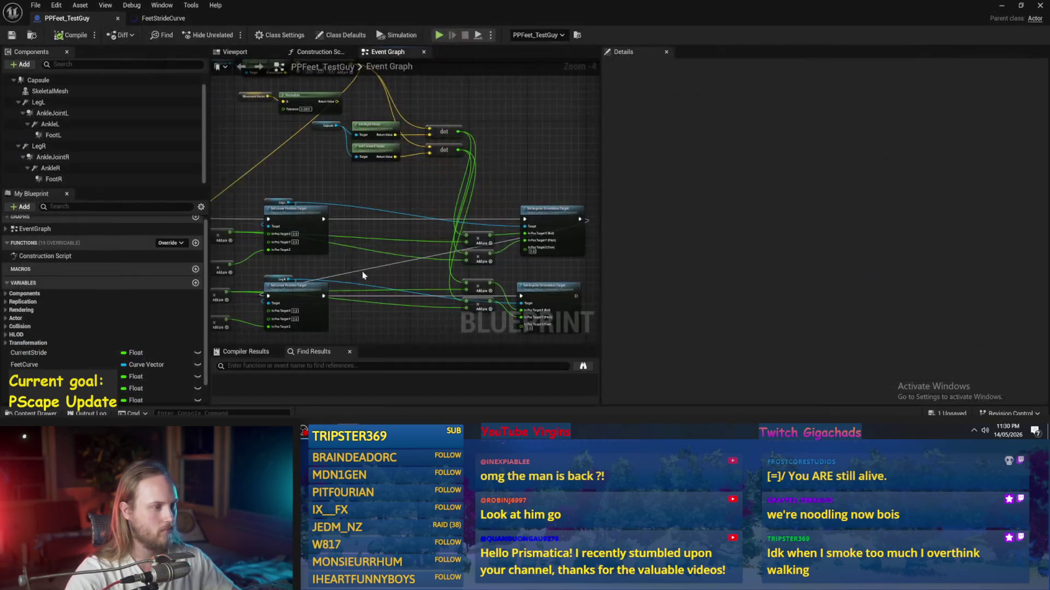
- Set the Stride Height default to 10 and Stride Length to 15, saving the blueprint
{"action": "scroll", "coordinate": [399, 239], "scroll_direction": "up", "scroll_amount": 3}
{"action": "left_click", "coordinate": [359, 180]}
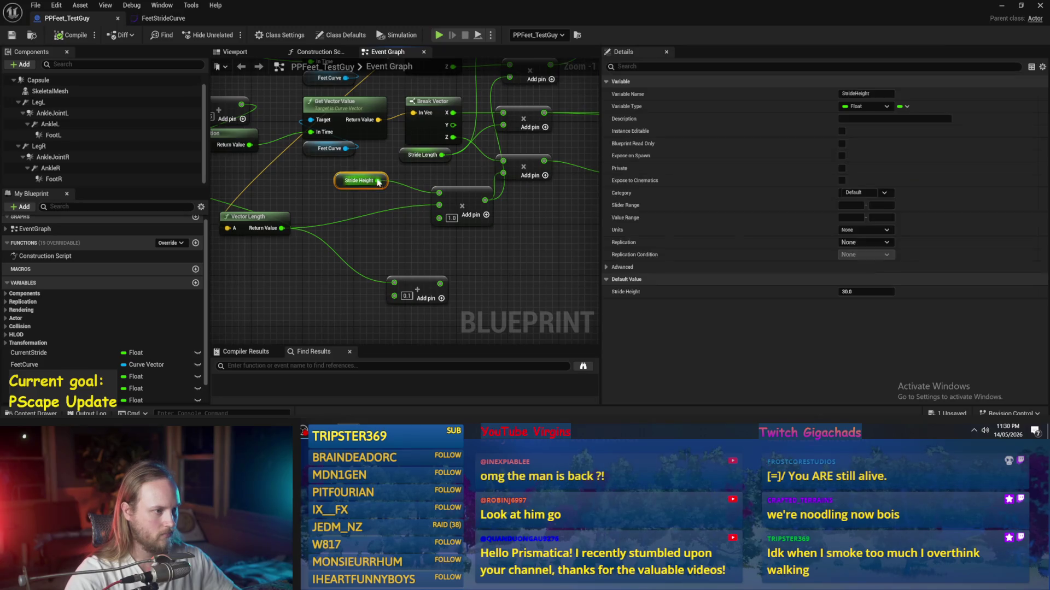
{"action": "type", "text": "10"}
{"action": "key", "text": "Return"}
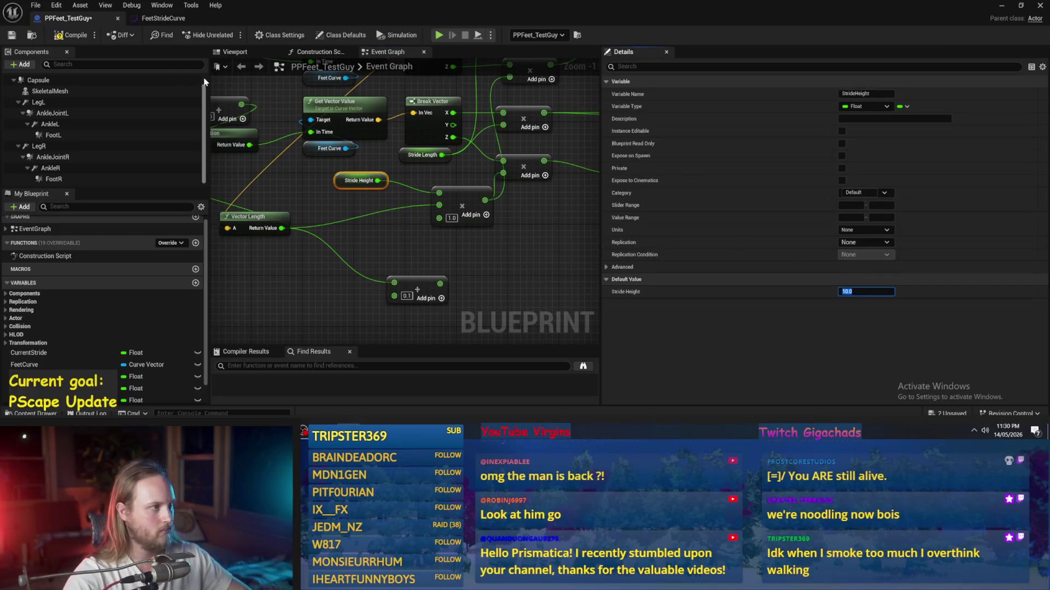
{"action": "left_click", "coordinate": [20, 37]}
{"action": "left_click", "coordinate": [422, 155]}
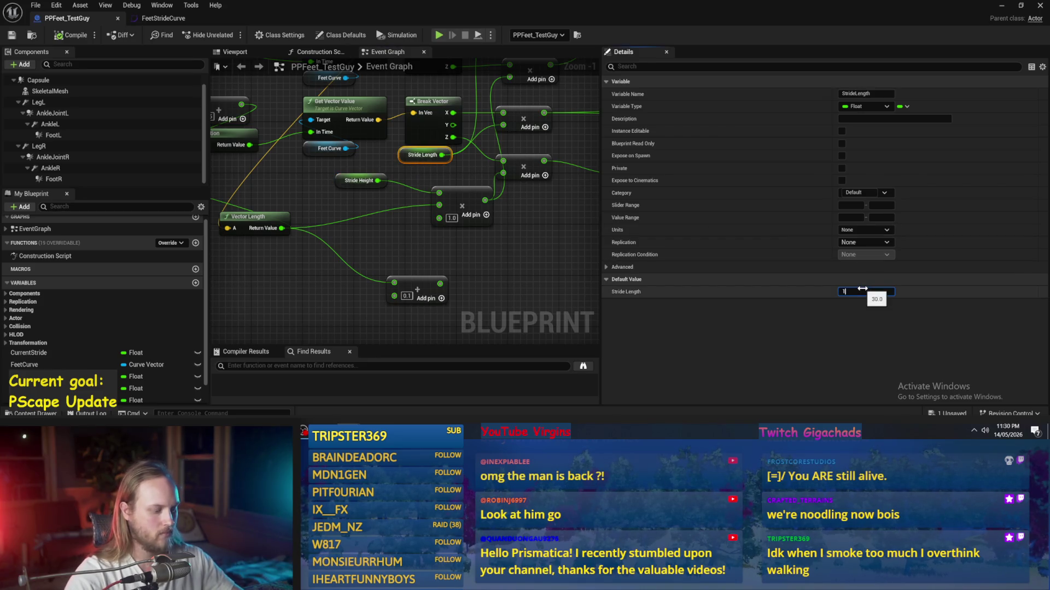
{"action": "type", "text": "5"}
{"action": "key", "text": "Return"}
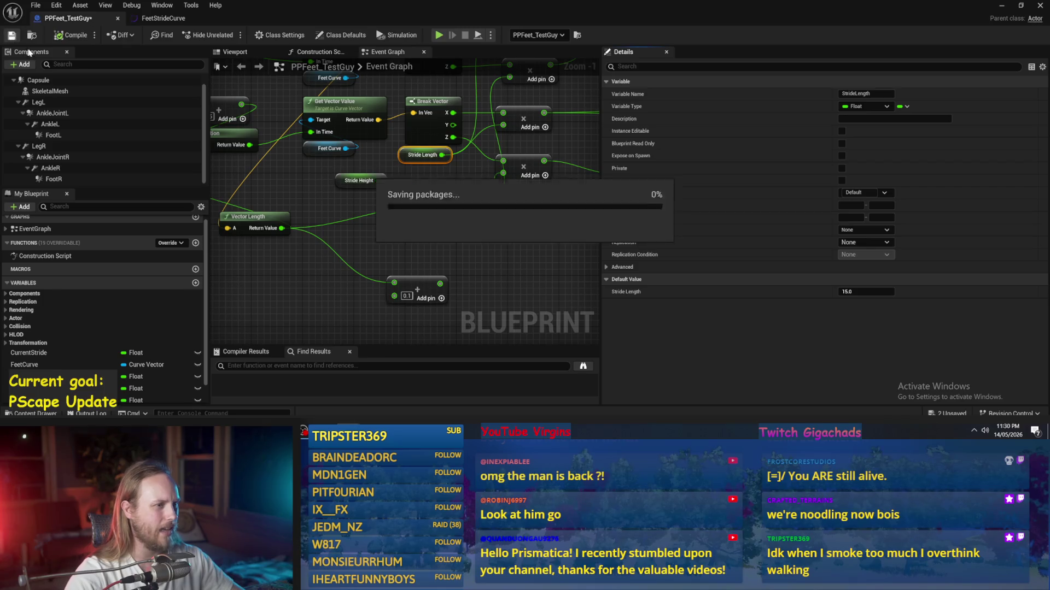
- Play-test the level, stop it, and return to the PPFeet_TestGuy blueprint
{"action": "left_click", "coordinate": [1002, 6]}
{"action": "left_click", "coordinate": [279, 34]}
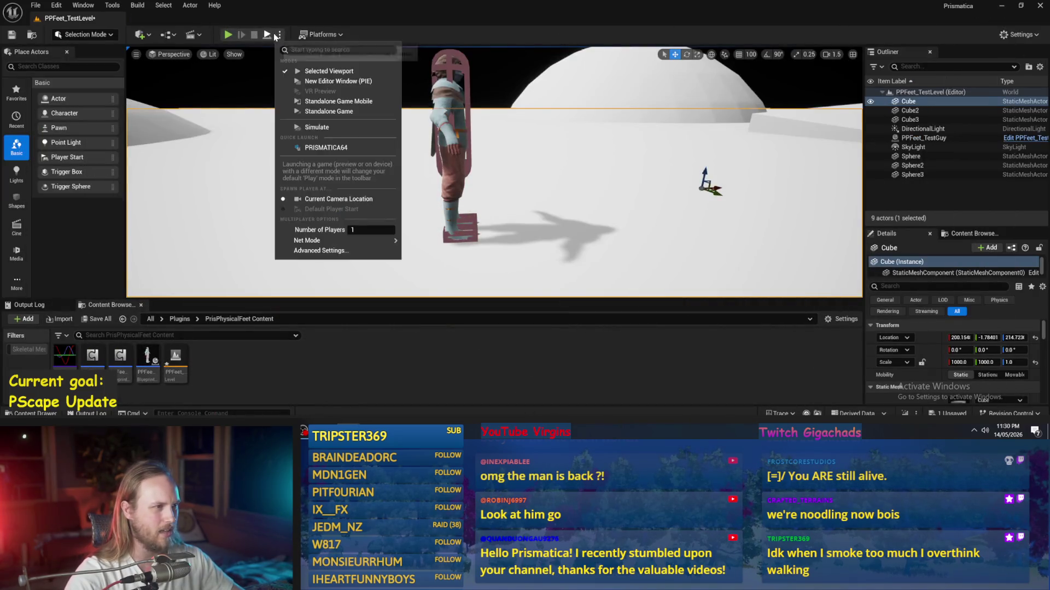
{"action": "left_click", "coordinate": [378, 196]}
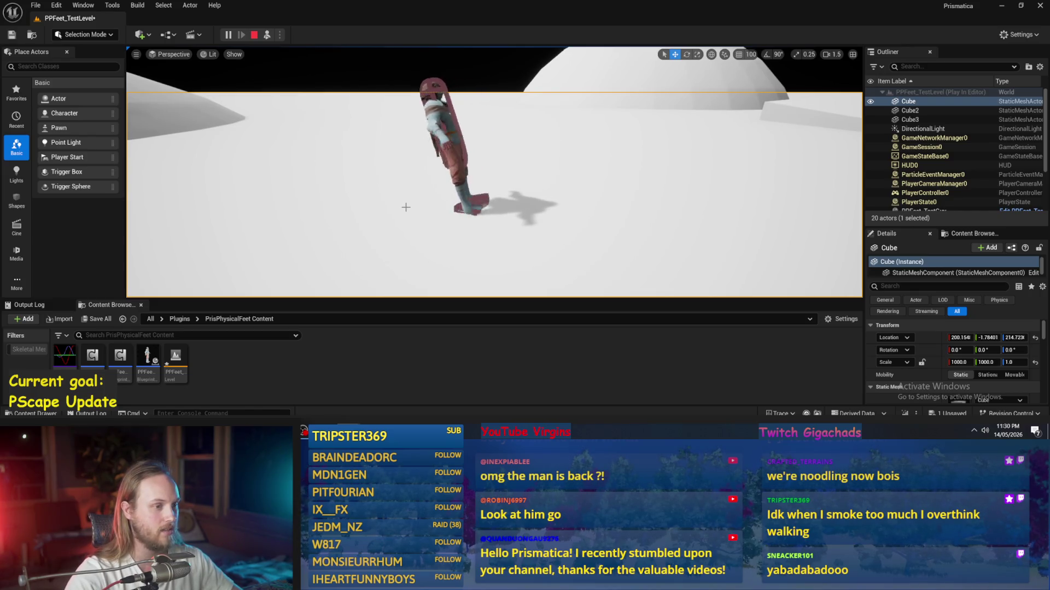
{"action": "key", "text": "Escape"}
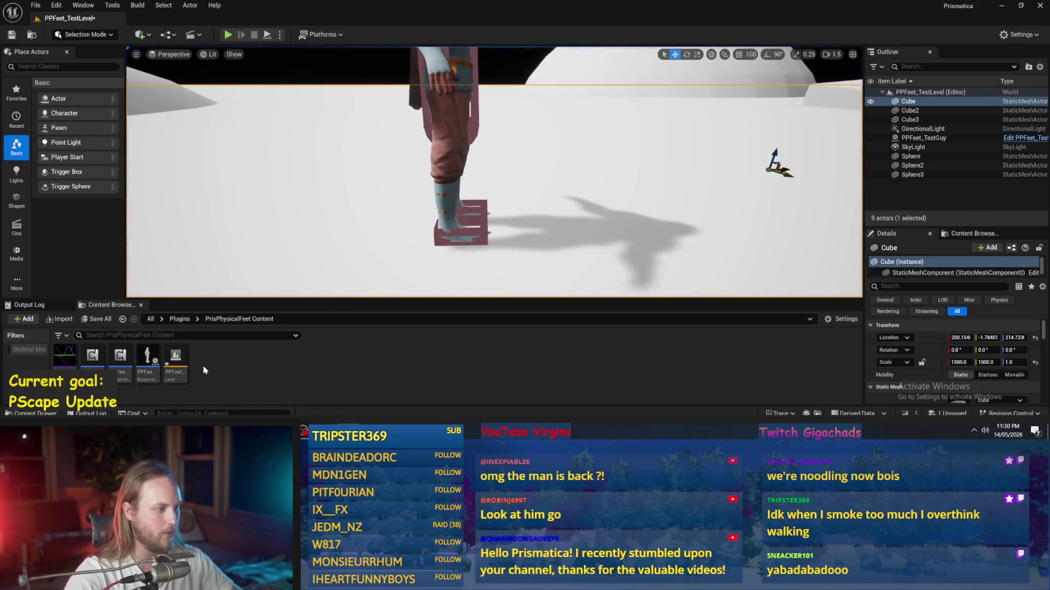
{"action": "left_click", "coordinate": [397, 400]}
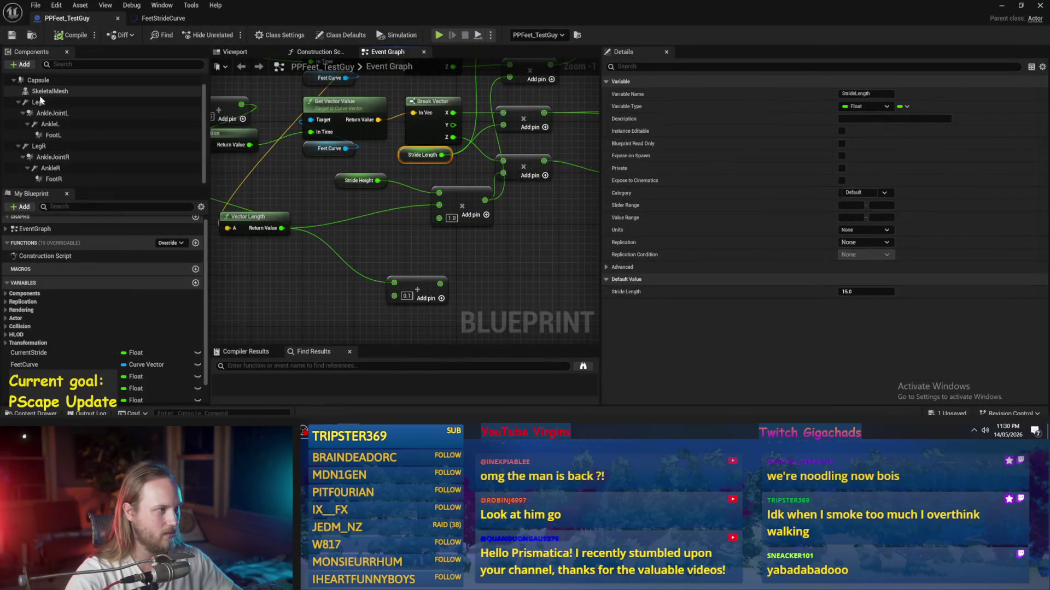
- Set the Phys Material Override of both FootL and FootR to PhysMat_Rubber
{"action": "left_click", "coordinate": [55, 136]}
{"action": "left_click", "coordinate": [661, 66]}
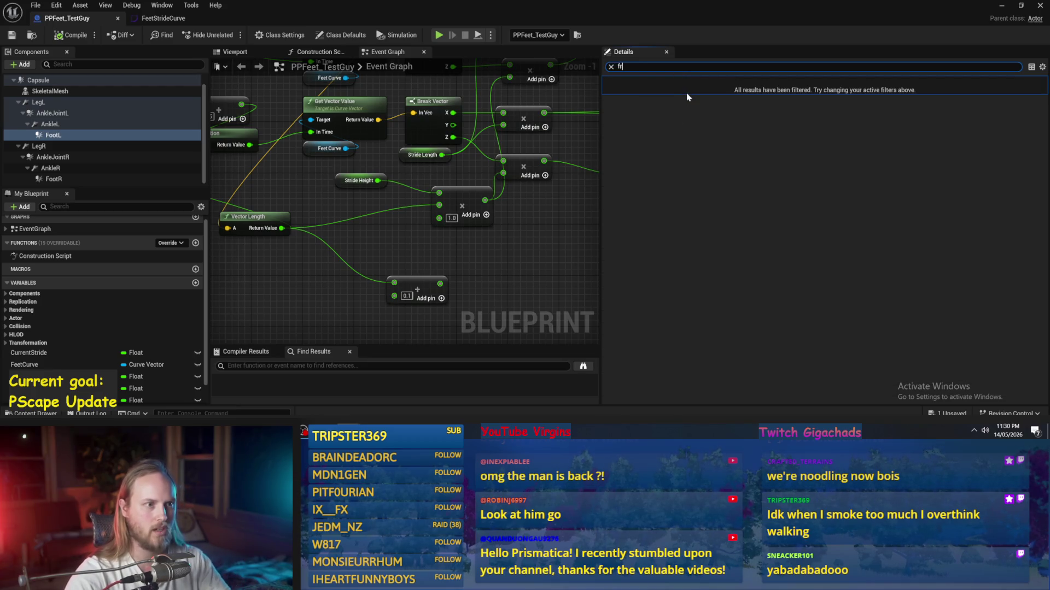
{"action": "type", "text": "phys m"}
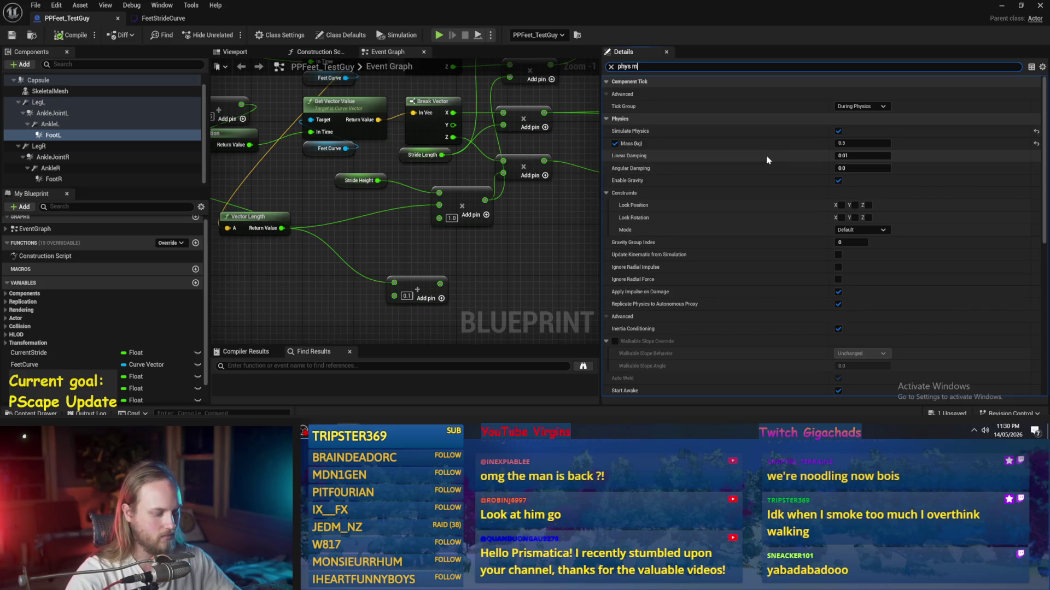
{"action": "type", "text": "at"}
{"action": "left_click", "coordinate": [896, 95]}
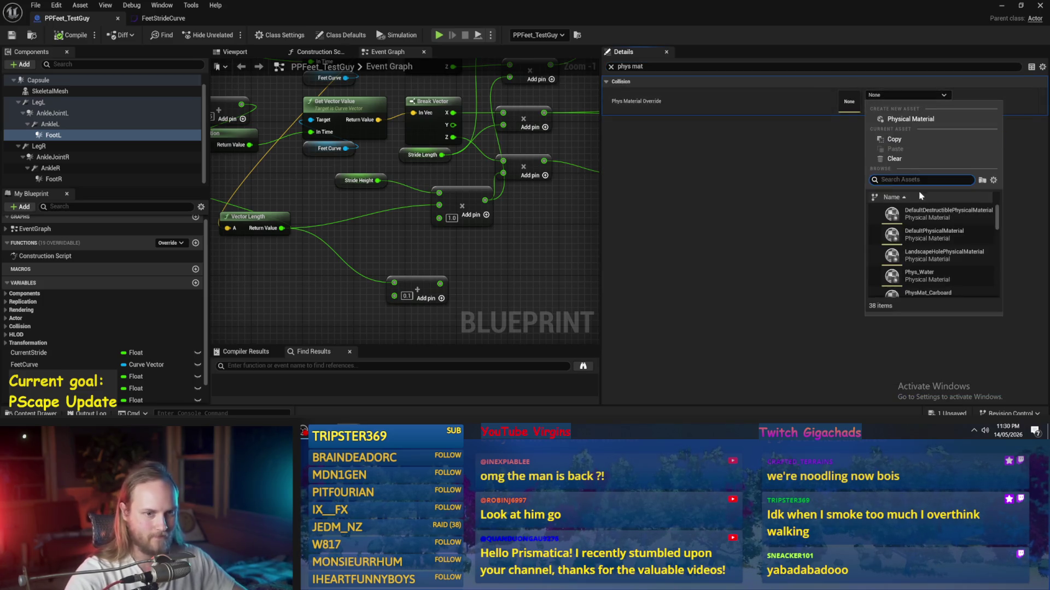
{"action": "scroll", "coordinate": [940, 257], "scroll_direction": "down", "scroll_amount": 3}
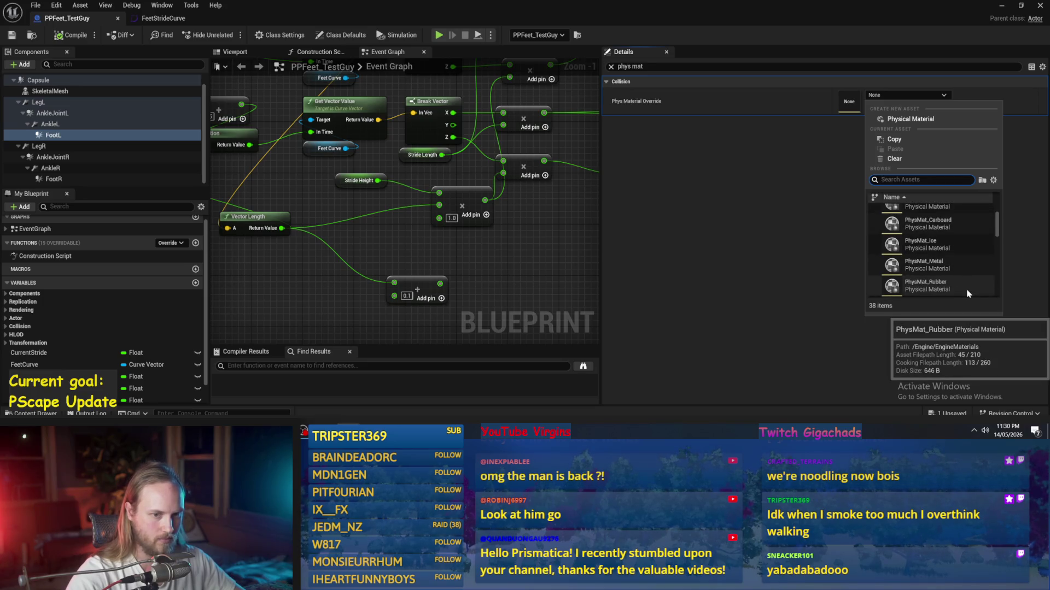
{"action": "left_click", "coordinate": [967, 294]}
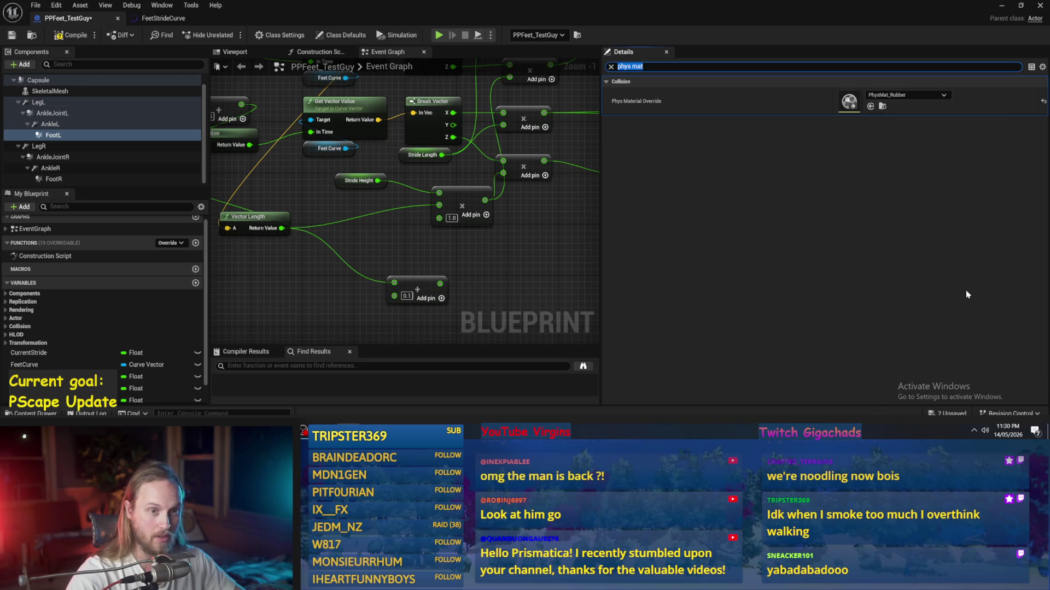
{"action": "left_click", "coordinate": [54, 179]}
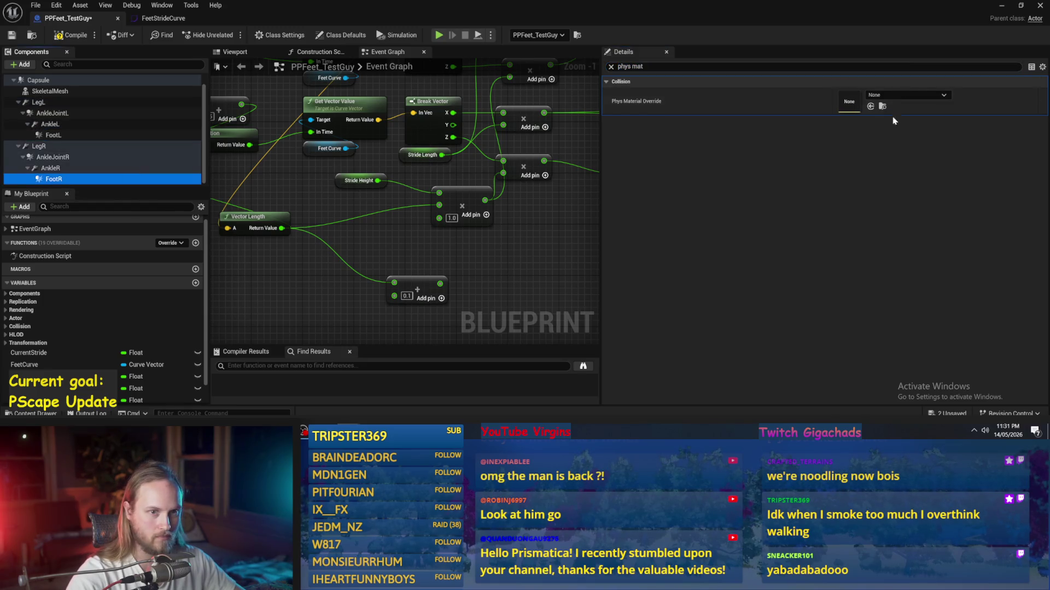
{"action": "left_click", "coordinate": [887, 95]}
{"action": "type", "text": "ubb"}
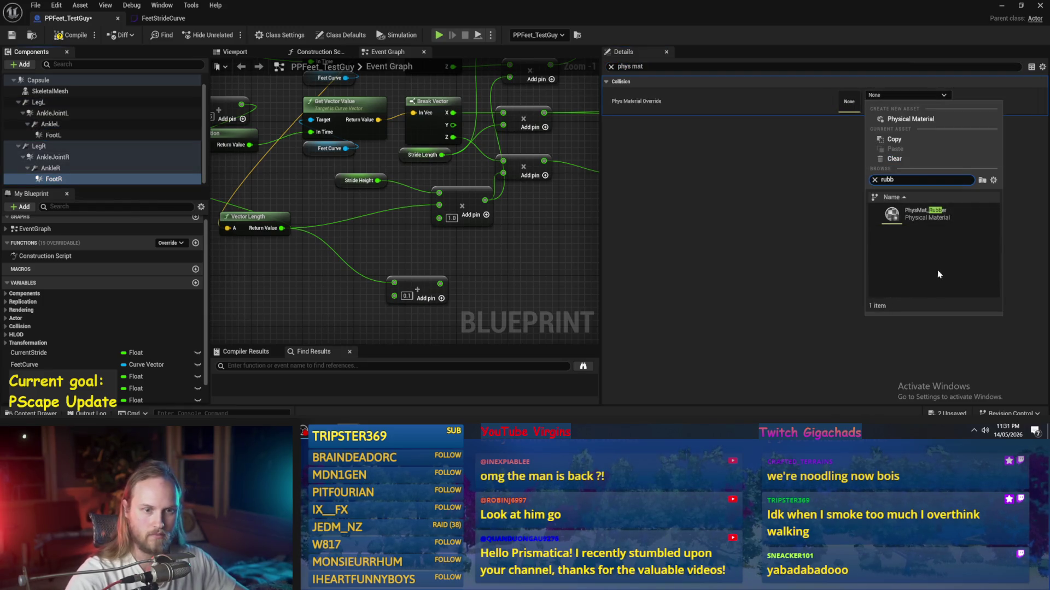
{"action": "left_click", "coordinate": [937, 215]}
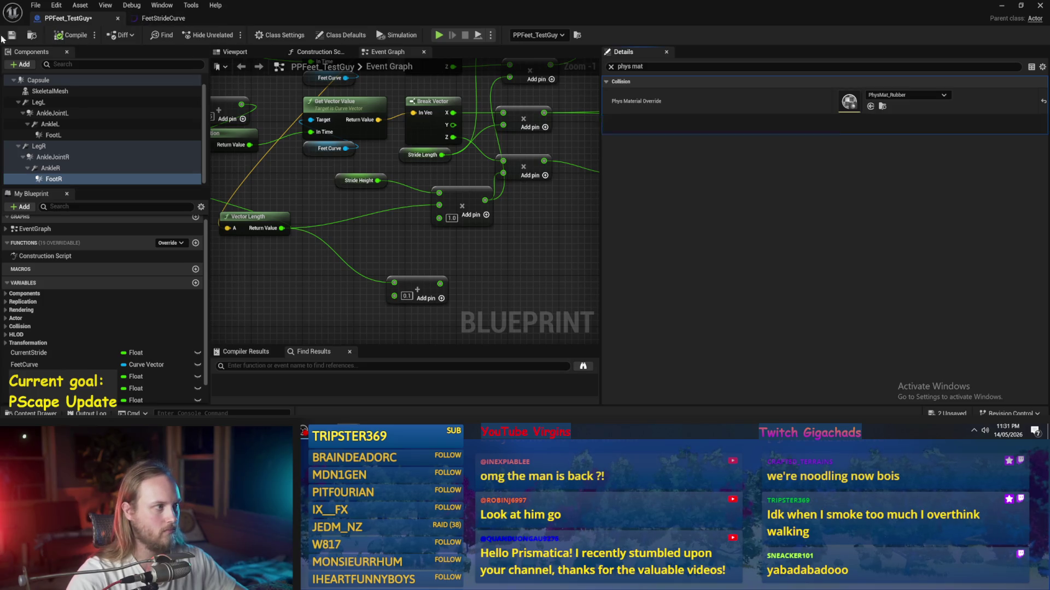
- Play-test the level, then clear the Details filter and begin editing Stride Length's default
{"action": "left_click", "coordinate": [1004, 9]}
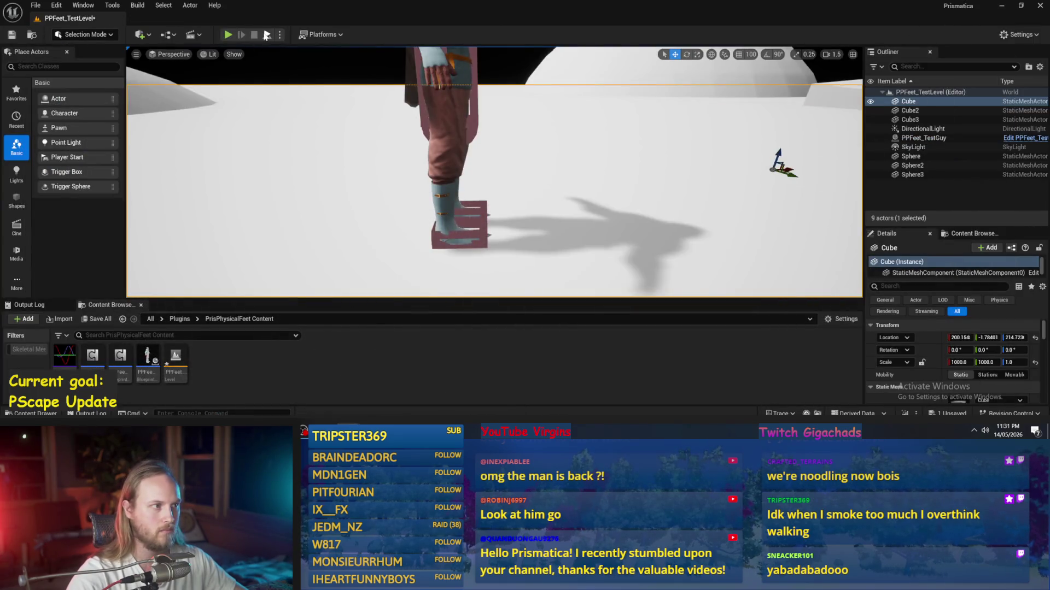
{"action": "left_click", "coordinate": [228, 35]}
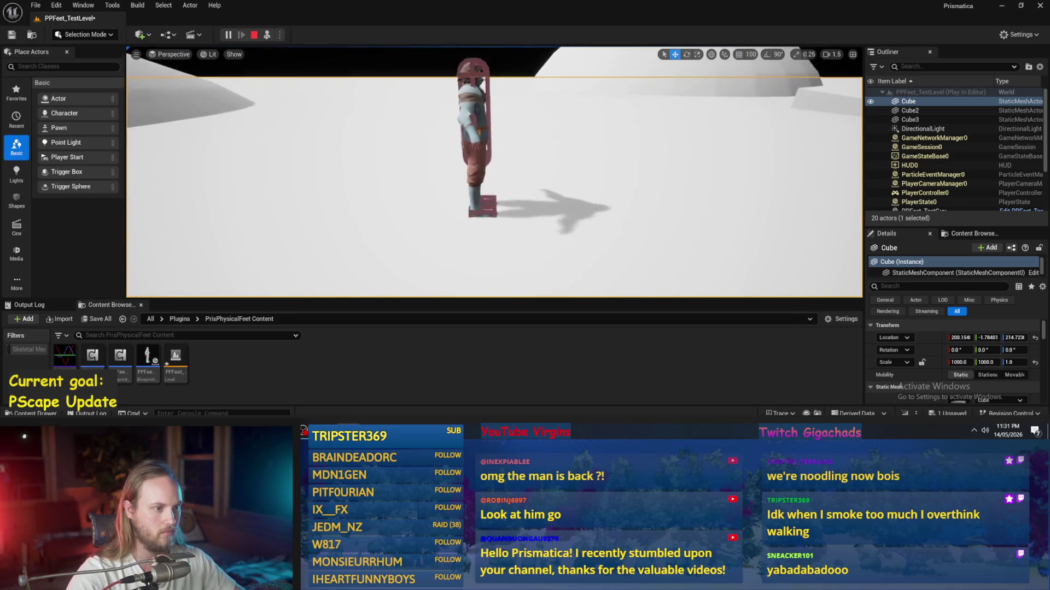
{"action": "key", "text": "alt+Tab"}
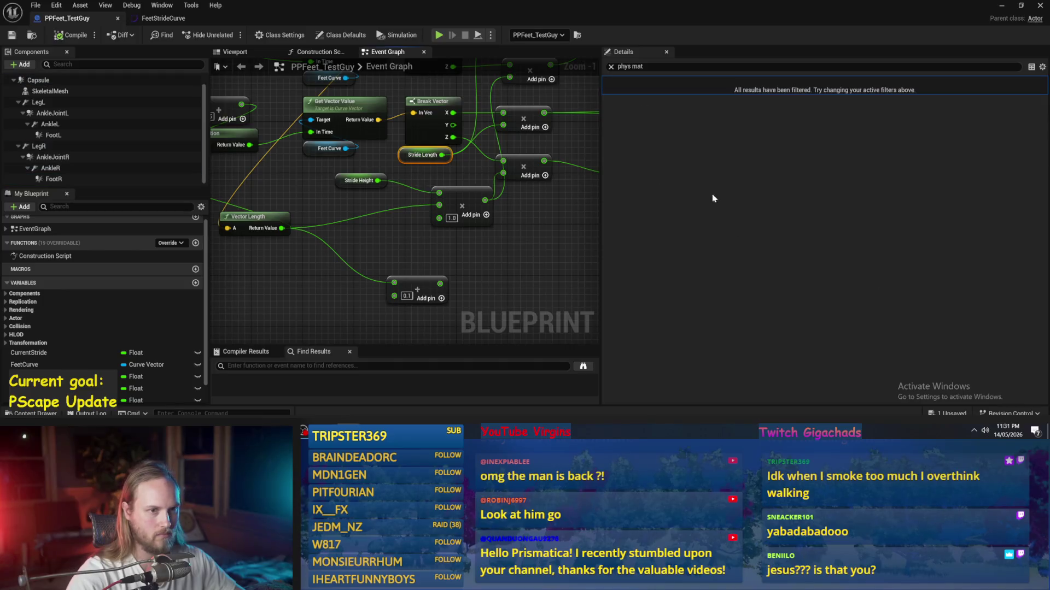
{"action": "left_click", "coordinate": [613, 66]}
{"action": "left_click", "coordinate": [422, 155]}
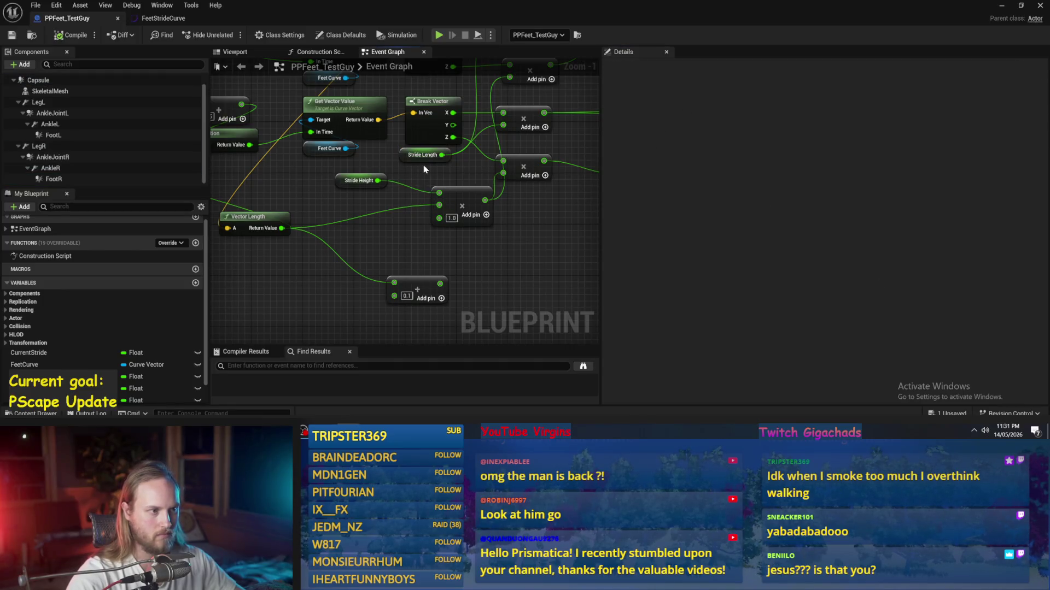
{"action": "left_click", "coordinate": [846, 291]}
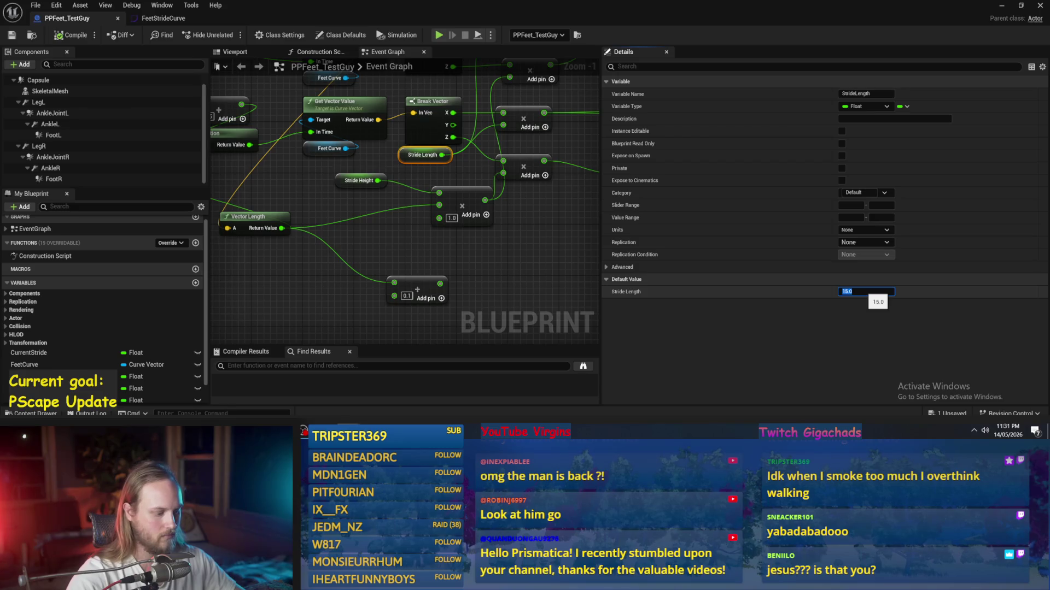
- Set Stride Length's default to 30, tilt the character about 10 degrees, and simulate
{"action": "type", "text": "0"}
{"action": "key", "text": "Return"}
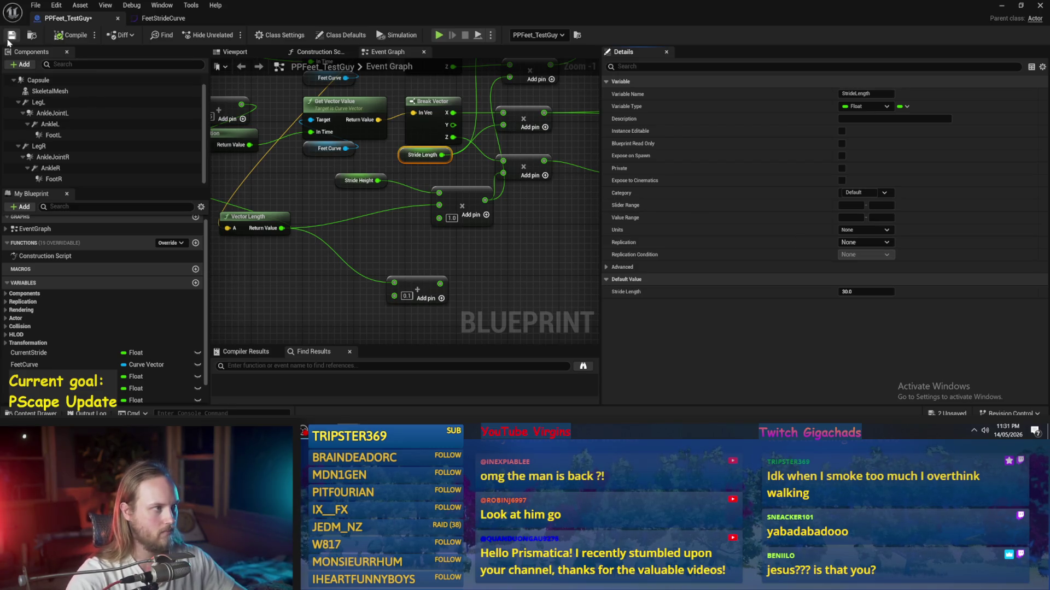
{"action": "left_click", "coordinate": [1002, 6]}
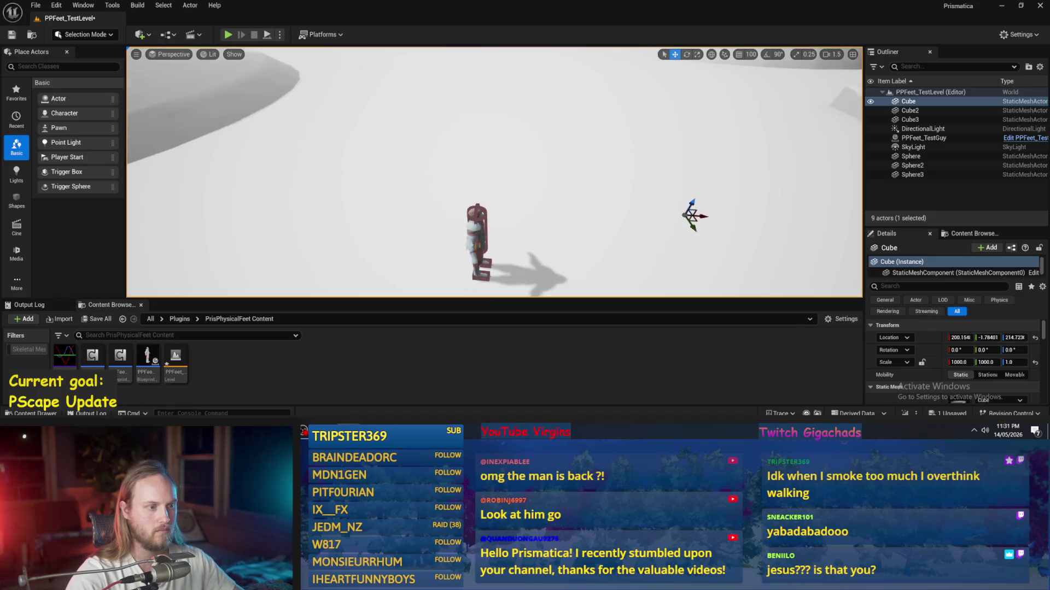
{"action": "left_click", "coordinate": [475, 183]}
{"action": "left_click_drag", "start_coordinate": [496, 174], "coordinate": [504, 196]}
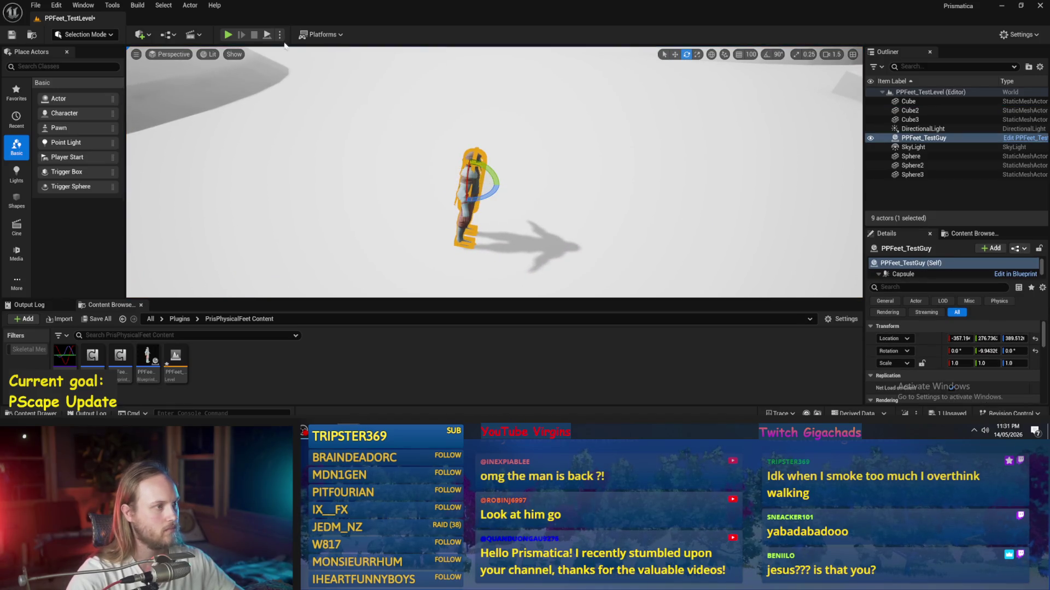
{"action": "left_click", "coordinate": [267, 35]}
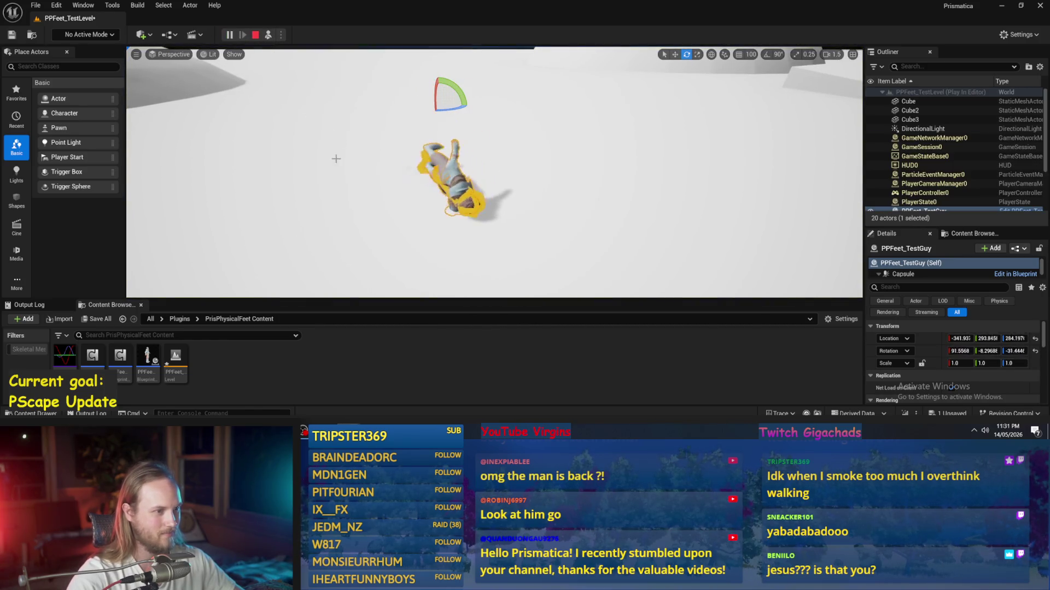
{"action": "key", "text": "Escape"}
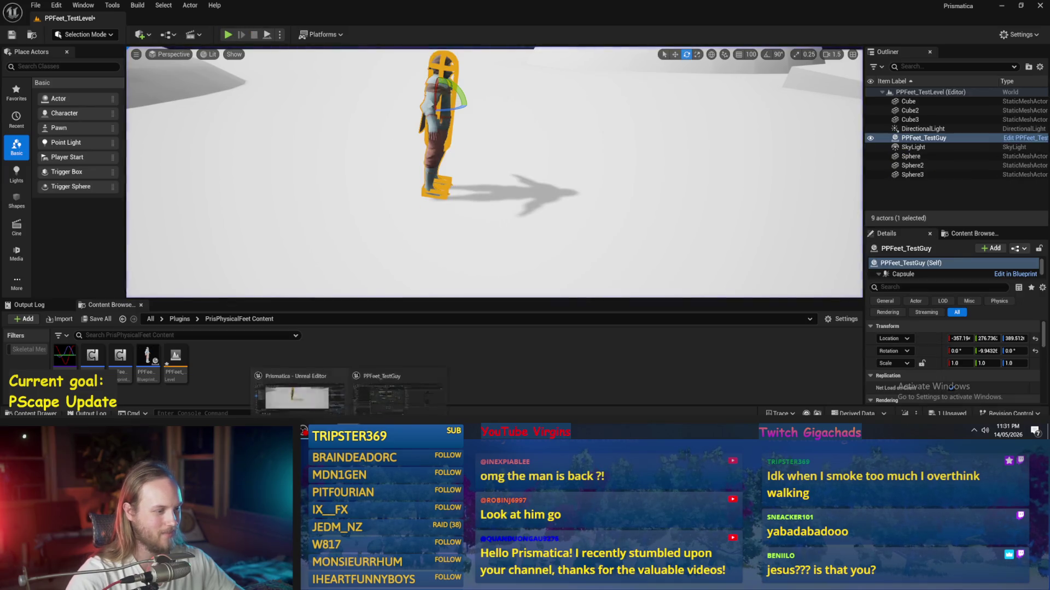
- Close the Blueprint editor, save PPFeet_TestLevel, and go up to the plugin content folders
{"action": "scroll", "coordinate": [496, 157], "scroll_direction": "down", "scroll_amount": 2}
{"action": "left_click", "coordinate": [298, 132]}
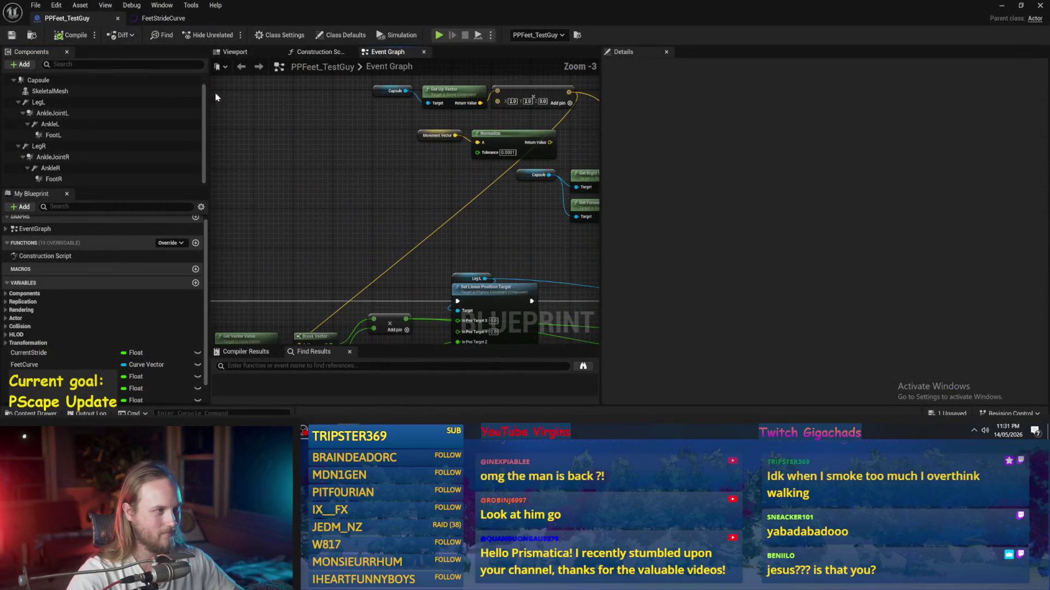
{"action": "left_click", "coordinate": [1040, 7]}
{"action": "key", "text": "ctrl+s"}
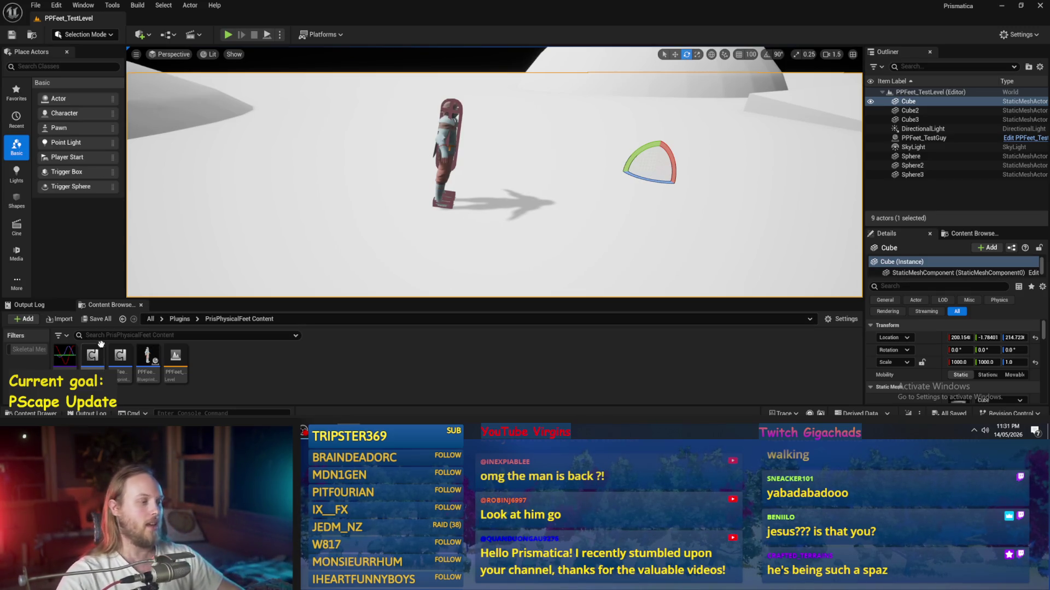
{"action": "left_click", "coordinate": [179, 319]}
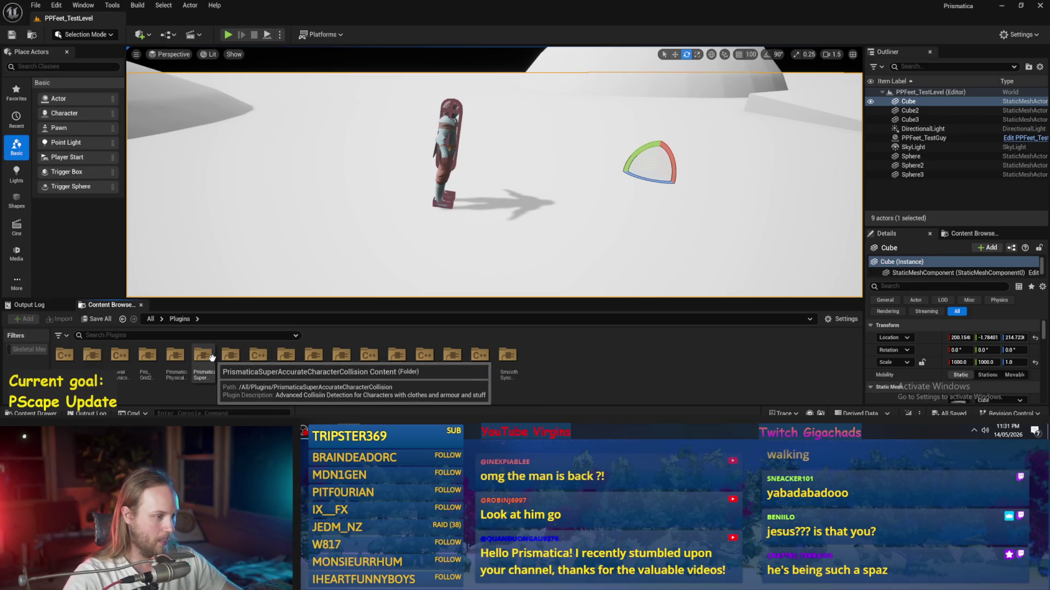
- Load PPCMS_TestLevel from the PrismaticaPhysicalCharacterMovementSystem plugin content
{"action": "left_click", "coordinate": [175, 356]}
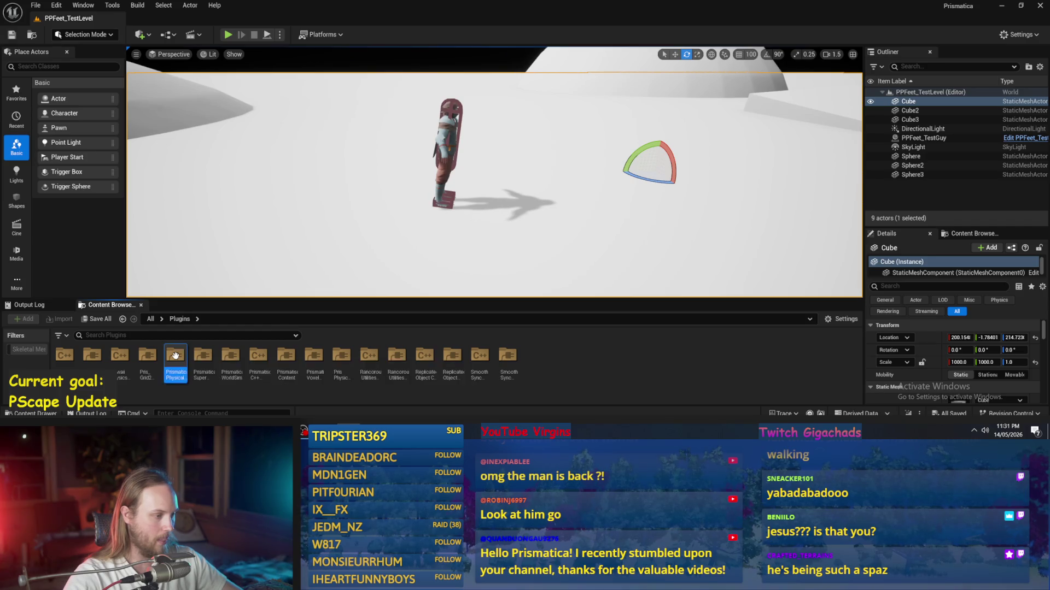
{"action": "double_click", "coordinate": [175, 356]}
{"action": "scroll", "coordinate": [721, 359], "scroll_direction": "down", "scroll_amount": 3}
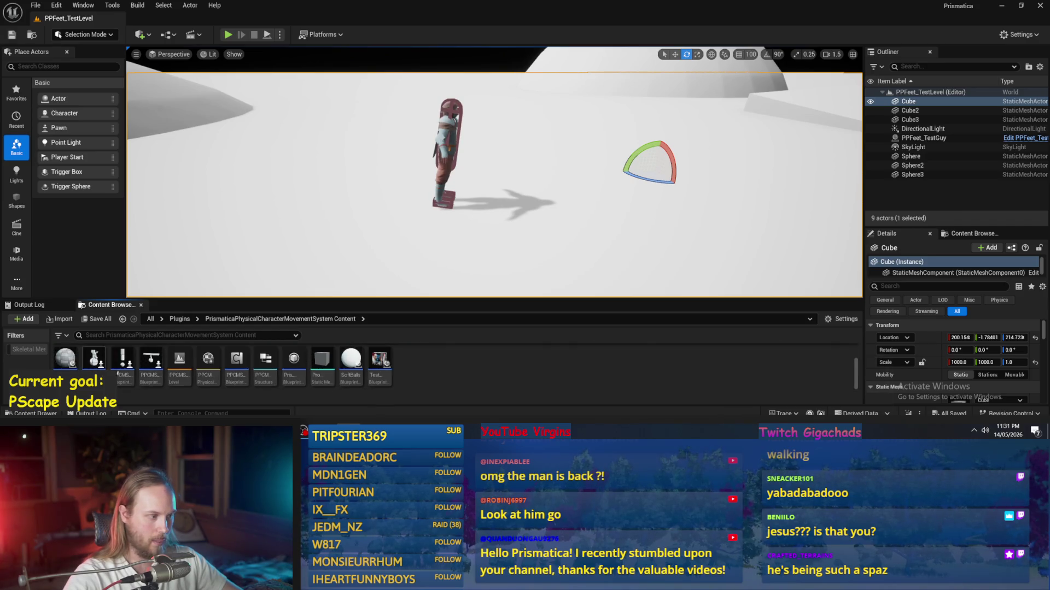
{"action": "double_click", "coordinate": [181, 364]}
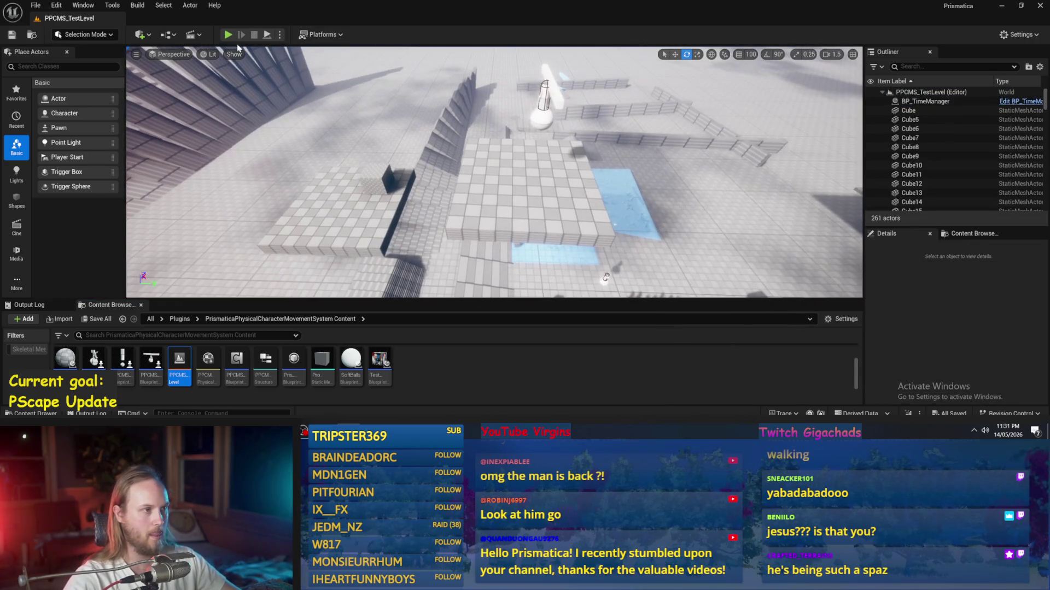
- Play-test the level fullscreen, possess then eject the character, and open the PPCMS player blueprint
{"action": "left_click", "coordinate": [268, 35]}
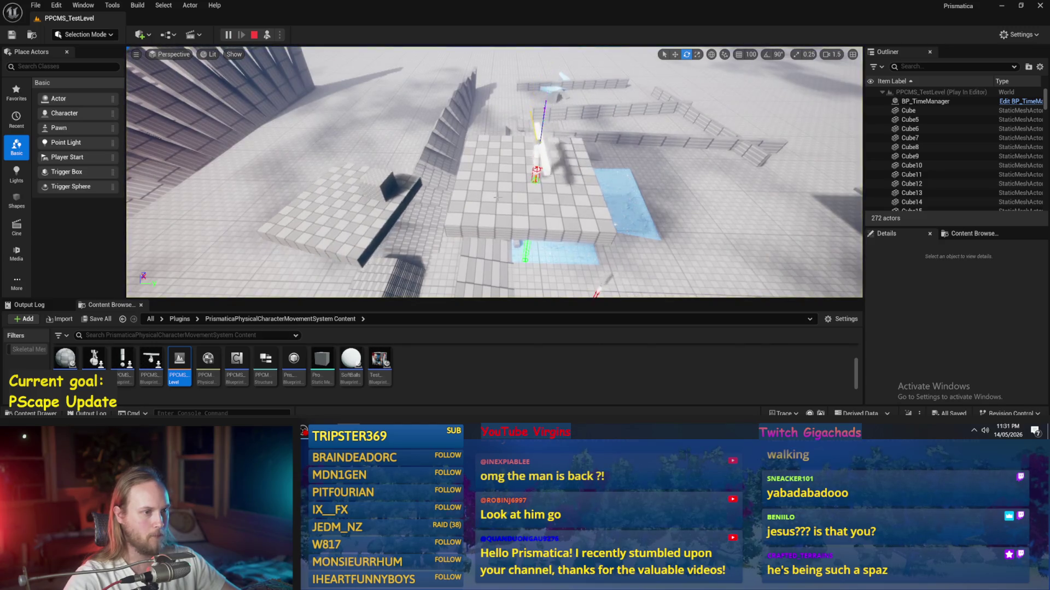
{"action": "left_click", "coordinate": [267, 35]}
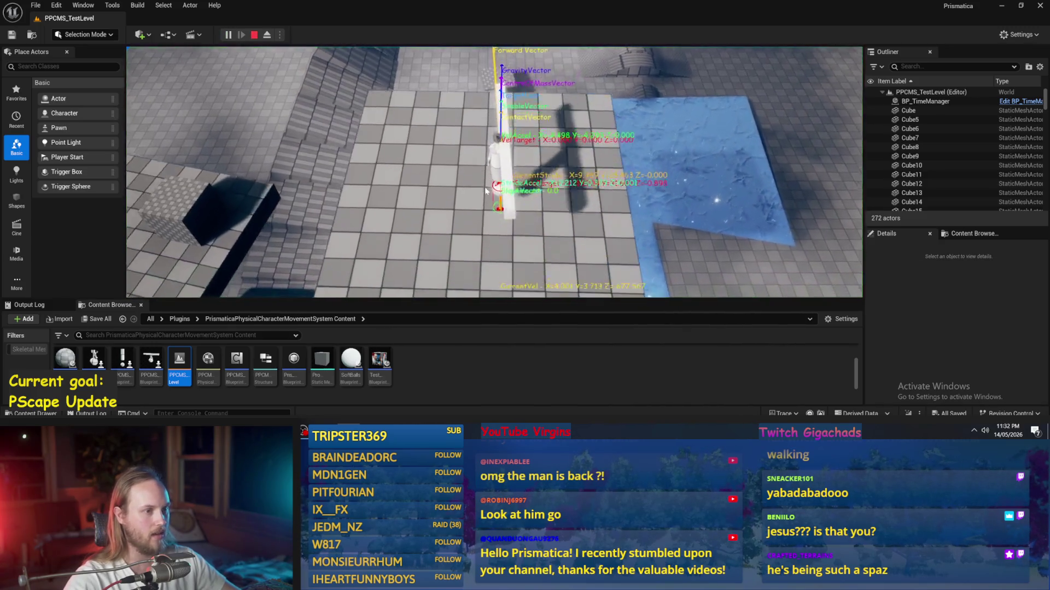
{"action": "key", "text": "F11"}
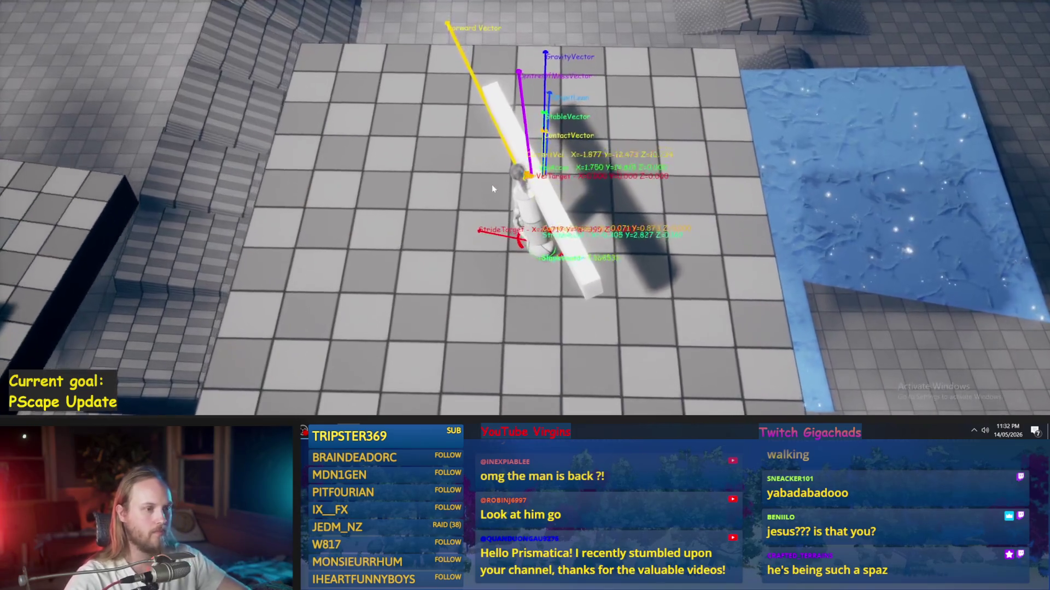
{"action": "key", "text": "F8"}
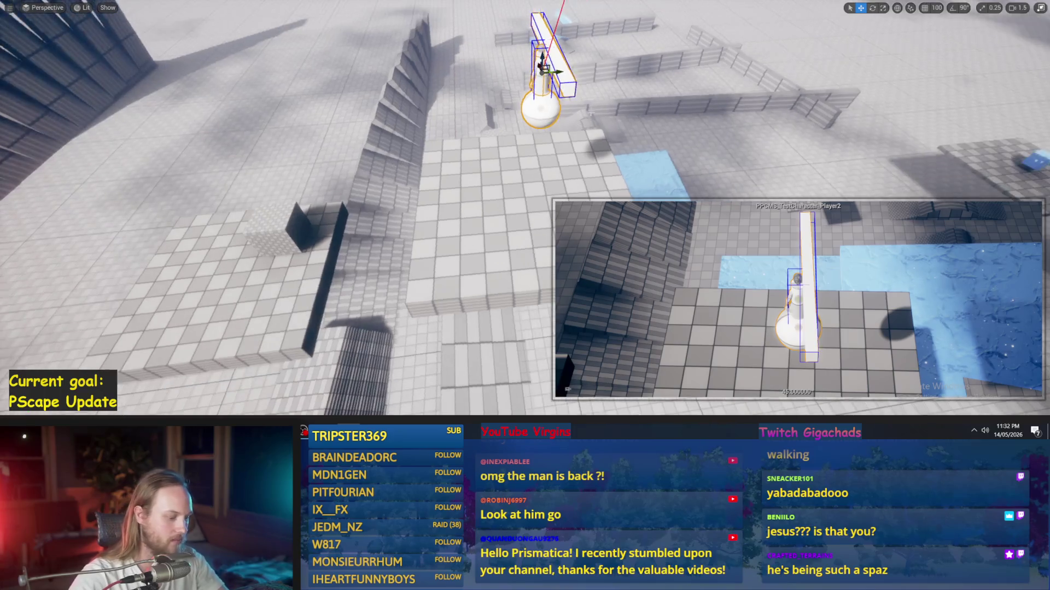
{"action": "key", "text": "F11"}
{"action": "key", "text": "Left"}
{"action": "double_click", "coordinate": [151, 361]}
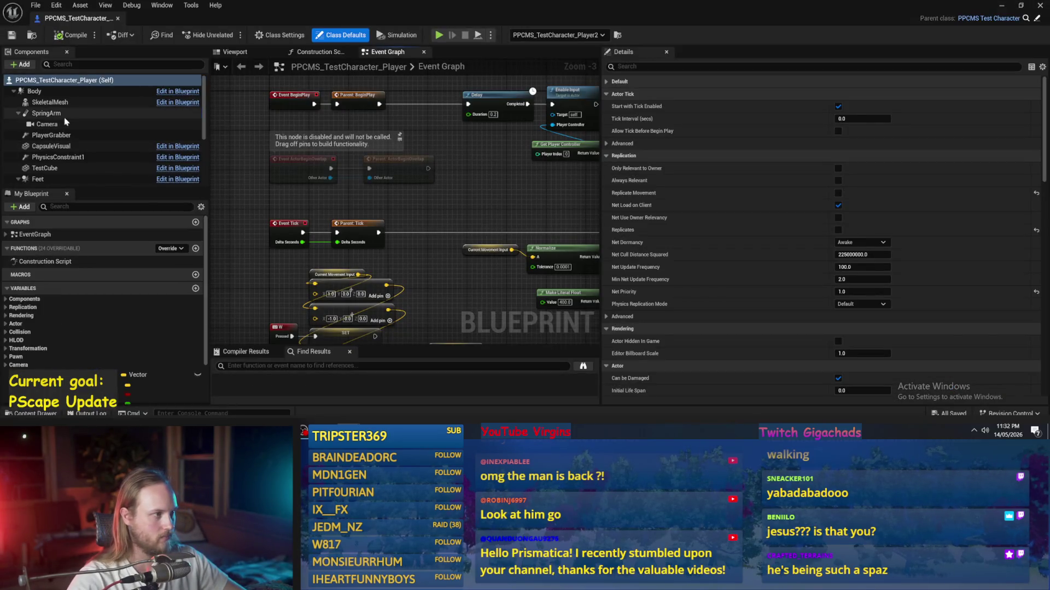
- Frame the TestCube and check its 1.0 kg mass, then close the blueprint and play PPCMS_TestLevel
{"action": "left_click", "coordinate": [64, 115]}
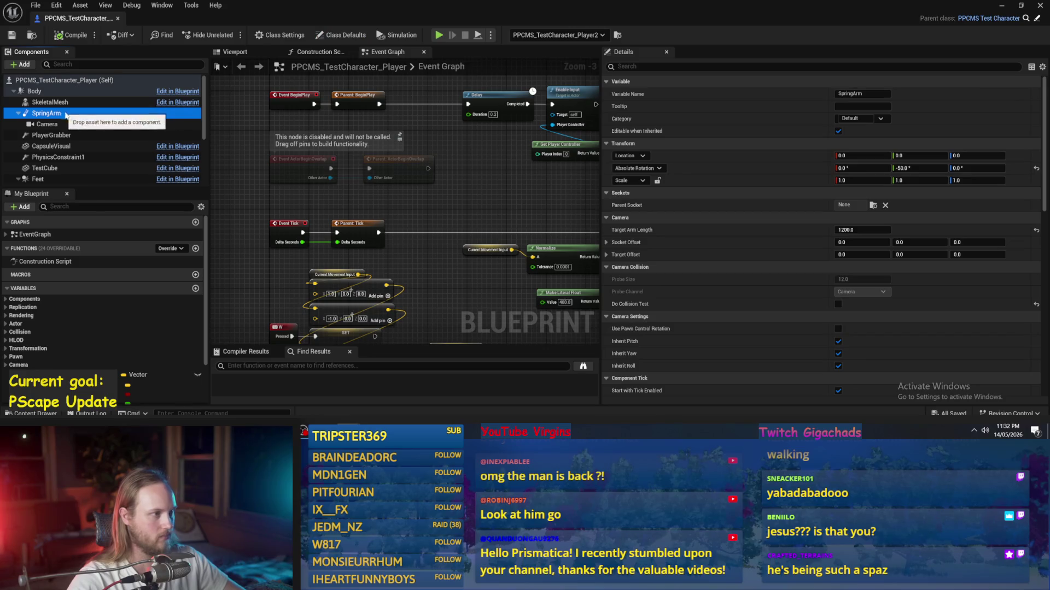
{"action": "left_click_drag", "start_coordinate": [349, 170], "coordinate": [342, 182]}
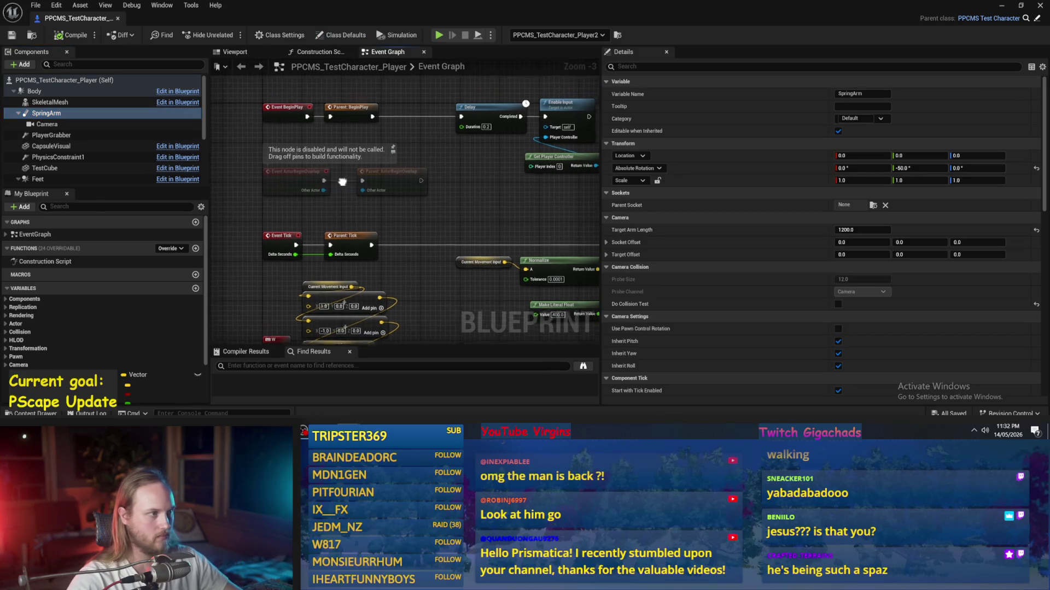
{"action": "left_click", "coordinate": [44, 168]}
{"action": "left_click", "coordinate": [243, 55]}
{"action": "key", "text": "f"}
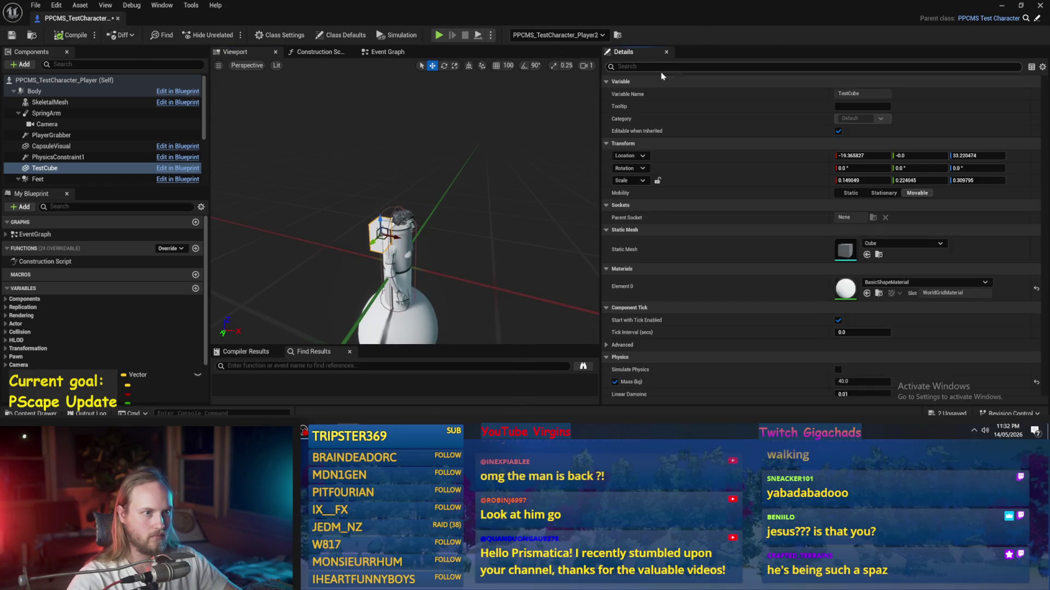
{"action": "type", "text": "mass"}
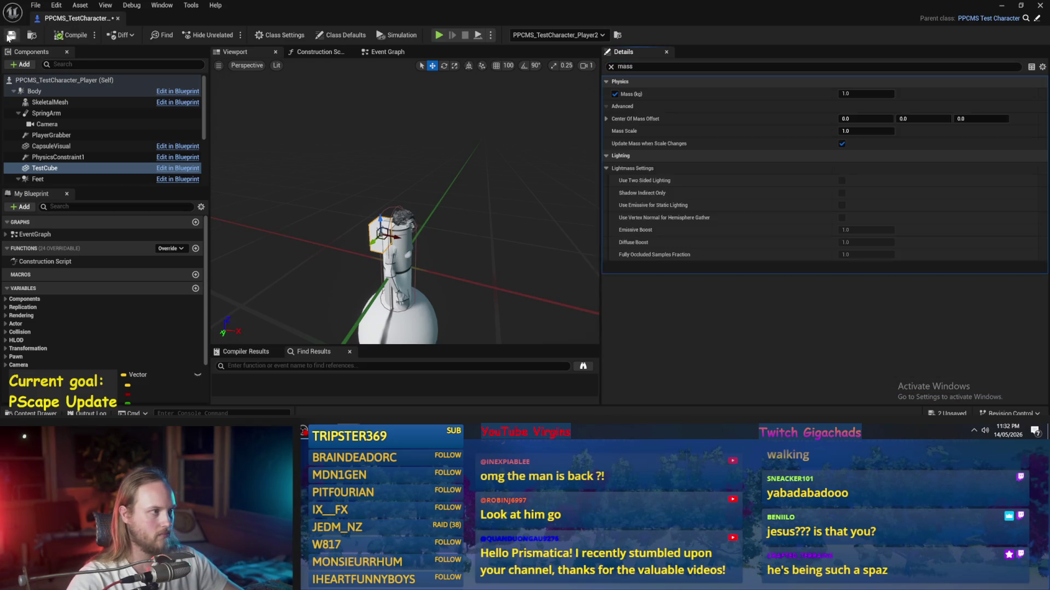
{"action": "left_click", "coordinate": [1038, 7]}
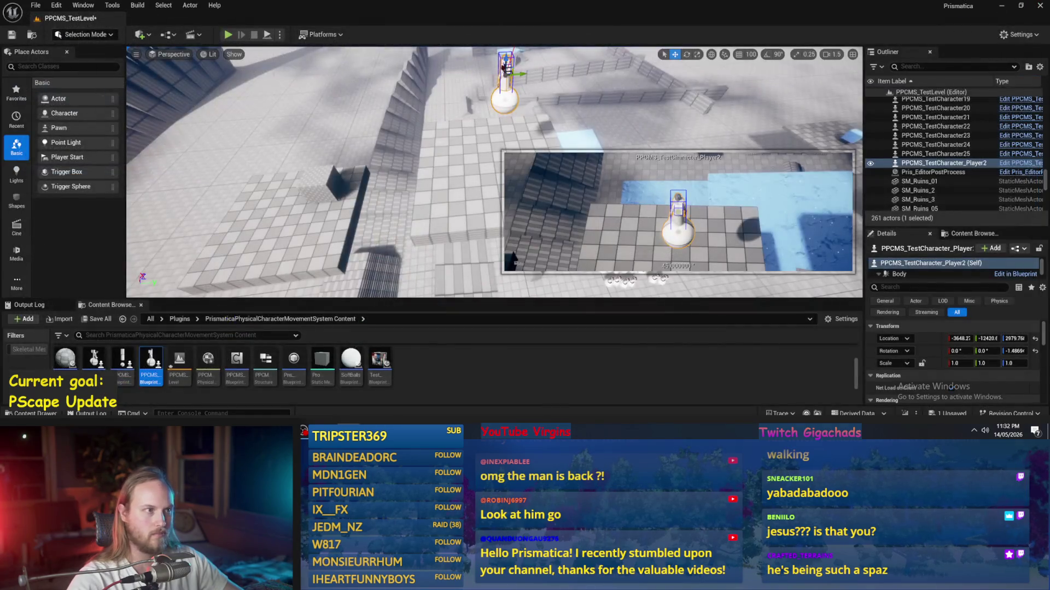
{"action": "left_click", "coordinate": [267, 35]}
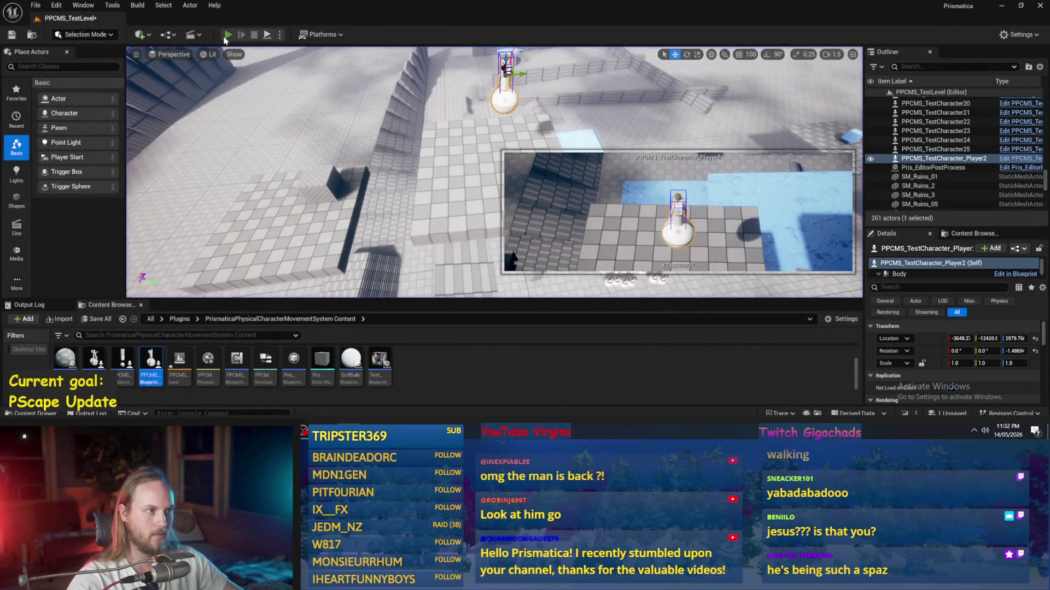
- Play fullscreen, watching the walking character's debug vectors, then eject and restore the editor panels
{"action": "key", "text": "F11"}
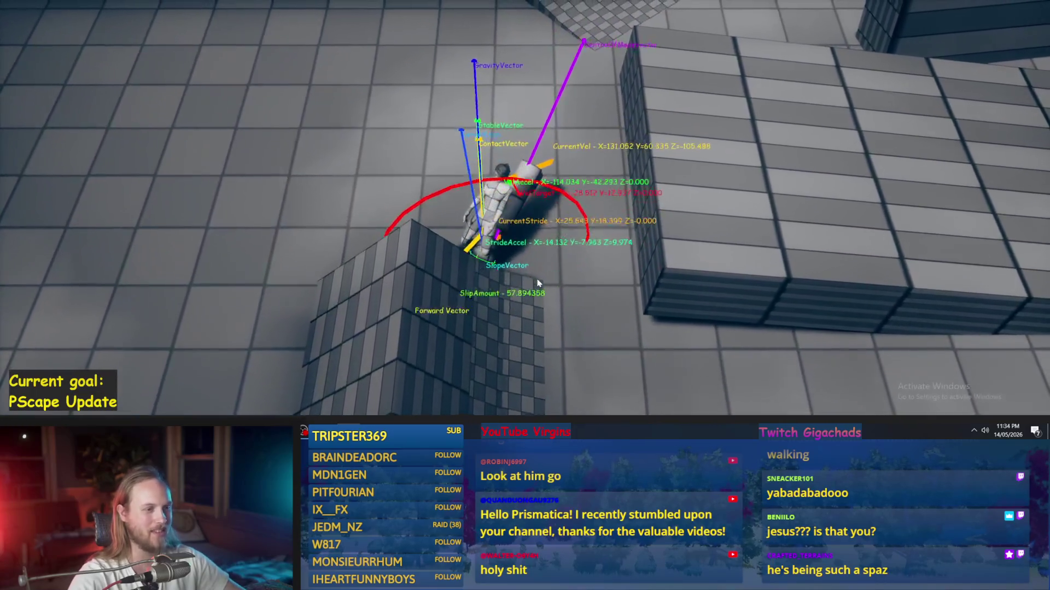
{"action": "key", "text": "Escape"}
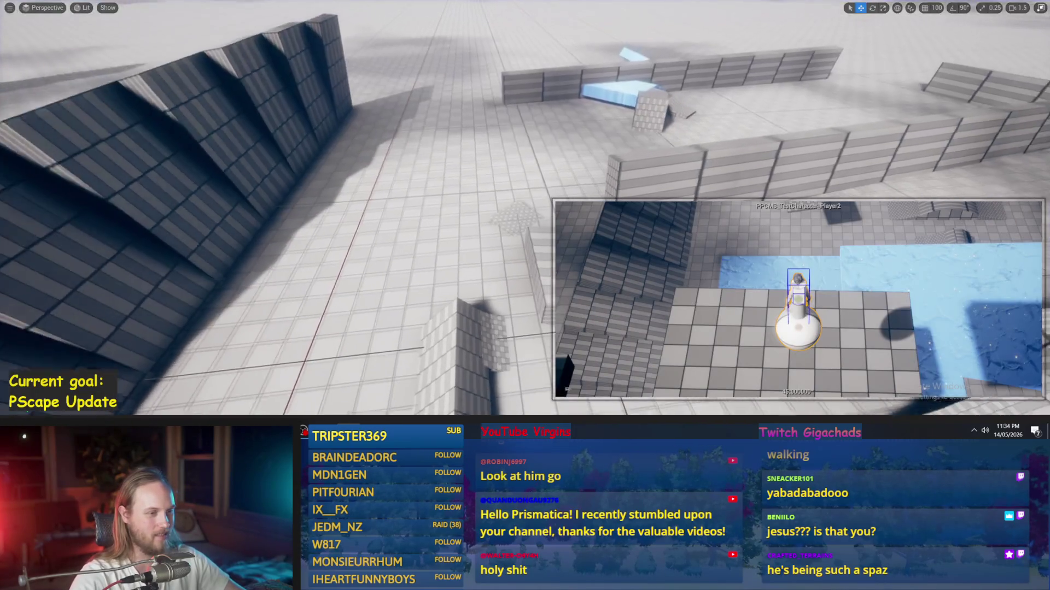
{"action": "key", "text": "F11"}
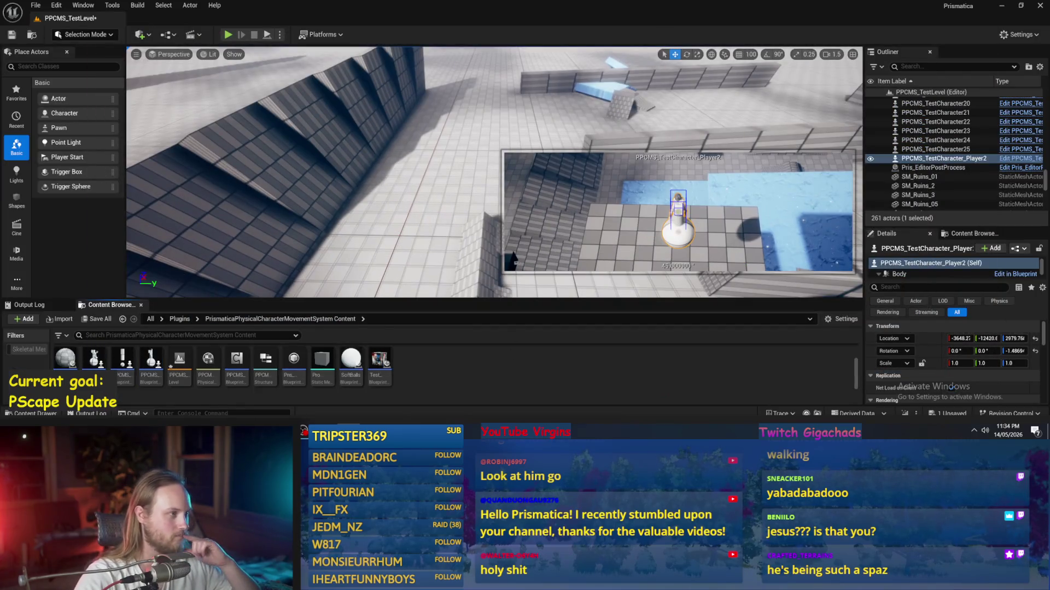
- Save PPCMS_TestLevel with File > Save Current Level
{"action": "left_click", "coordinate": [37, 6]}
{"action": "left_click", "coordinate": [60, 82]}
{"action": "mouse_move", "coordinate": [402, 165]}
{"action": "left_mouse_down"}
{"action": "mouse_move", "coordinate": [421, 164]}
{"action": "mouse_move", "coordinate": [404, 177]}
{"action": "left_mouse_up"}
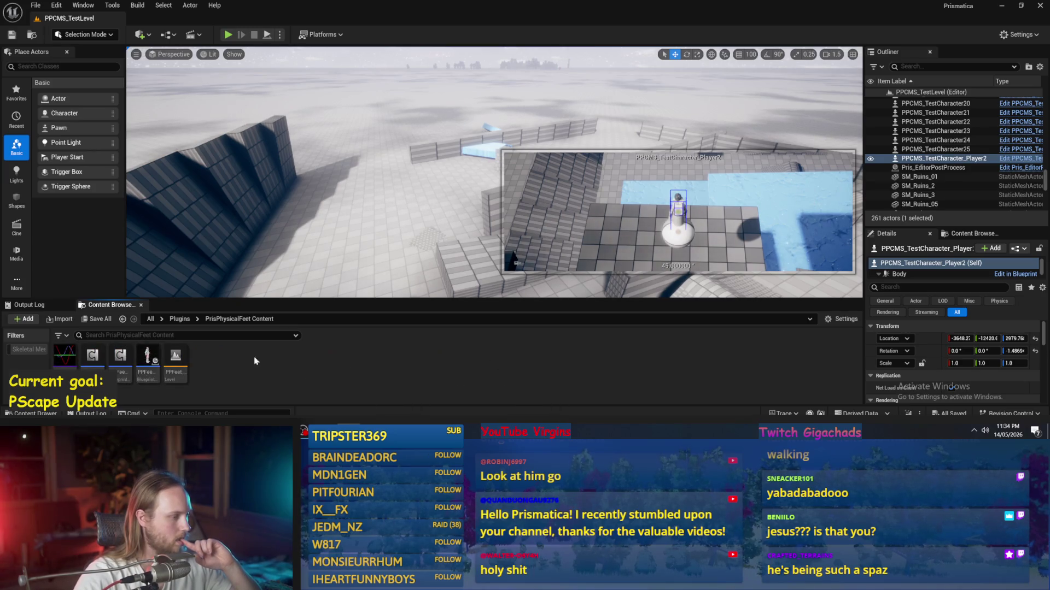
- Load and briefly run PPFeet_TestLevel, then open the PPFeet_TestGuy blueprint
{"action": "double_click", "coordinate": [176, 359]}
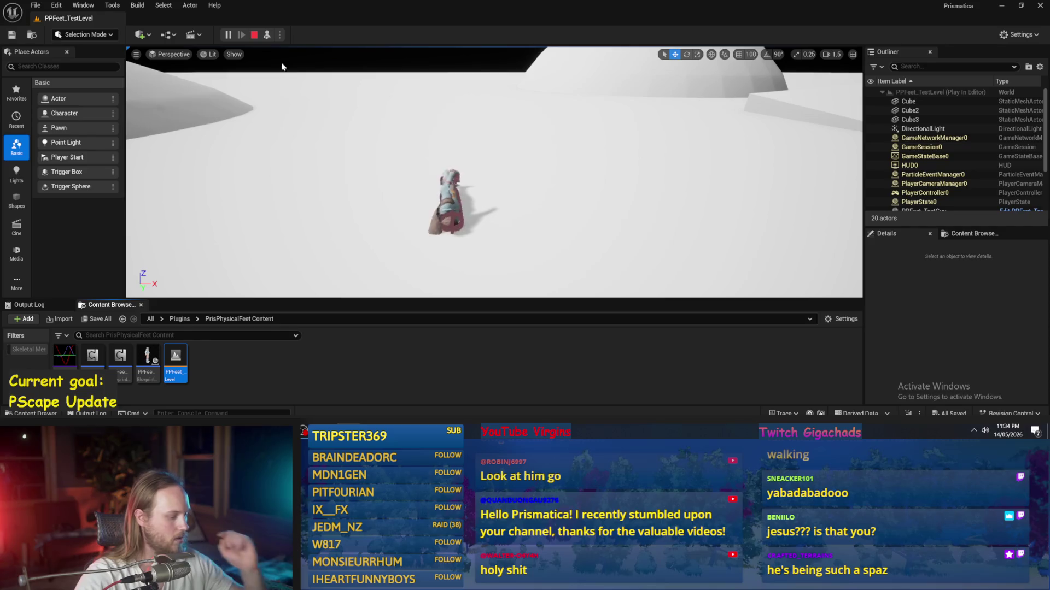
{"action": "key", "text": "Escape"}
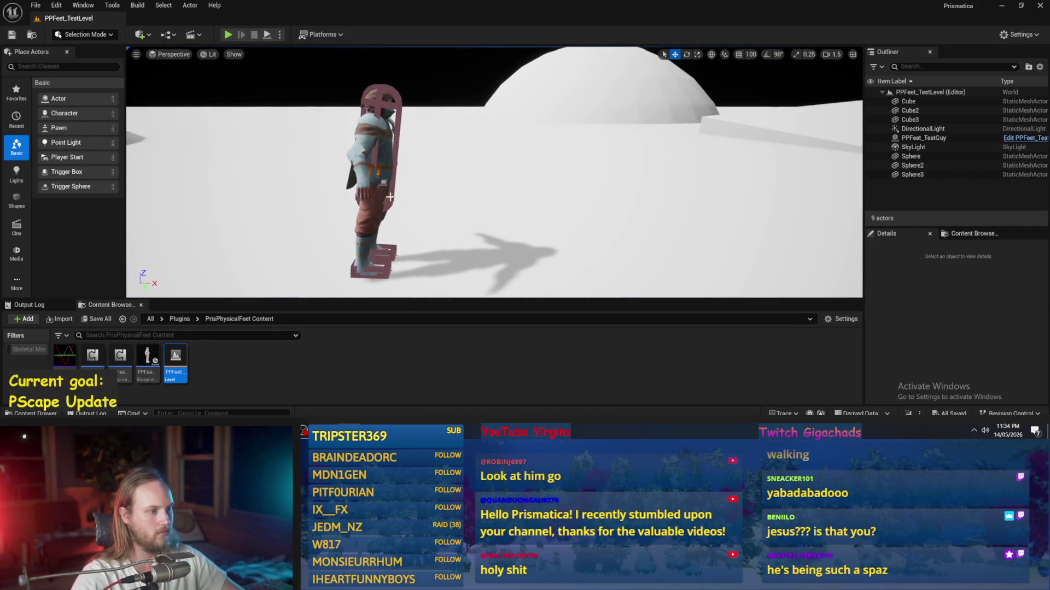
{"action": "left_click", "coordinate": [378, 180]}
{"action": "left_click_drag", "start_coordinate": [478, 189], "coordinate": [437, 117]}
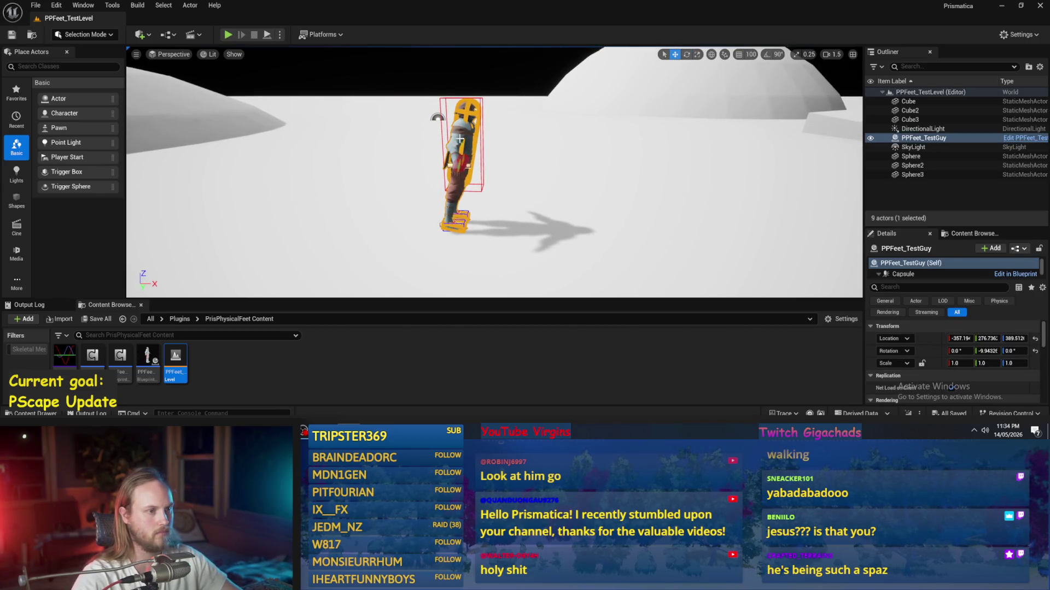
{"action": "double_click", "coordinate": [146, 356]}
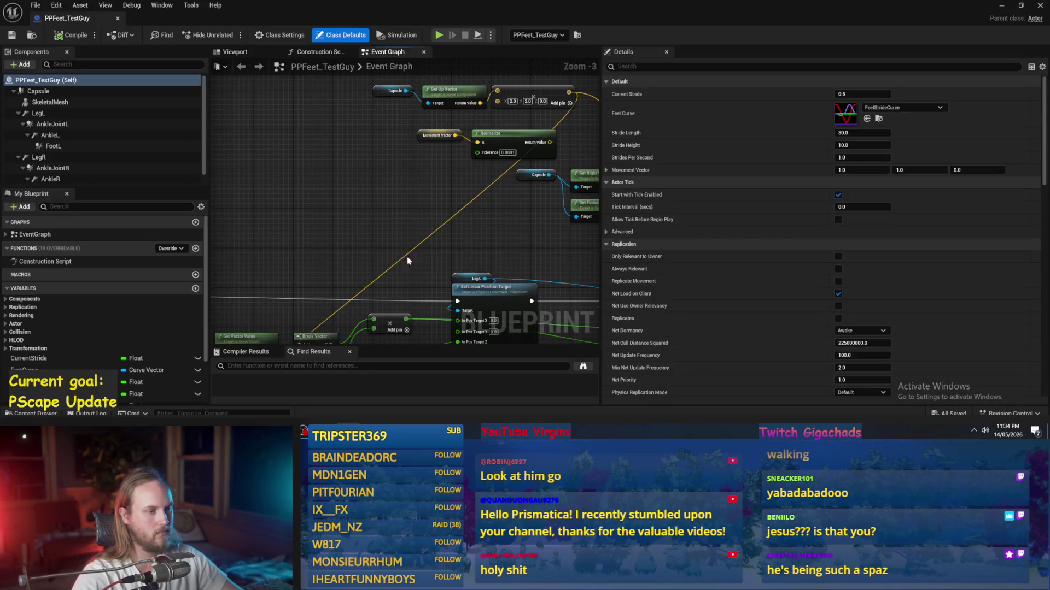
- Select the Feet Curve node and open its FeetStrideCurve asset in the curve editor
{"action": "left_click_drag", "start_coordinate": [456, 124], "coordinate": [335, 138]}
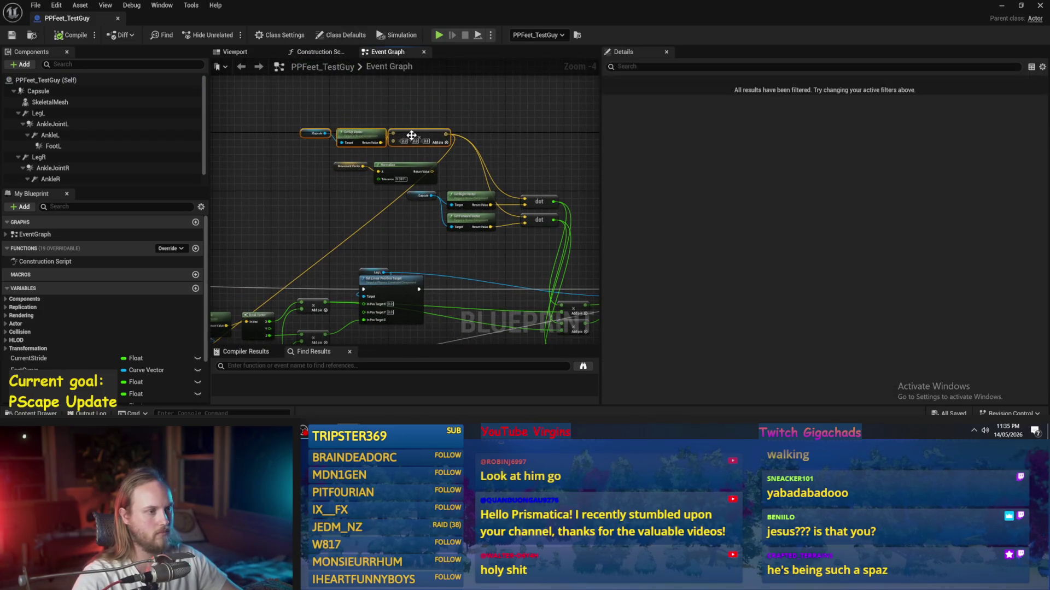
{"action": "left_click_drag", "start_coordinate": [250, 219], "coordinate": [315, 126]}
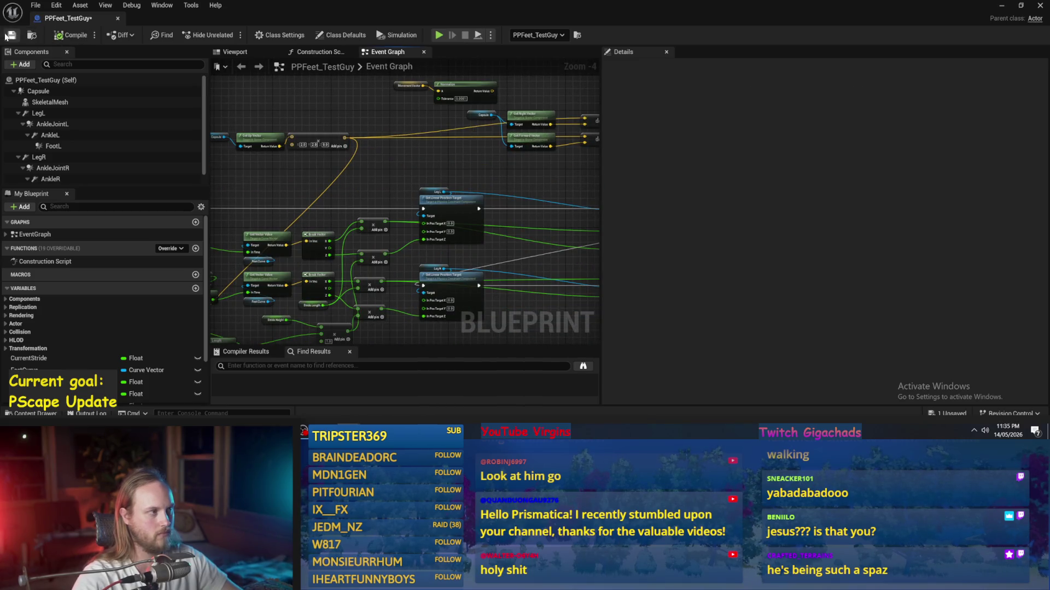
{"action": "scroll", "coordinate": [442, 267], "scroll_direction": "up", "scroll_amount": 2}
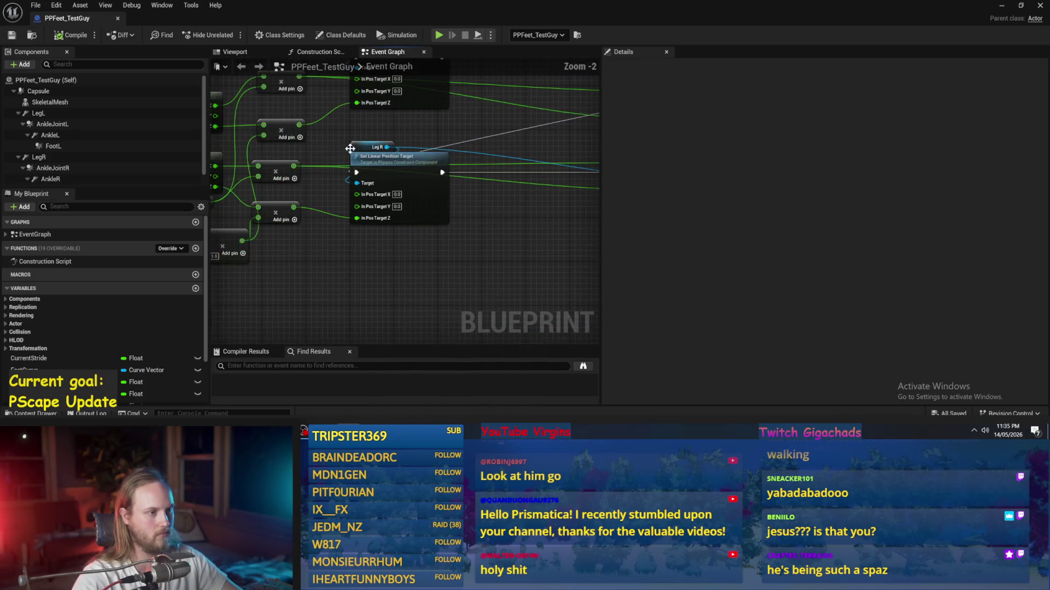
{"action": "left_click", "coordinate": [356, 150]}
{"action": "left_click_drag", "start_coordinate": [321, 155], "coordinate": [475, 225]}
{"action": "left_click", "coordinate": [314, 252]}
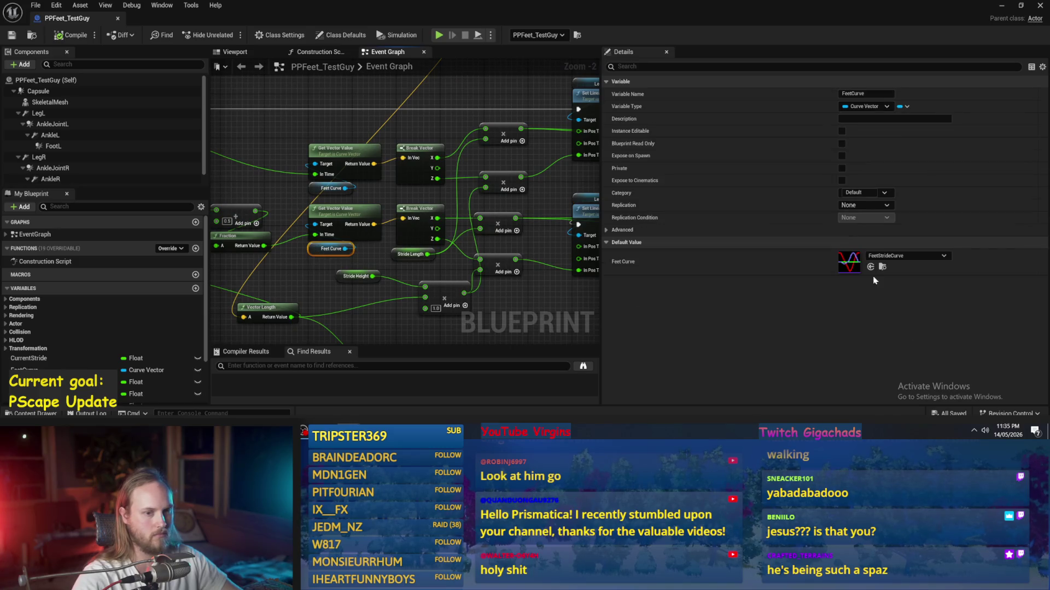
{"action": "double_click", "coordinate": [843, 268]}
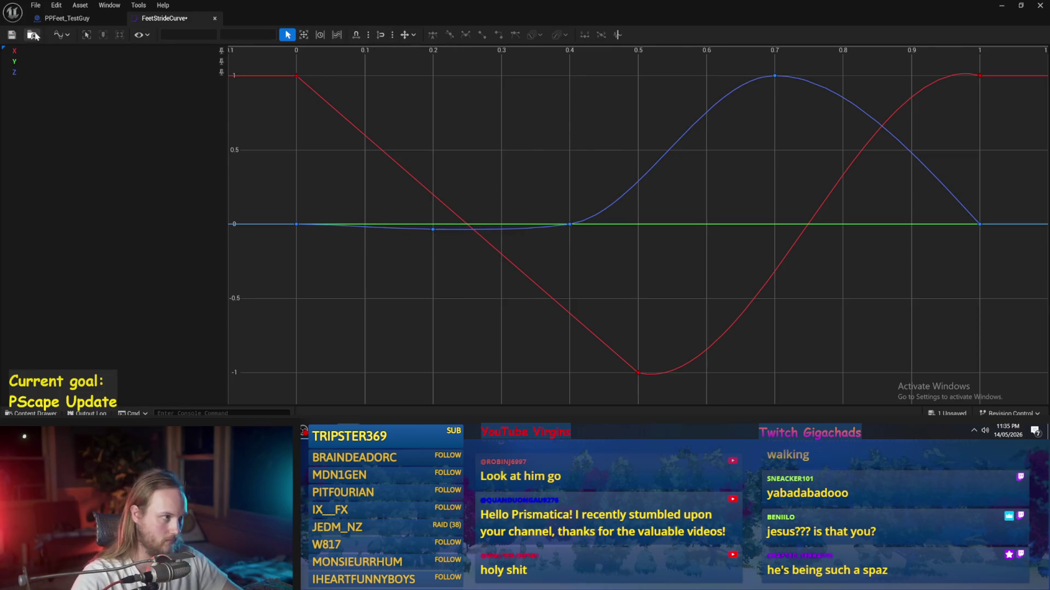
- Minimize FeetStrideCurve, stop the play session after the character falls, and restore the curve window
{"action": "scroll", "coordinate": [306, 216], "scroll_direction": "down", "scroll_amount": 1}
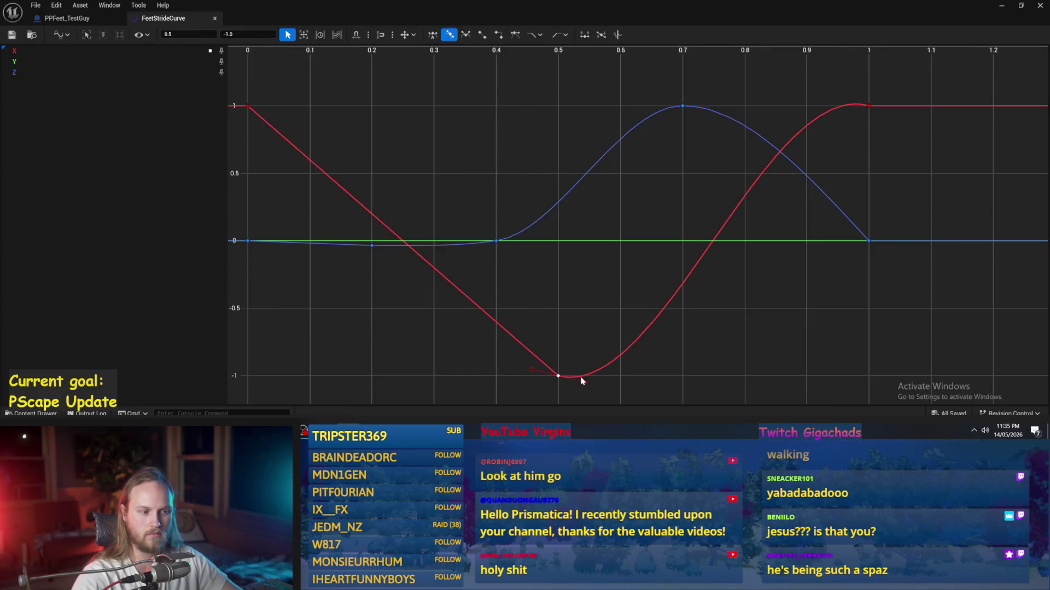
{"action": "left_click", "coordinate": [1002, 7]}
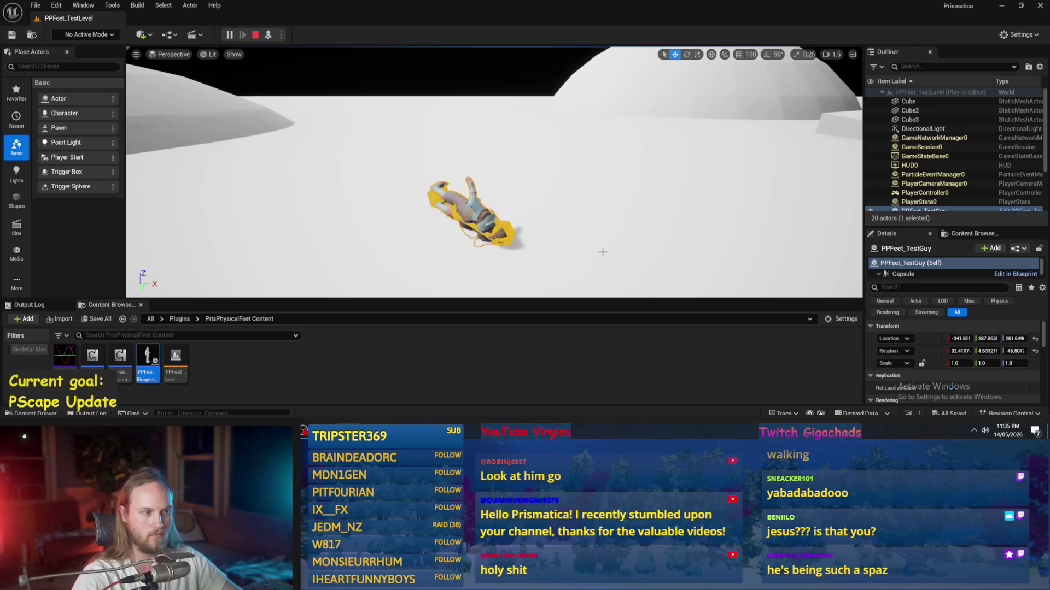
{"action": "key", "text": "Escape"}
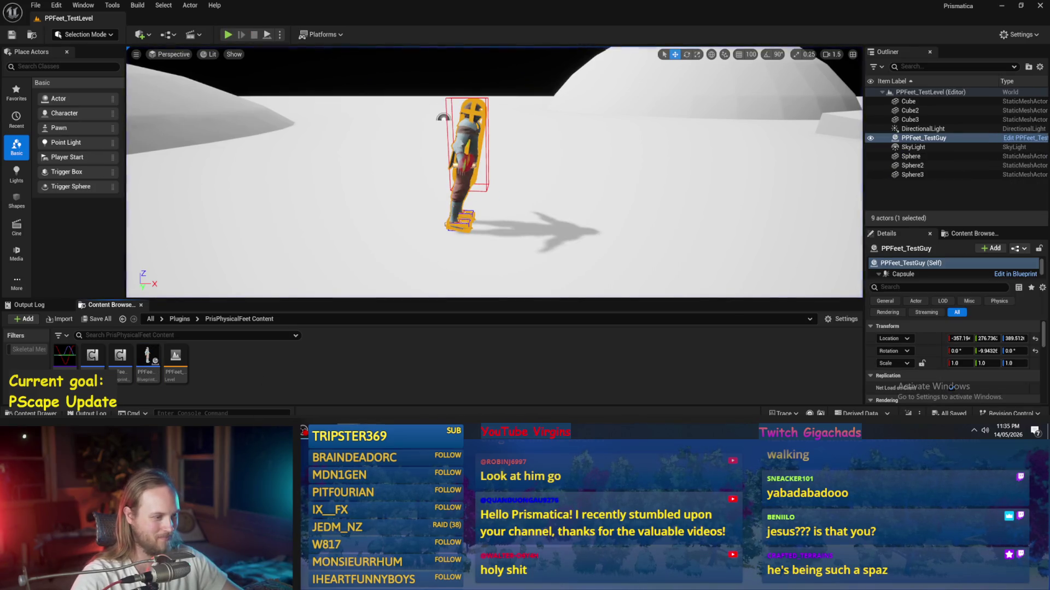
{"action": "key", "text": "alt+Tab"}
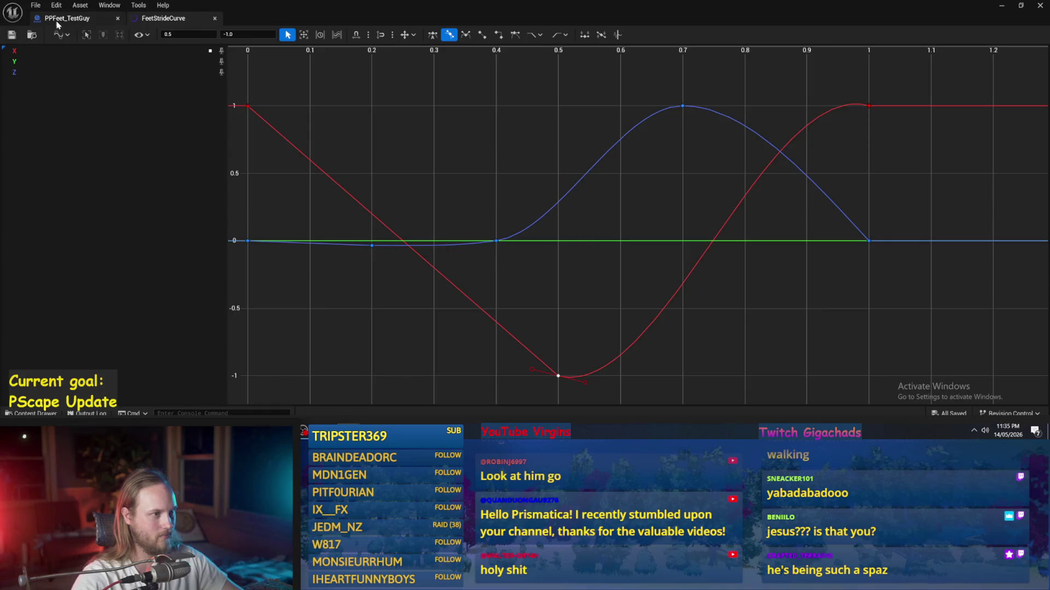
- Set the stride Add input to 0.1 and Multiply to 1.0, then compile the blueprint
{"action": "left_click", "coordinate": [55, 22]}
{"action": "scroll", "coordinate": [402, 190], "scroll_direction": "up", "scroll_amount": 3}
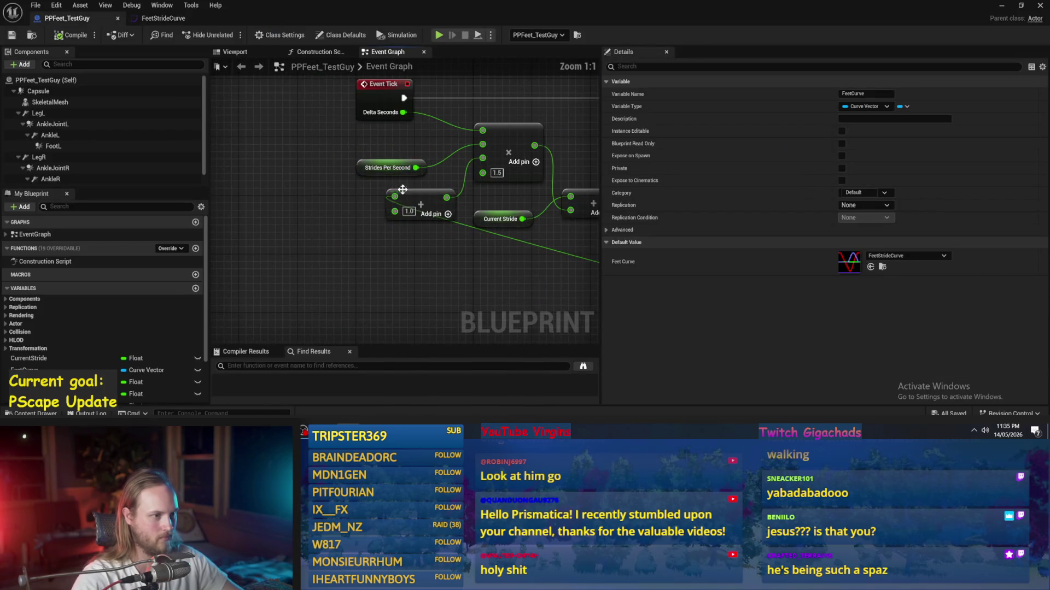
{"action": "type", "text": "0.1"}
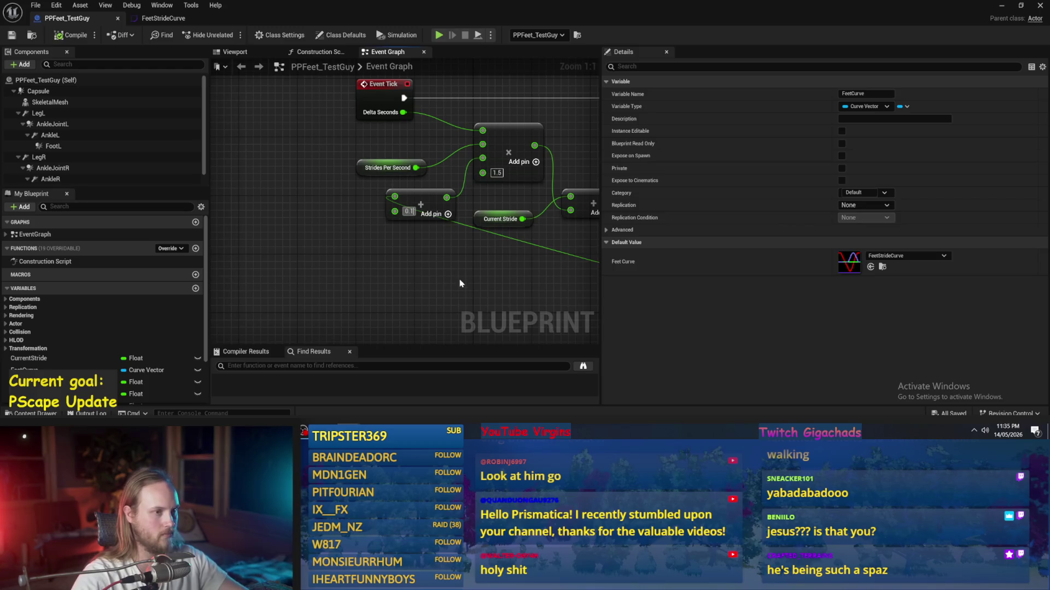
{"action": "left_click", "coordinate": [233, 143]}
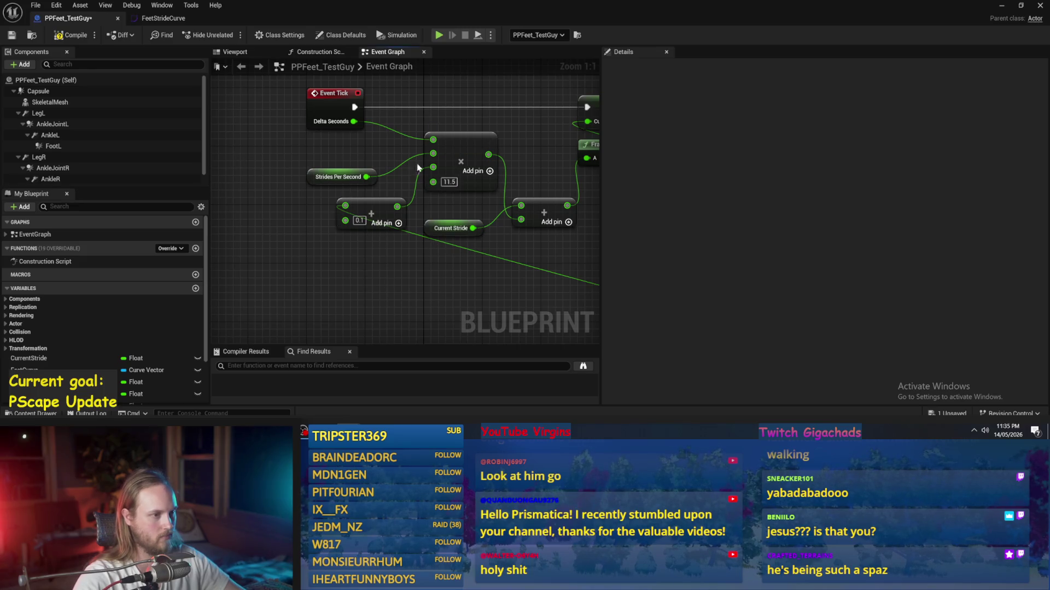
{"action": "left_click", "coordinate": [71, 36]}
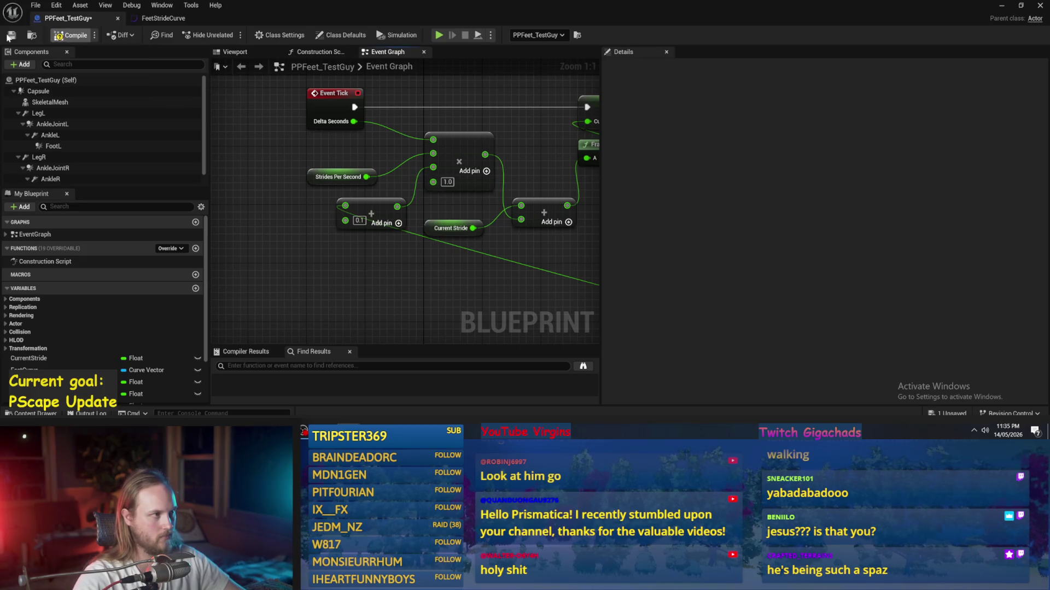
- Run a quick play test of PPFeet_TestLevel and stop it
{"action": "left_click", "coordinate": [1002, 6]}
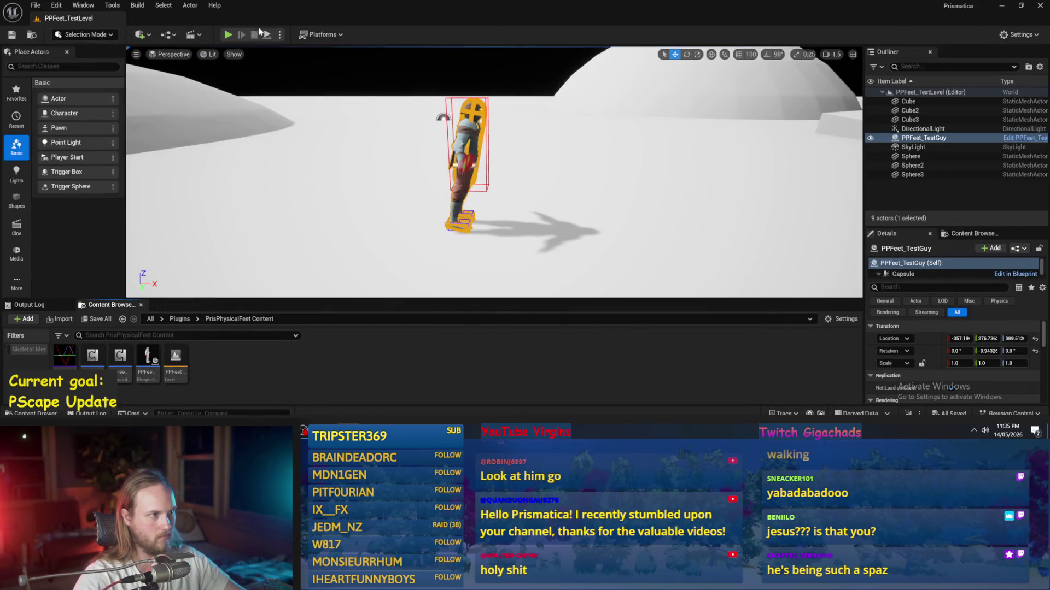
{"action": "left_click", "coordinate": [228, 34]}
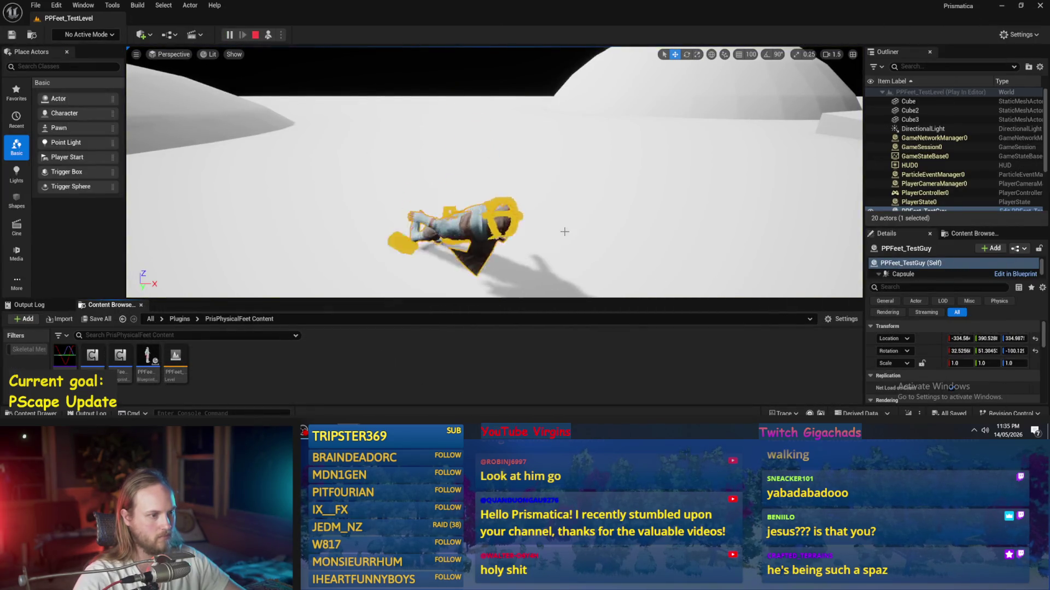
{"action": "key", "text": "Escape"}
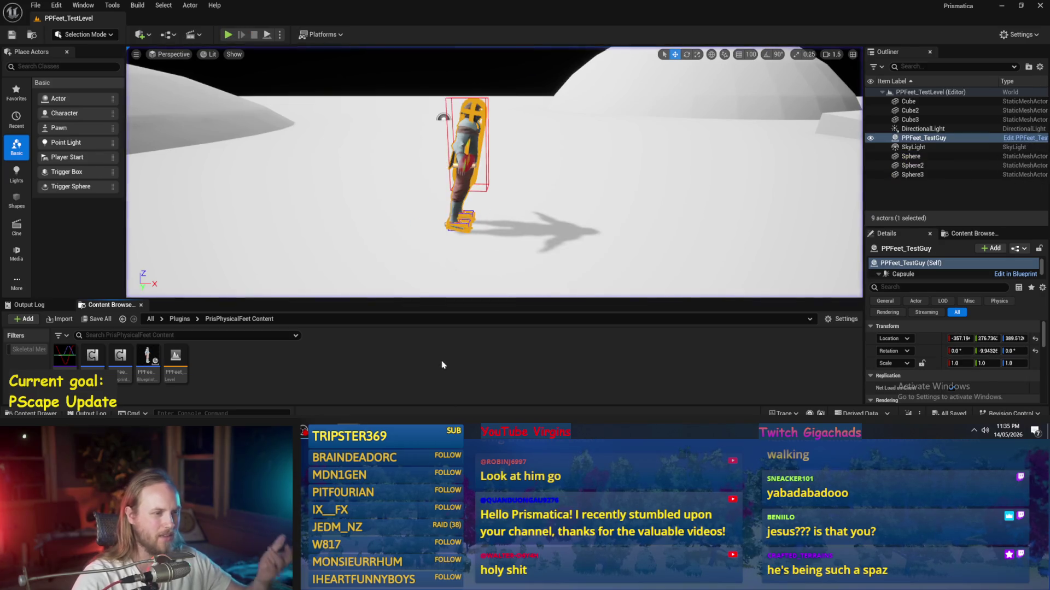
- Set Mass (kg) to 0.001 on both AnkleJointR and AnkleJointL
{"action": "double_click", "coordinate": [146, 358]}
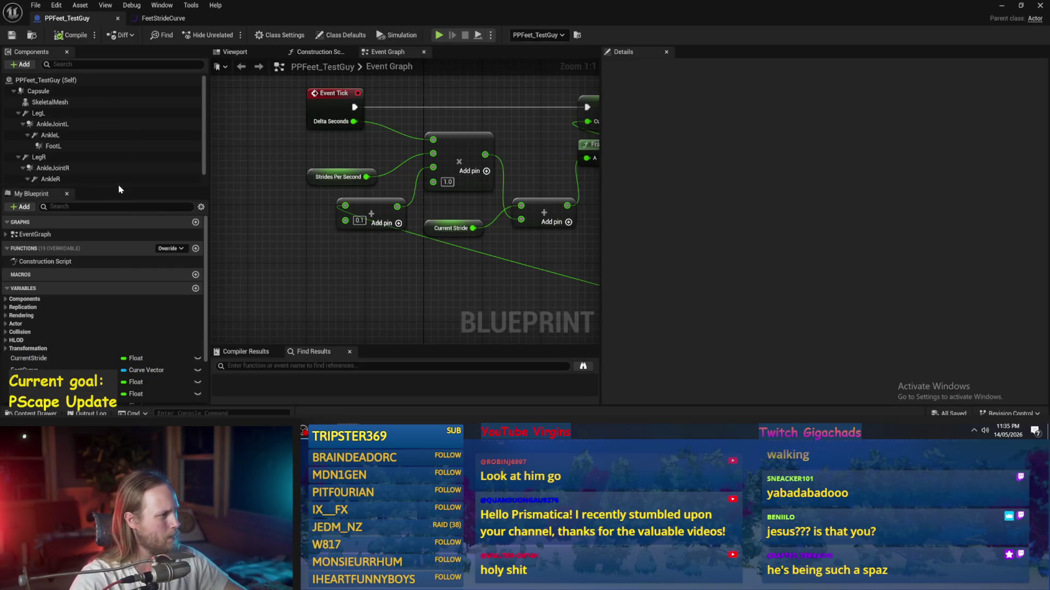
{"action": "left_click", "coordinate": [90, 179]}
{"action": "left_click", "coordinate": [90, 179]}
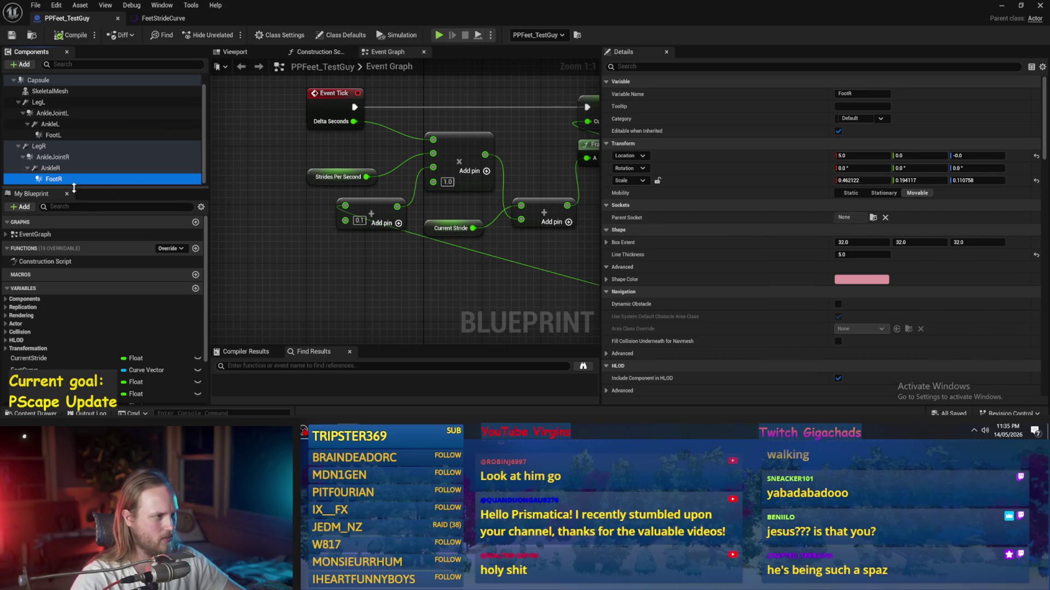
{"action": "left_click", "coordinate": [52, 169]}
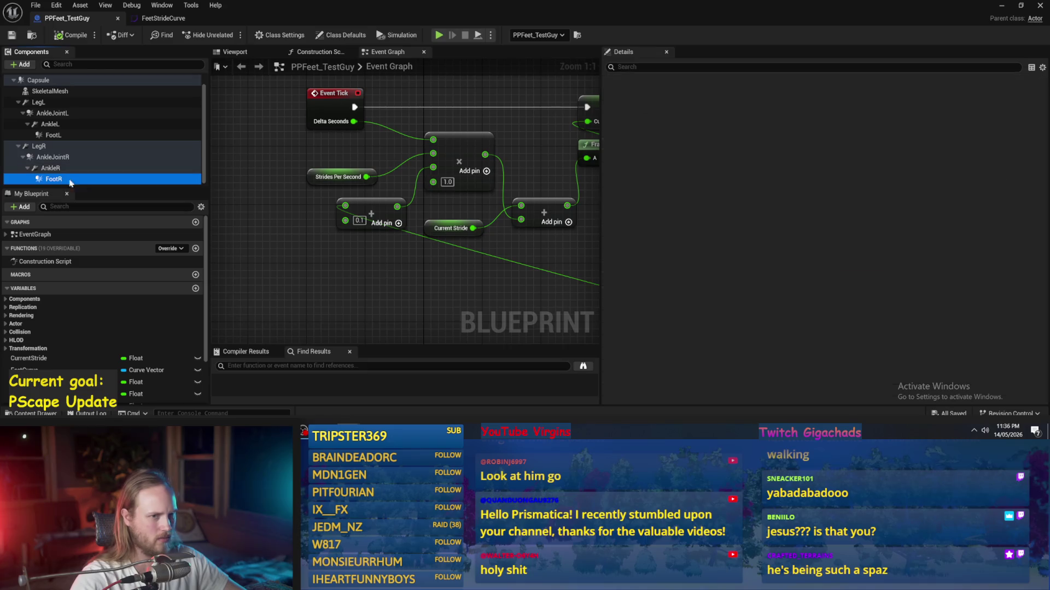
{"action": "left_click", "coordinate": [53, 158]}
{"action": "left_click", "coordinate": [710, 66]}
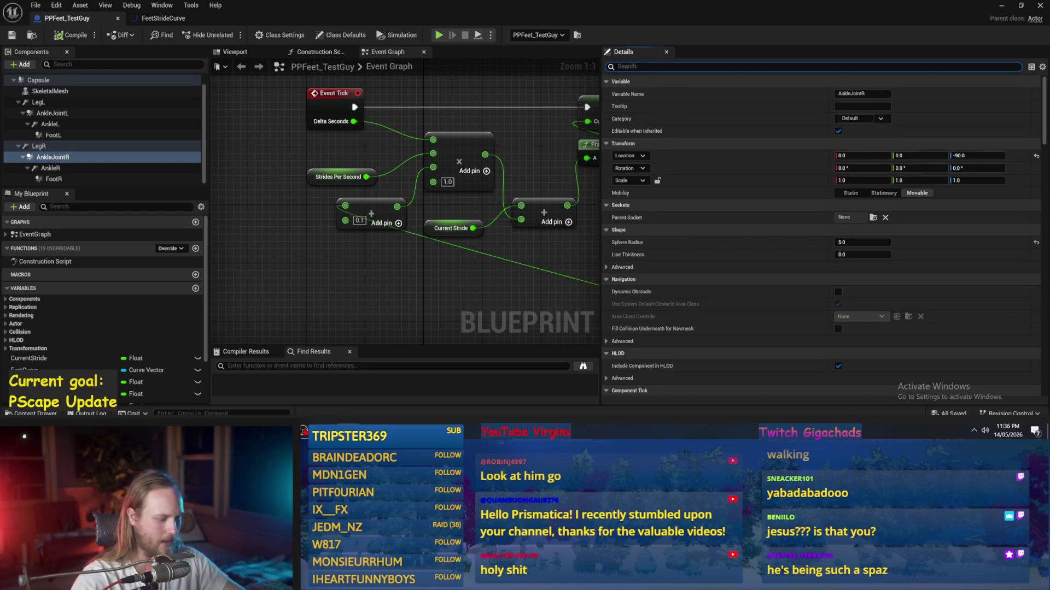
{"action": "type", "text": "mass"}
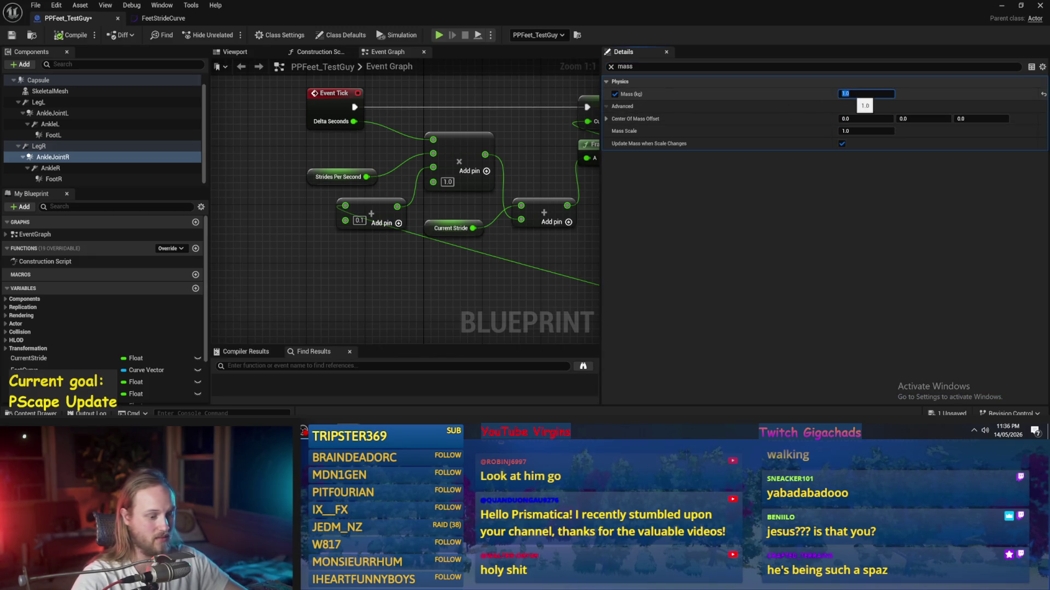
{"action": "type", "text": "0.001"}
{"action": "key", "text": "Return"}
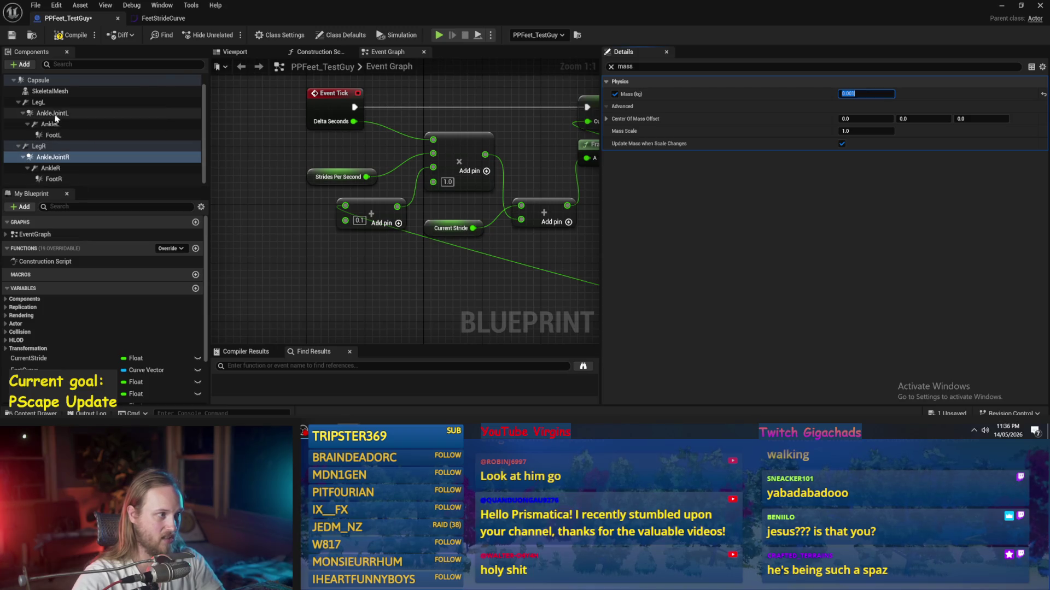
{"action": "left_click", "coordinate": [53, 113]}
{"action": "left_click", "coordinate": [866, 93]}
{"action": "type", "text": "0.001"}
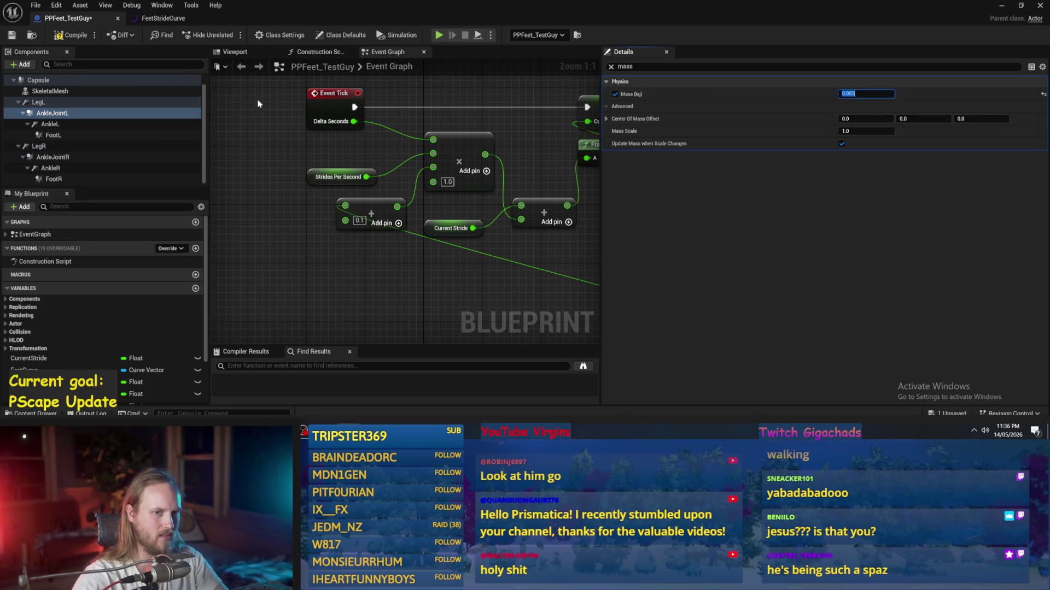
- Review LegL's linear and angular limits, then start a play test of the level
{"action": "left_click", "coordinate": [22, 102]}
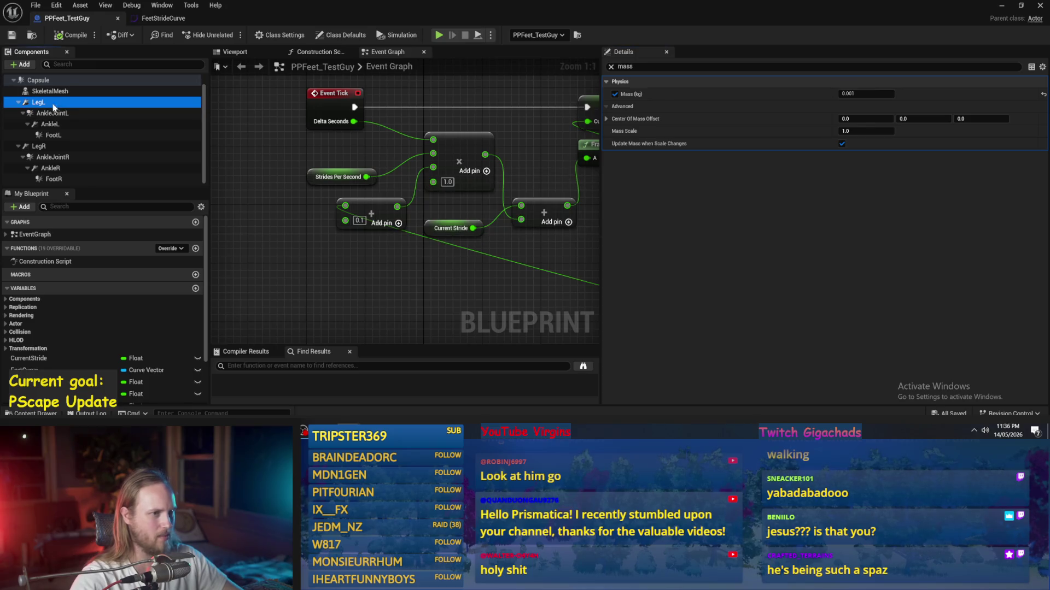
{"action": "left_click", "coordinate": [611, 67]}
{"action": "scroll", "coordinate": [803, 246], "scroll_direction": "down", "scroll_amount": 10}
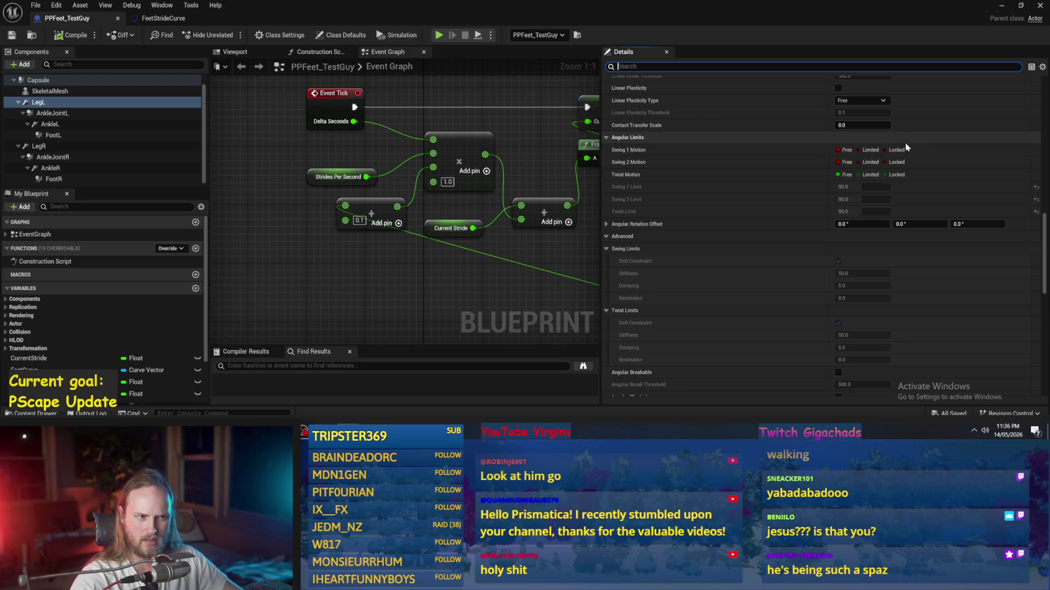
{"action": "scroll", "coordinate": [897, 164], "scroll_direction": "down", "scroll_amount": 10}
{"action": "scroll", "coordinate": [920, 283], "scroll_direction": "up", "scroll_amount": 10}
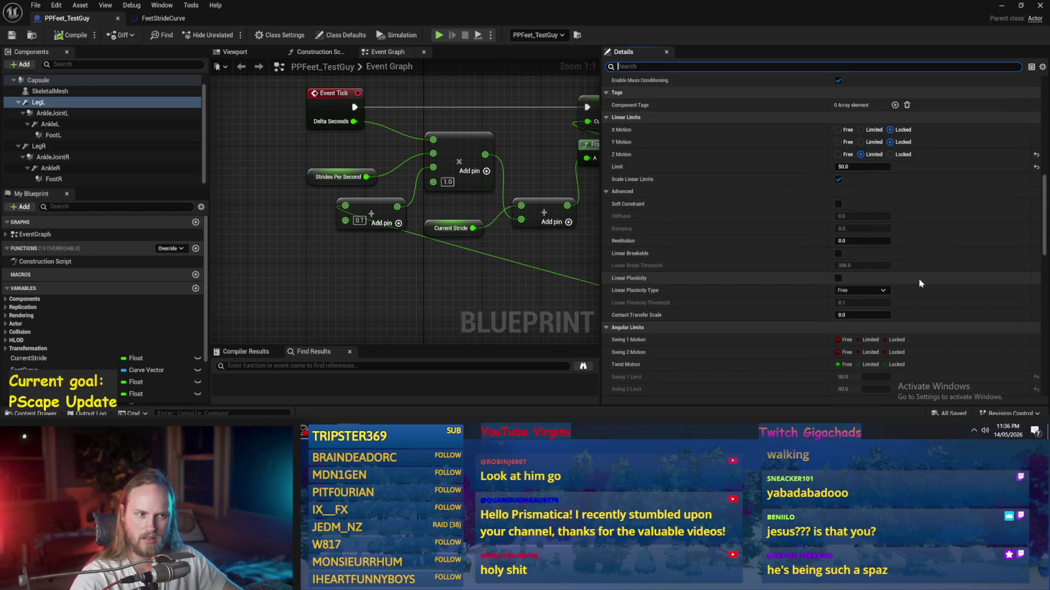
{"action": "scroll", "coordinate": [920, 283], "scroll_direction": "up", "scroll_amount": 1}
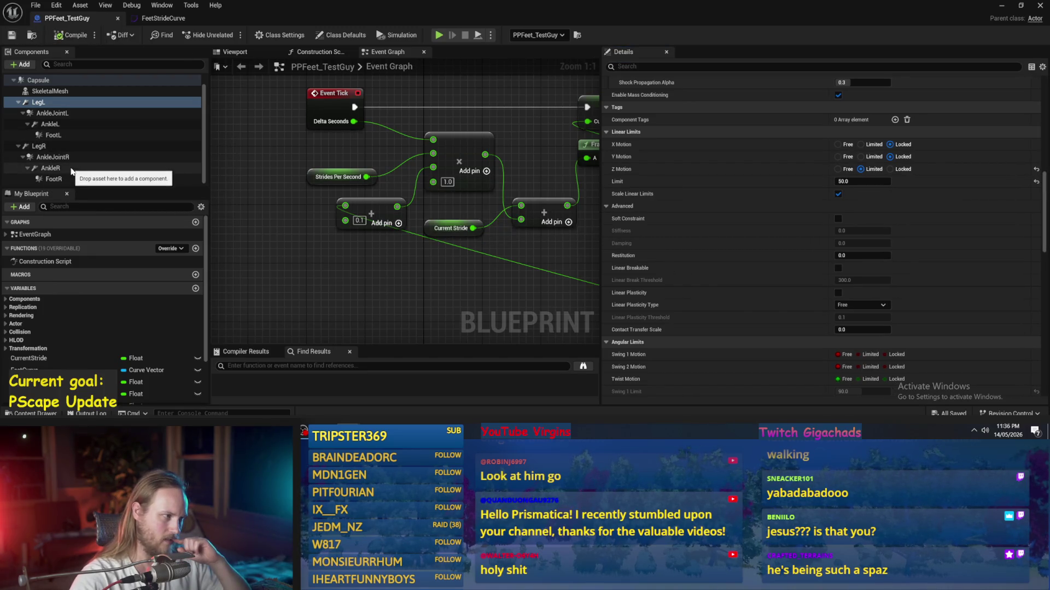
{"action": "left_click", "coordinate": [54, 156]}
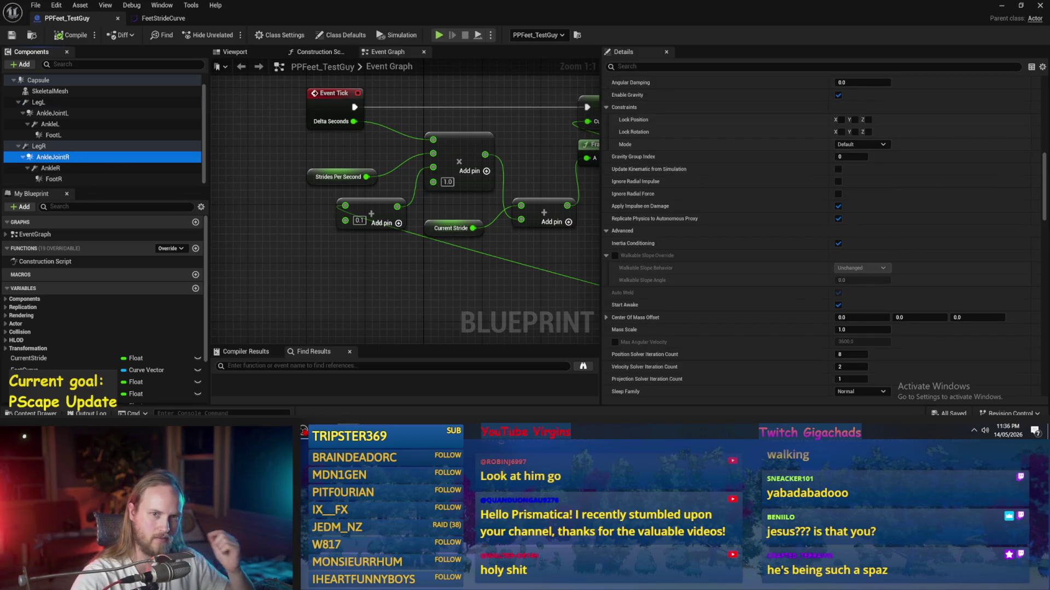
{"action": "key", "text": "alt+Tab"}
{"action": "left_click", "coordinate": [228, 34]}
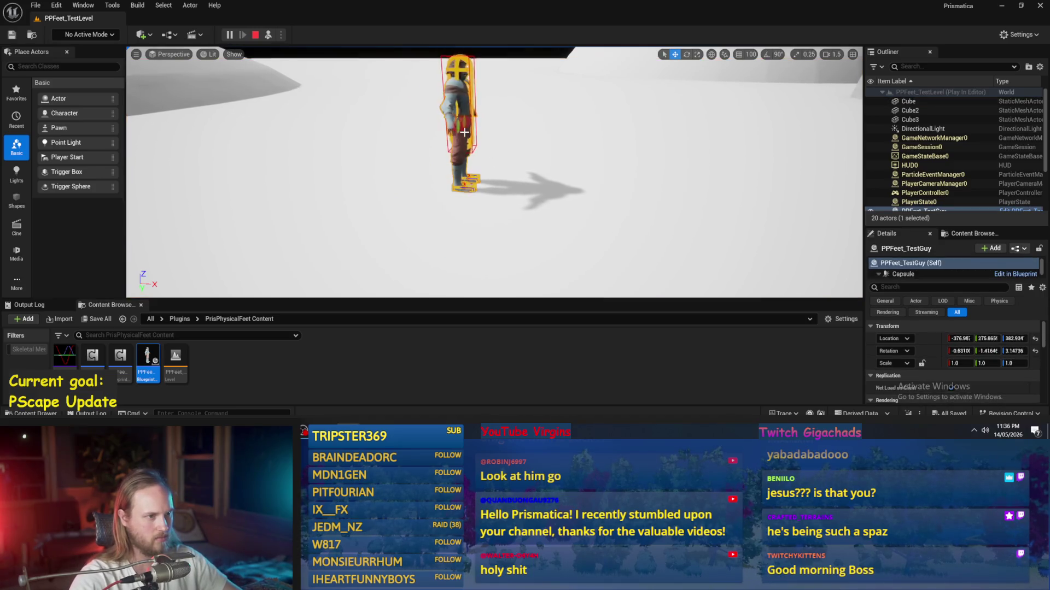
- Stop the play test, focus the view on PPFeet_TestGuy, and reopen its blueprint
{"action": "key", "text": "w"}
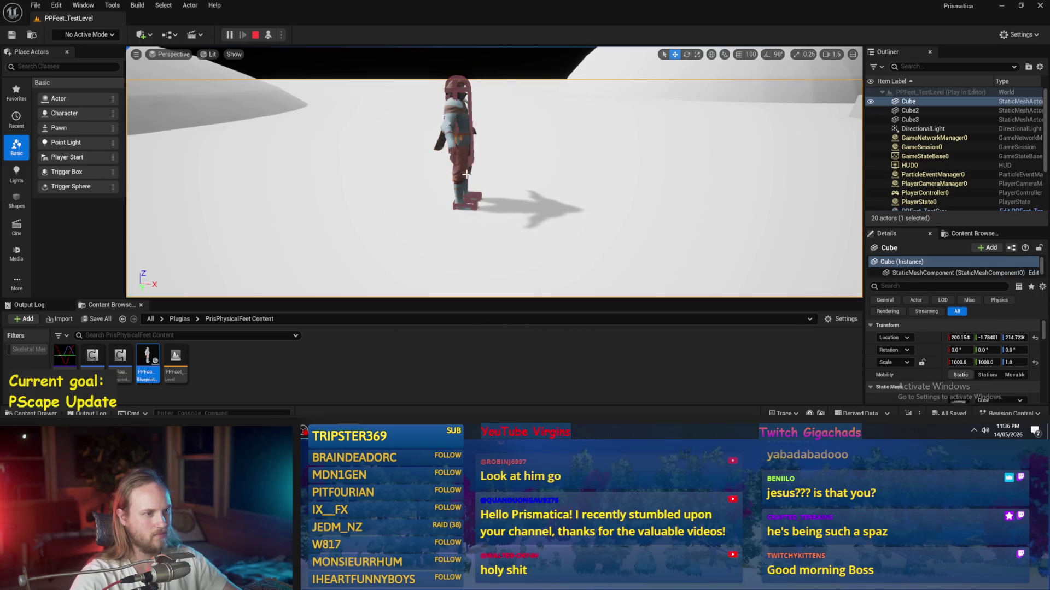
{"action": "key", "text": "e"}
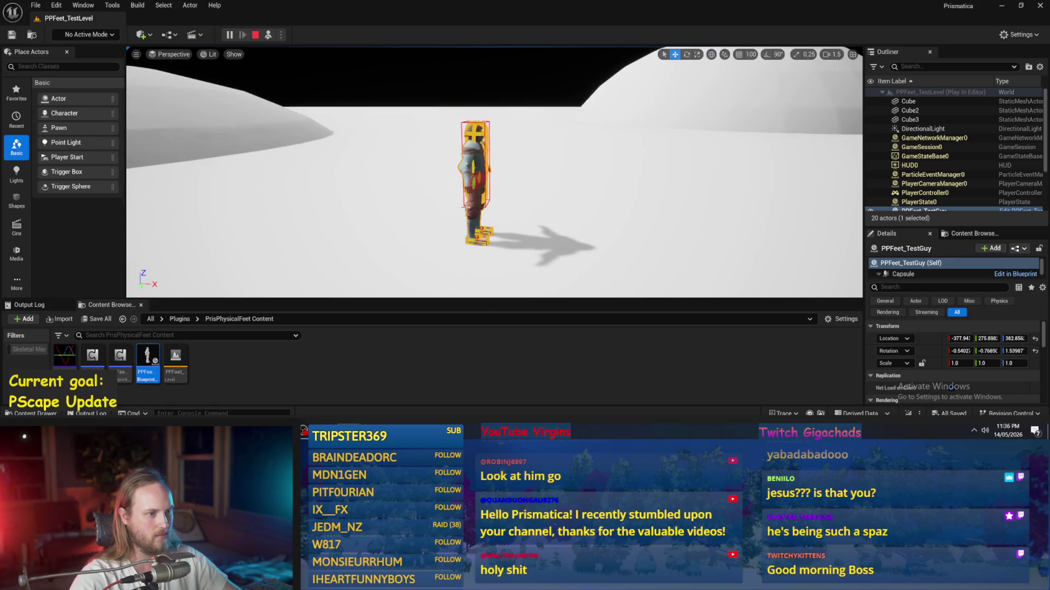
{"action": "key", "text": "Escape"}
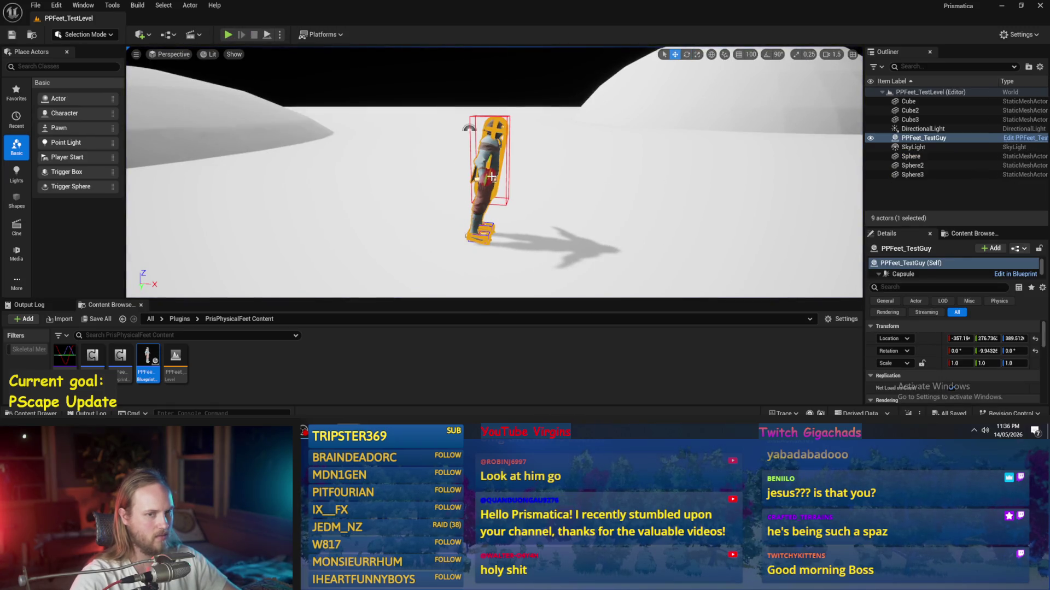
{"action": "key", "text": "f"}
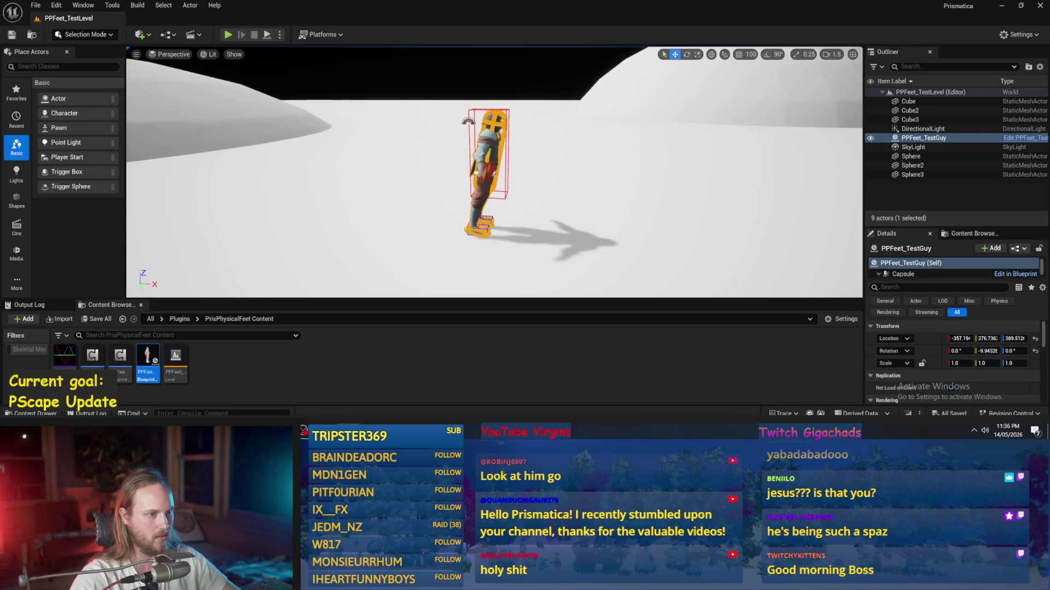
{"action": "key", "text": "q"}
{"action": "double_click", "coordinate": [147, 360]}
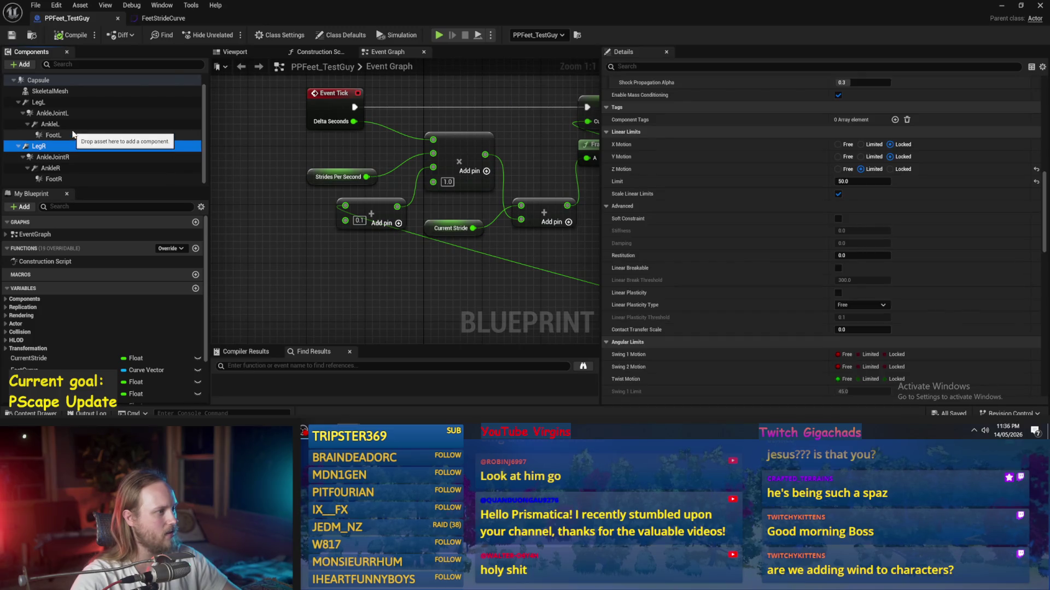
- Select the Capsule component and view the character's 3D preview, then minimize the blueprint
{"action": "left_click", "coordinate": [50, 92]}
{"action": "left_click", "coordinate": [39, 80]}
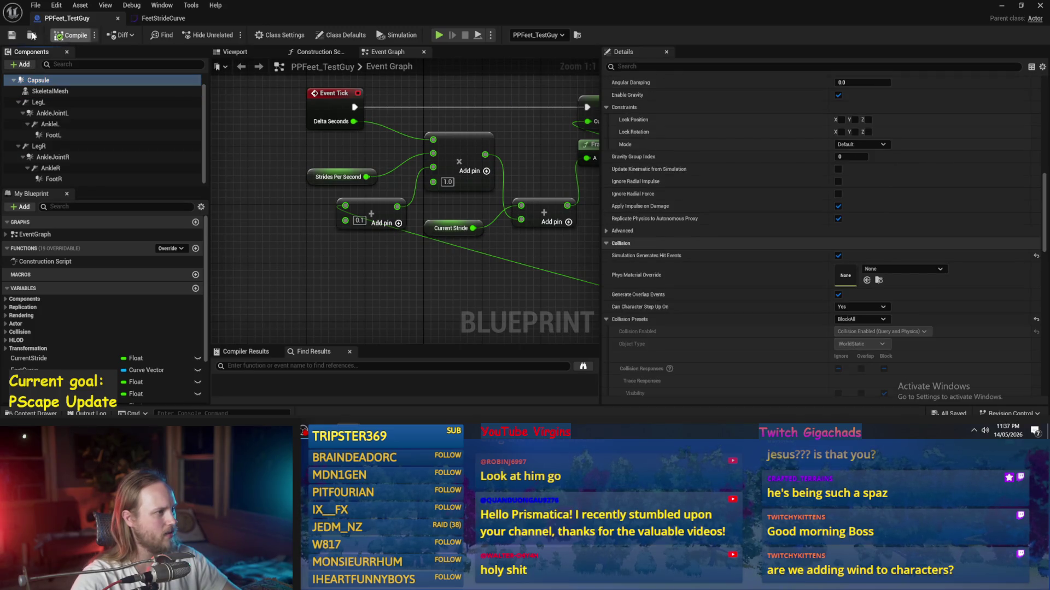
{"action": "left_click", "coordinate": [235, 52]}
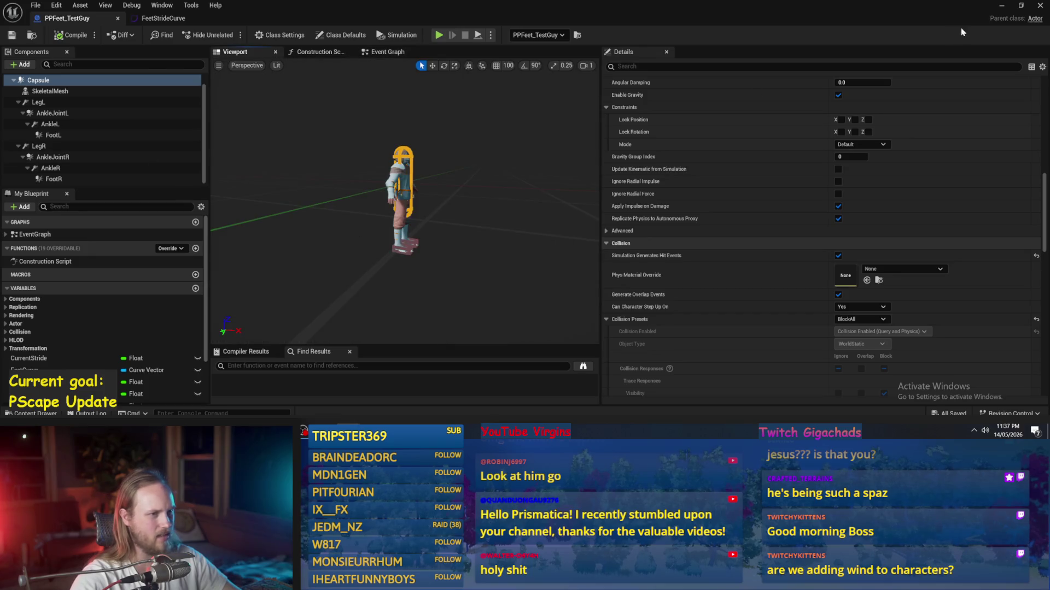
{"action": "left_click", "coordinate": [1005, 10]}
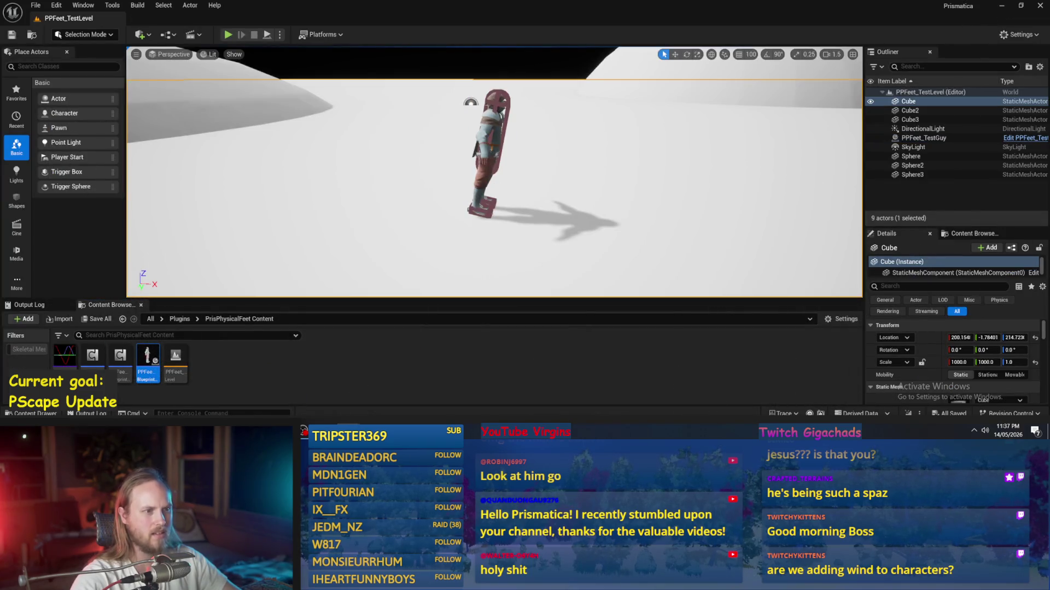
- Raise PPFeet_TestGuy to Z 397, tilt it to -17° pitch, and play-test the level
{"action": "left_click", "coordinate": [489, 171]}
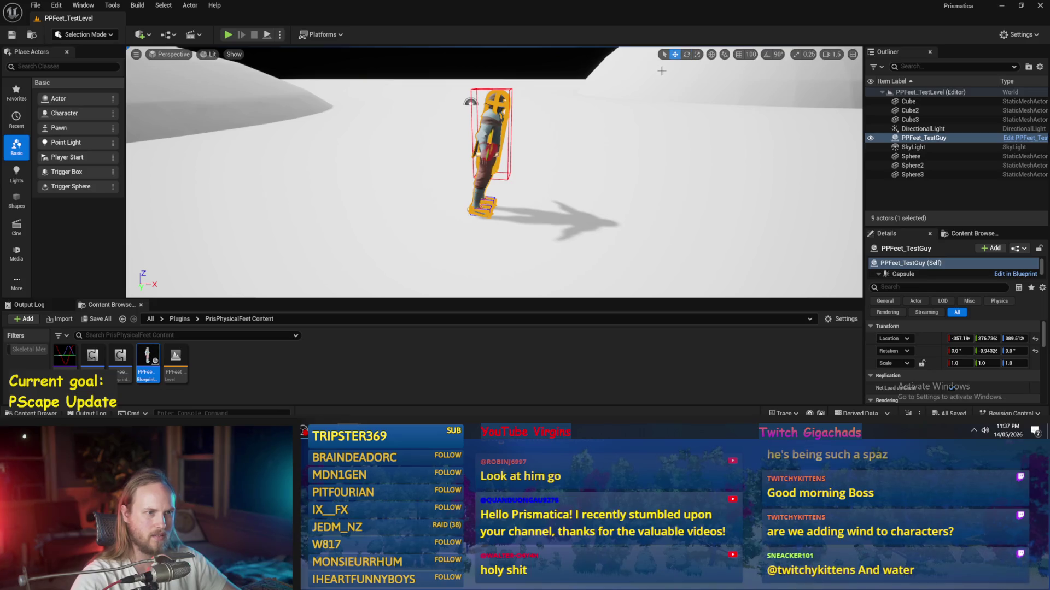
{"action": "type", "text": "399"}
{"action": "key", "text": "Return"}
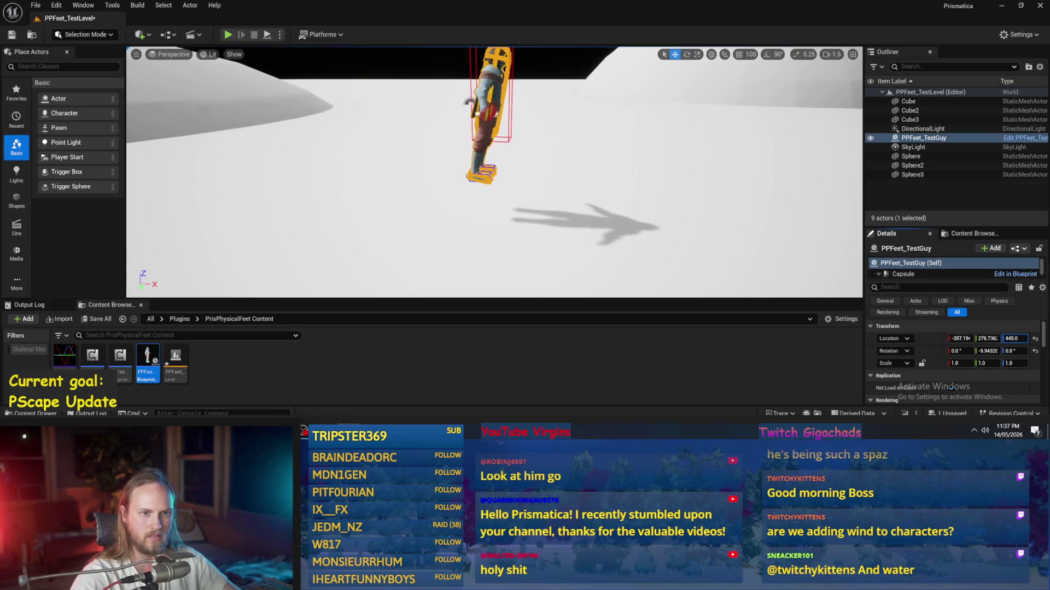
{"action": "mouse_move", "coordinate": [988, 353]}
{"action": "left_mouse_down"}
{"action": "mouse_move", "coordinate": [1001, 353]}
{"action": "mouse_move", "coordinate": [976, 352]}
{"action": "left_mouse_up"}
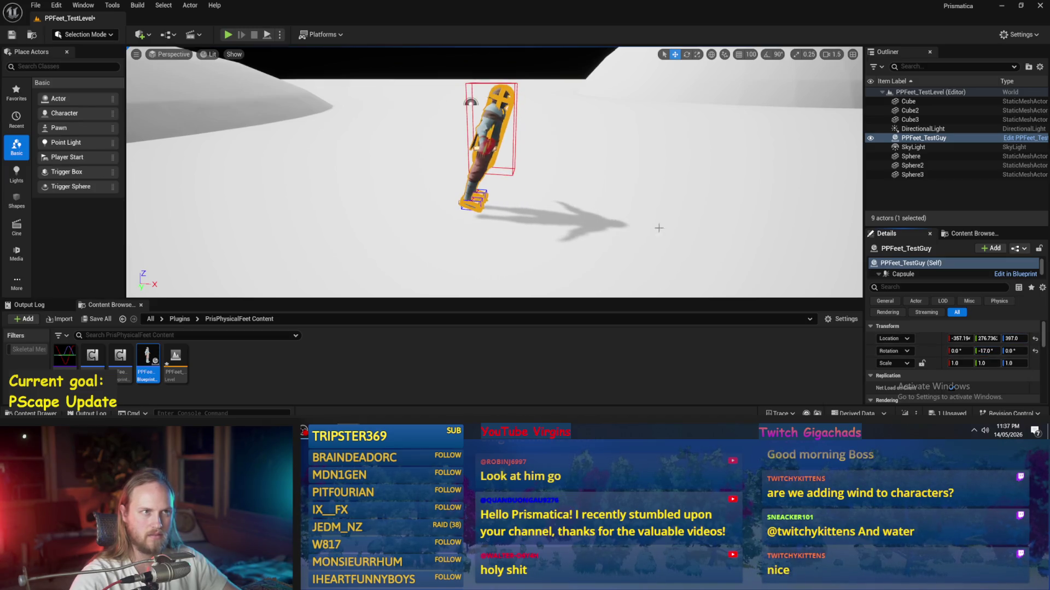
{"action": "left_click", "coordinate": [268, 35]}
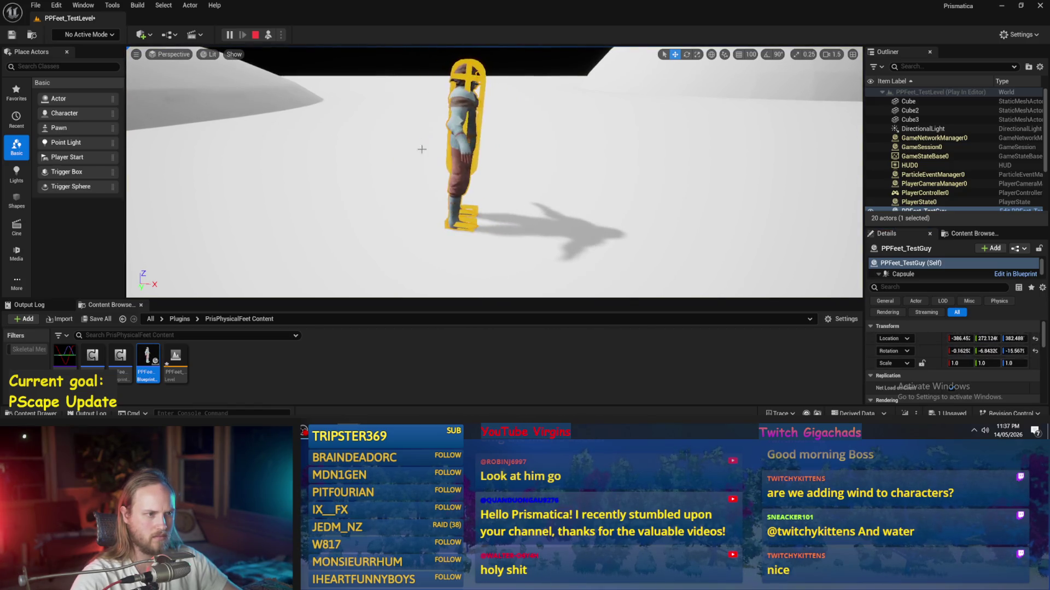
{"action": "key", "text": "Escape"}
- In the PPFeet_TestGuy Blueprint, filter FootL's properties for 'mass' and set Mass to 0.001 kg
{"action": "left_click", "coordinate": [267, 35]}
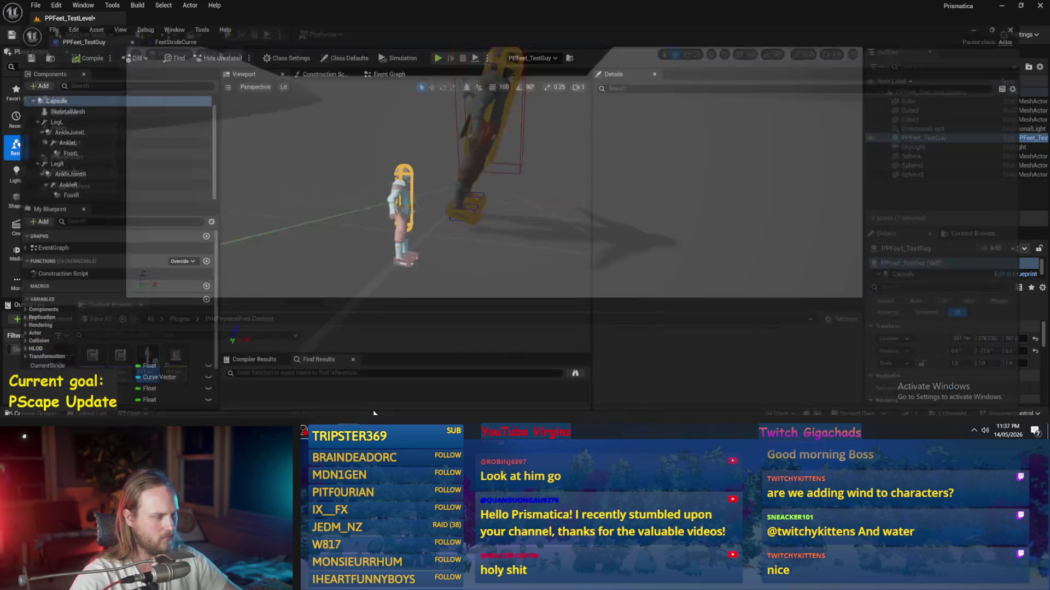
{"action": "left_click", "coordinate": [67, 113]}
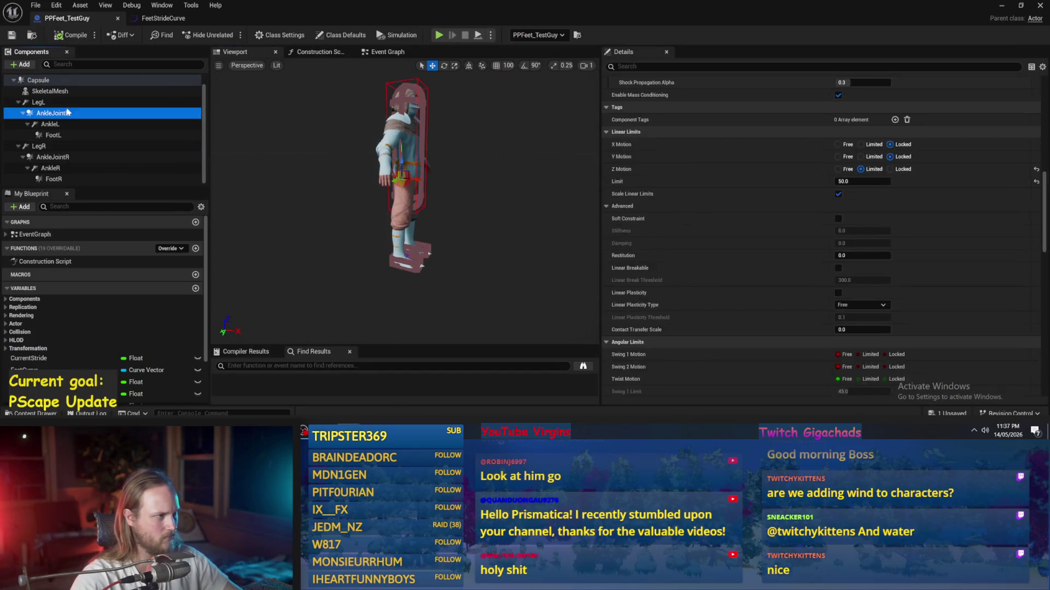
{"action": "left_click", "coordinate": [69, 124]}
{"action": "left_click", "coordinate": [60, 135]}
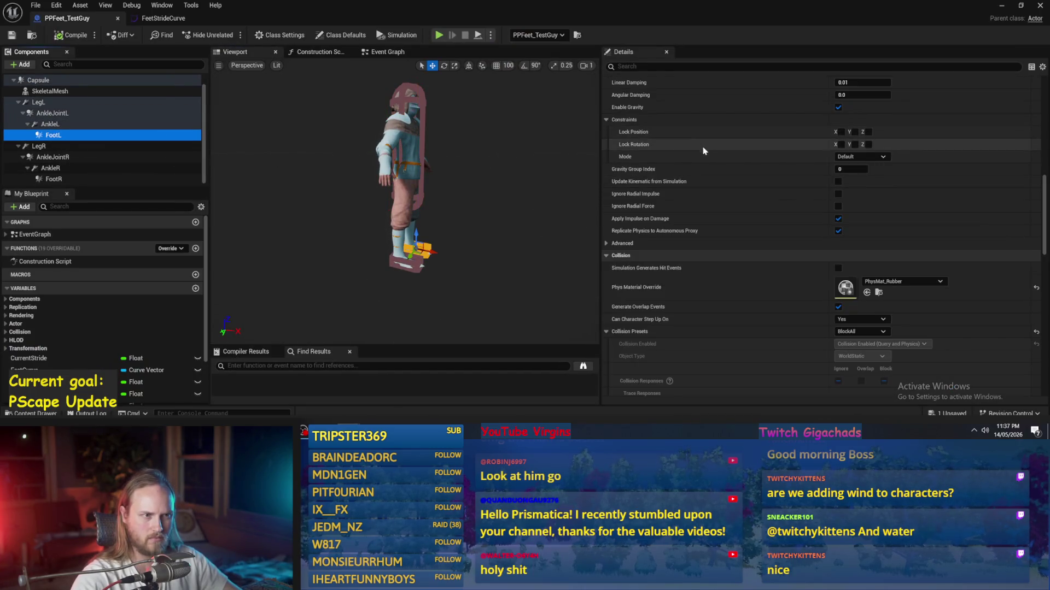
{"action": "scroll", "coordinate": [701, 150], "scroll_direction": "up", "scroll_amount": 5}
{"action": "left_click", "coordinate": [658, 67]}
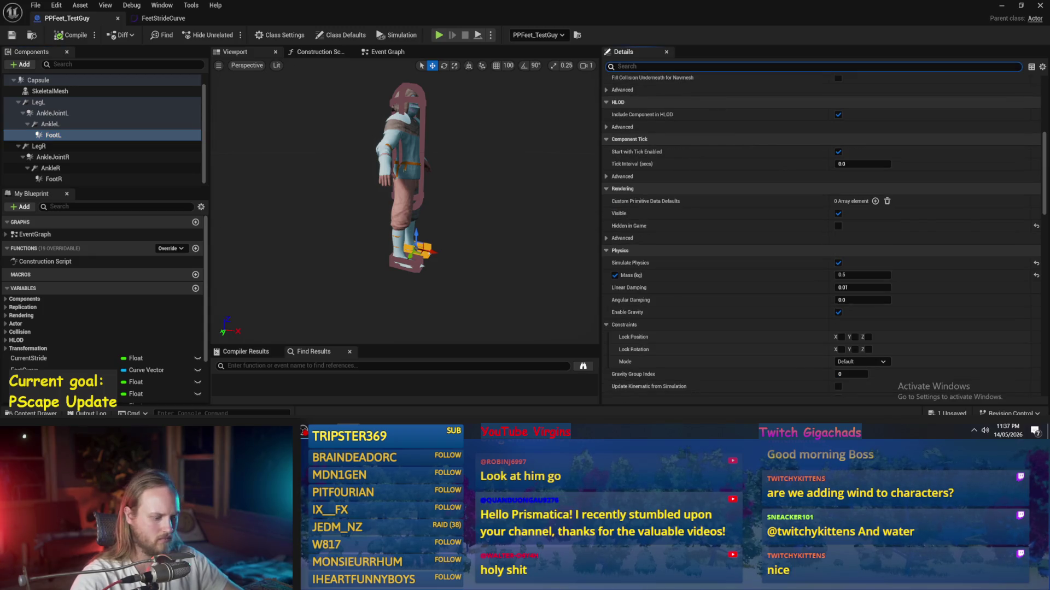
{"action": "type", "text": "mass"}
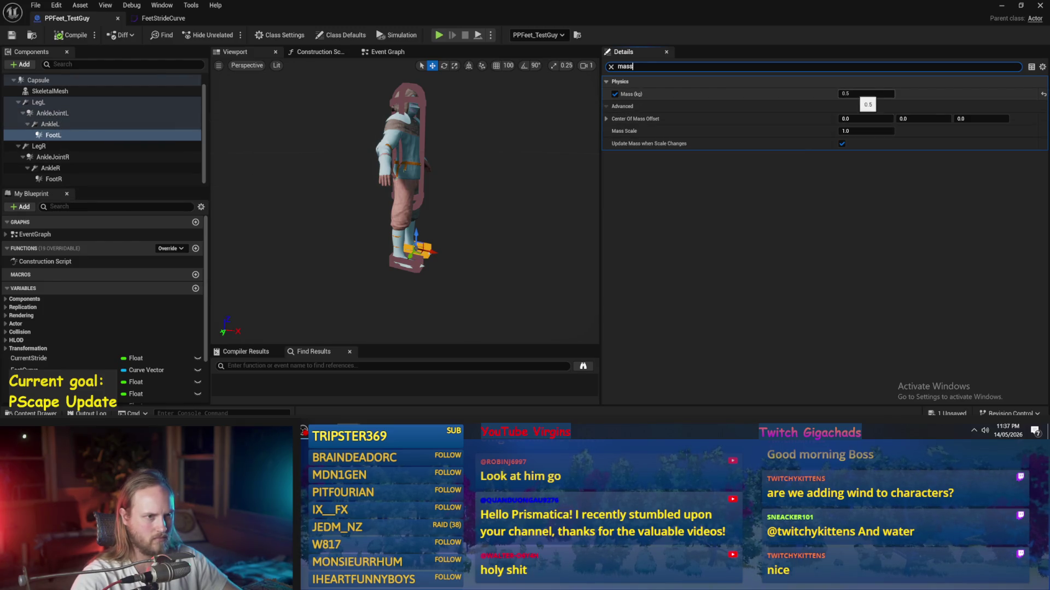
{"action": "type", "text": "0.001"}
{"action": "key", "text": "Return"}
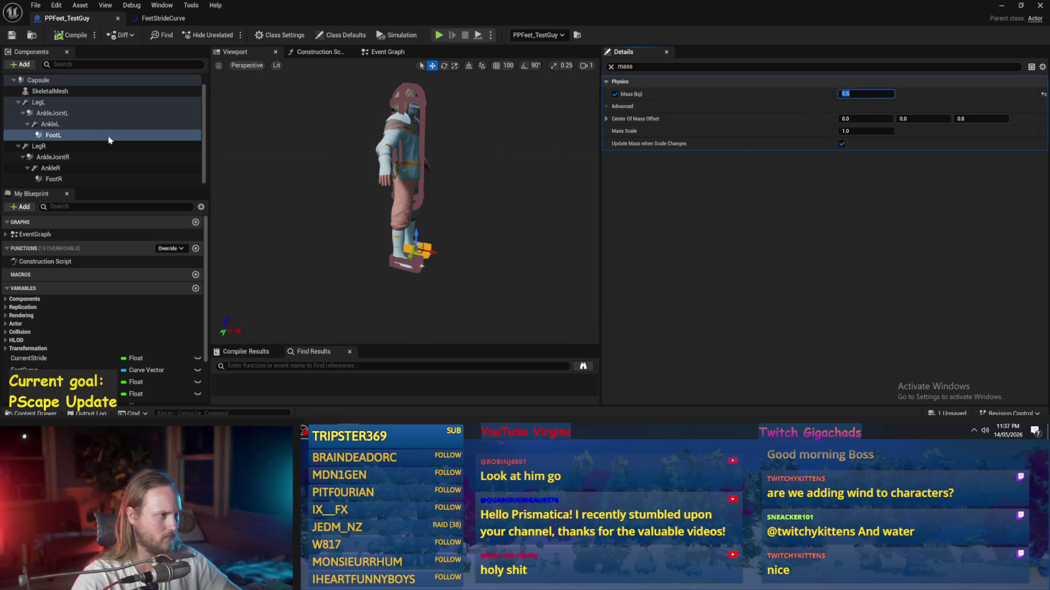
- Look over AnkleJointL and LegL, clear the mass filter, and return to PPFeet_TestLevel
{"action": "left_click", "coordinate": [48, 112]}
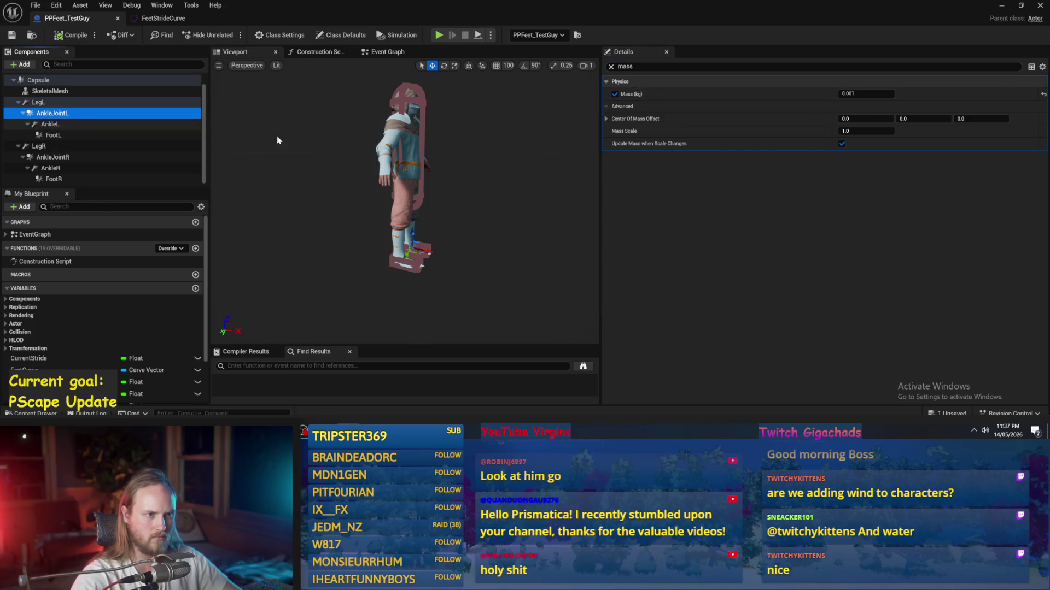
{"action": "left_click", "coordinate": [57, 103]}
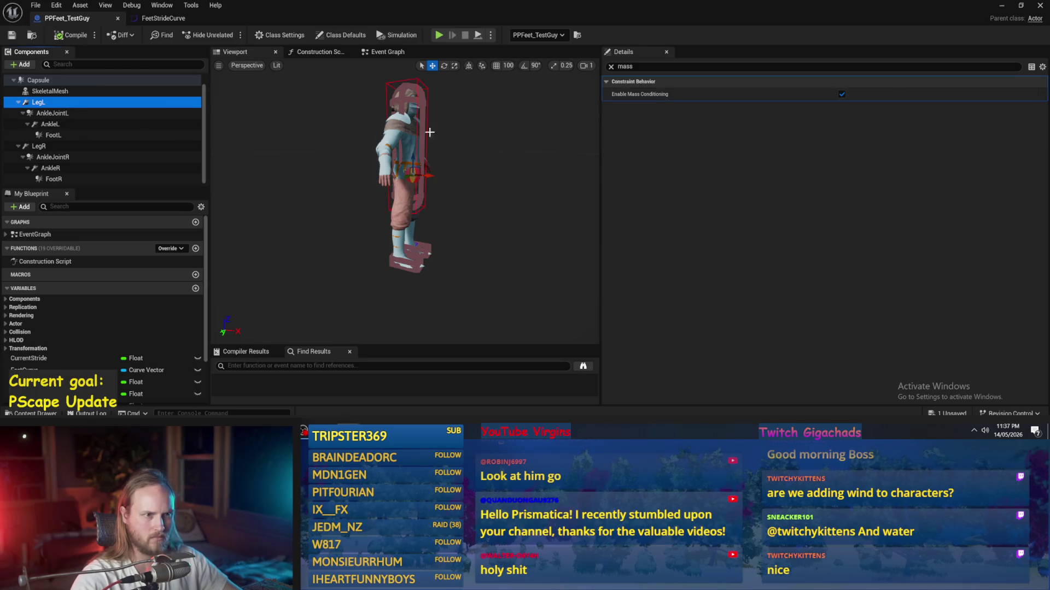
{"action": "left_click", "coordinate": [610, 67]}
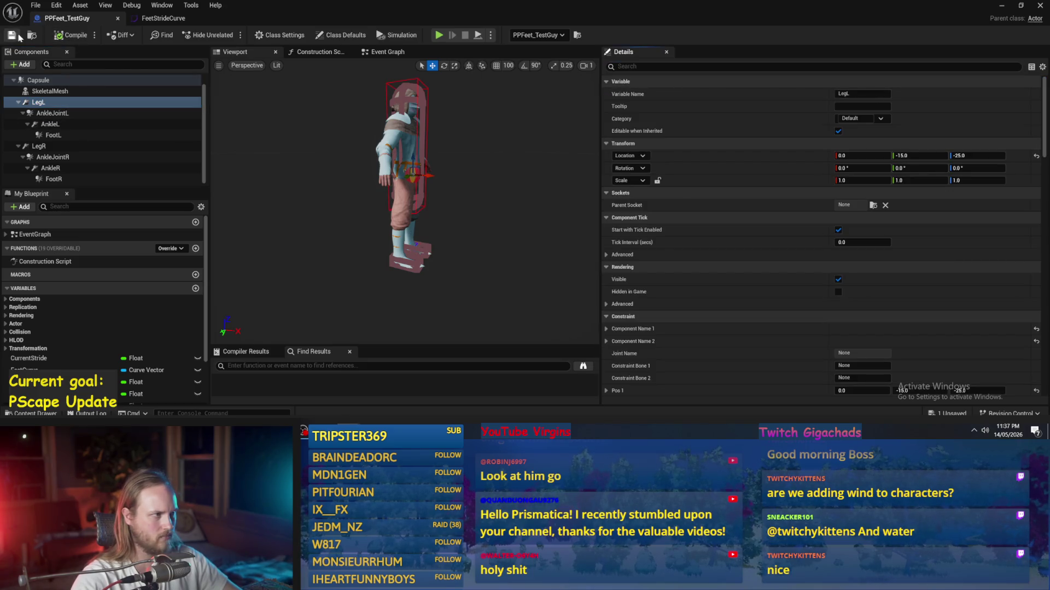
{"action": "left_click", "coordinate": [1001, 5]}
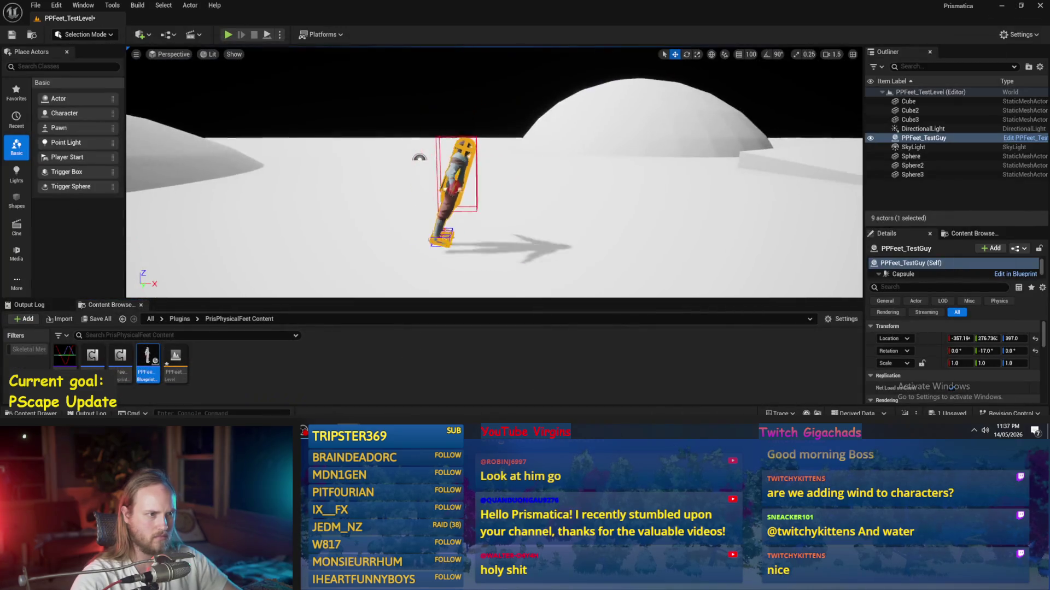
- Raise PPFeet_TestGuy to Z 652 and simulate its drop, framing the falling character
{"action": "left_click_drag", "start_coordinate": [1014, 343], "coordinate": [448, 100]}
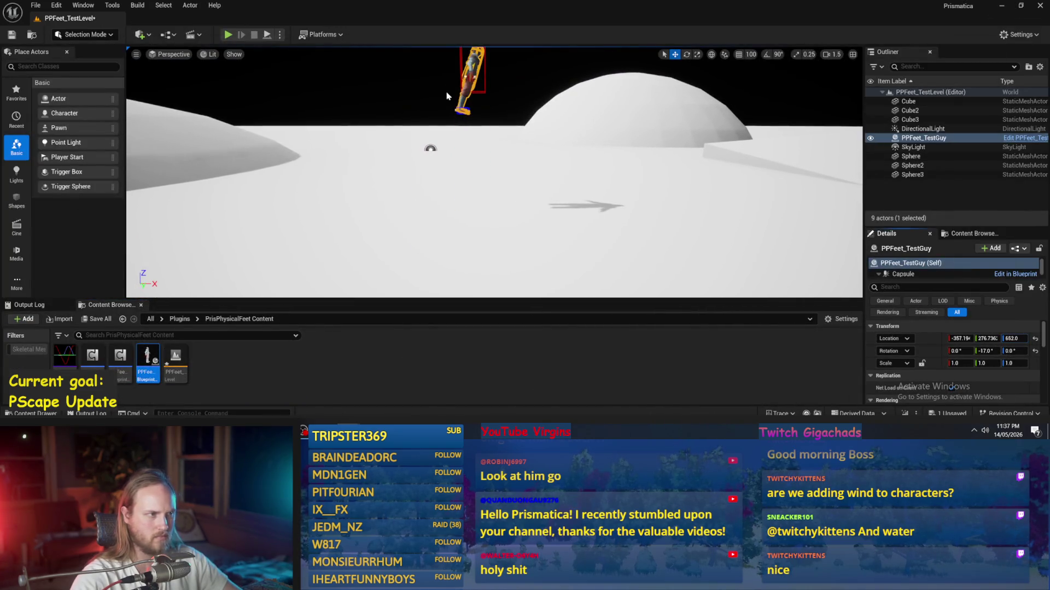
{"action": "left_click", "coordinate": [266, 35]}
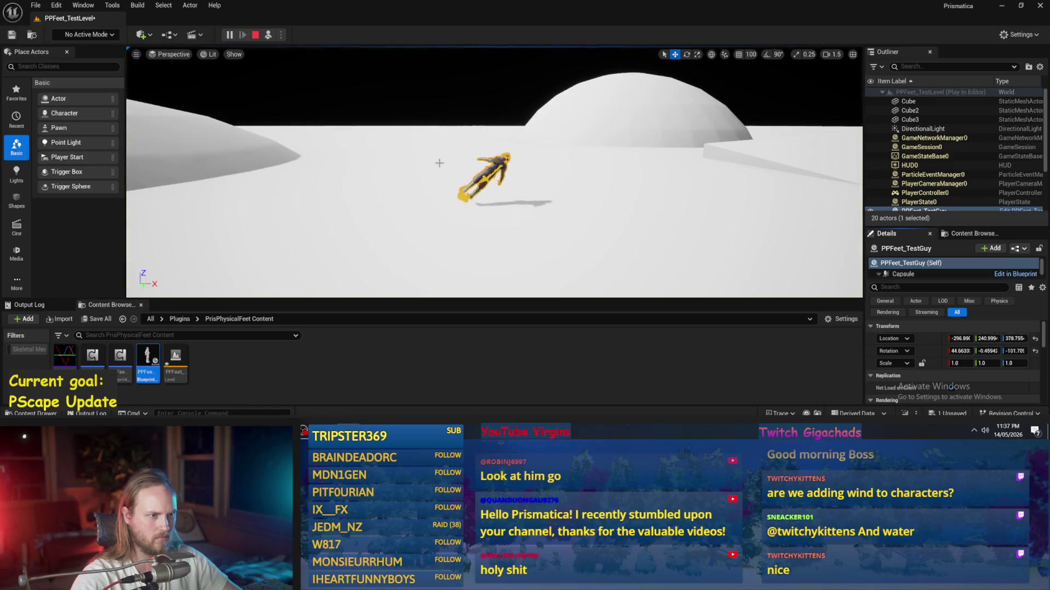
{"action": "key", "text": "f"}
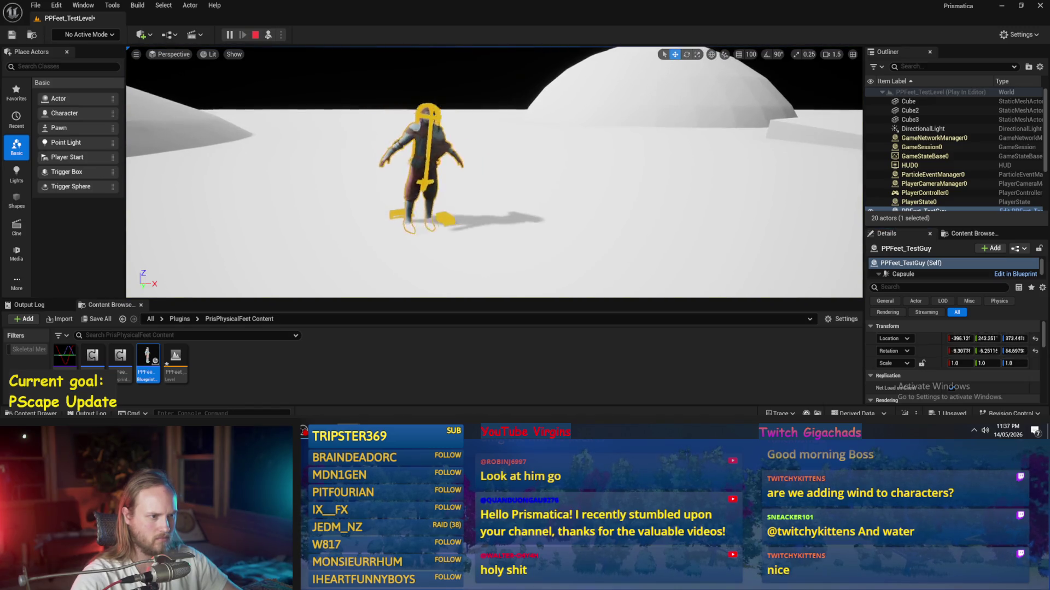
{"action": "key", "text": "Escape"}
- Reopen the PPFeet_TestGuy Blueprint and start searching AnkleJointL's Details properties
{"action": "double_click", "coordinate": [147, 364]}
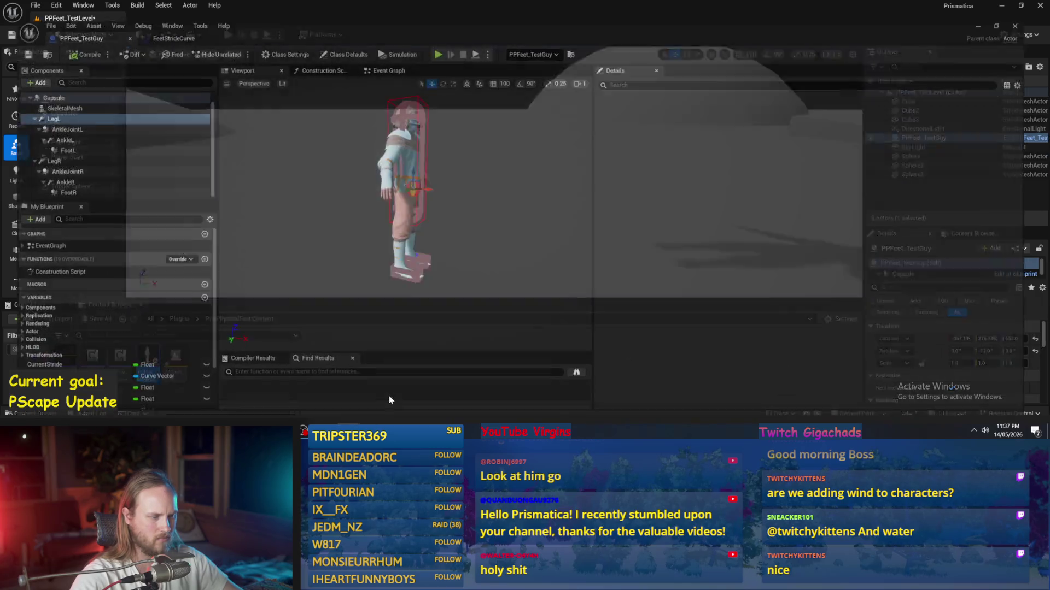
{"action": "left_click", "coordinate": [60, 114]}
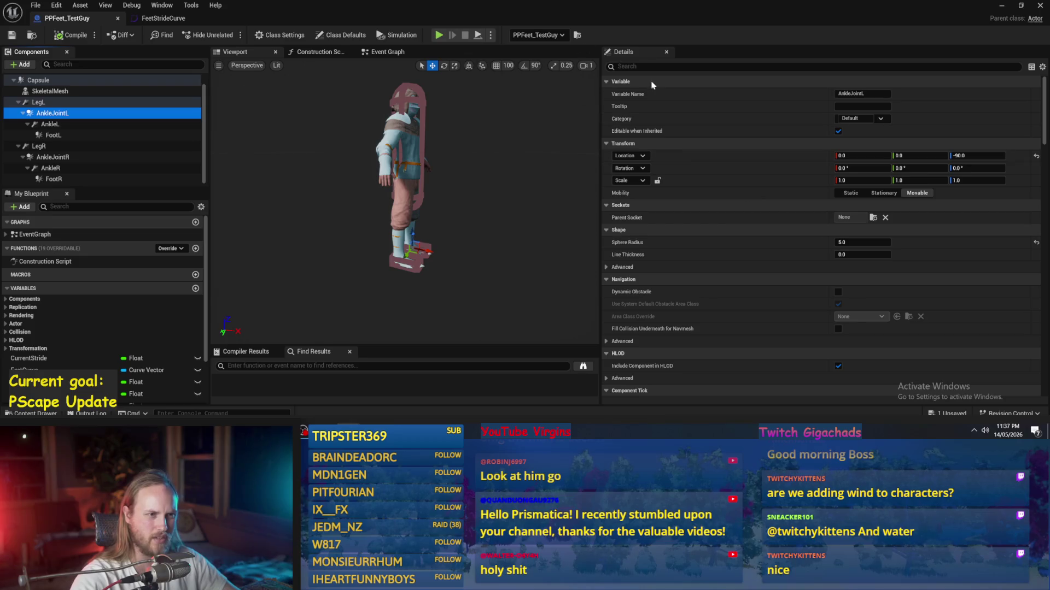
{"action": "left_click", "coordinate": [633, 66]}
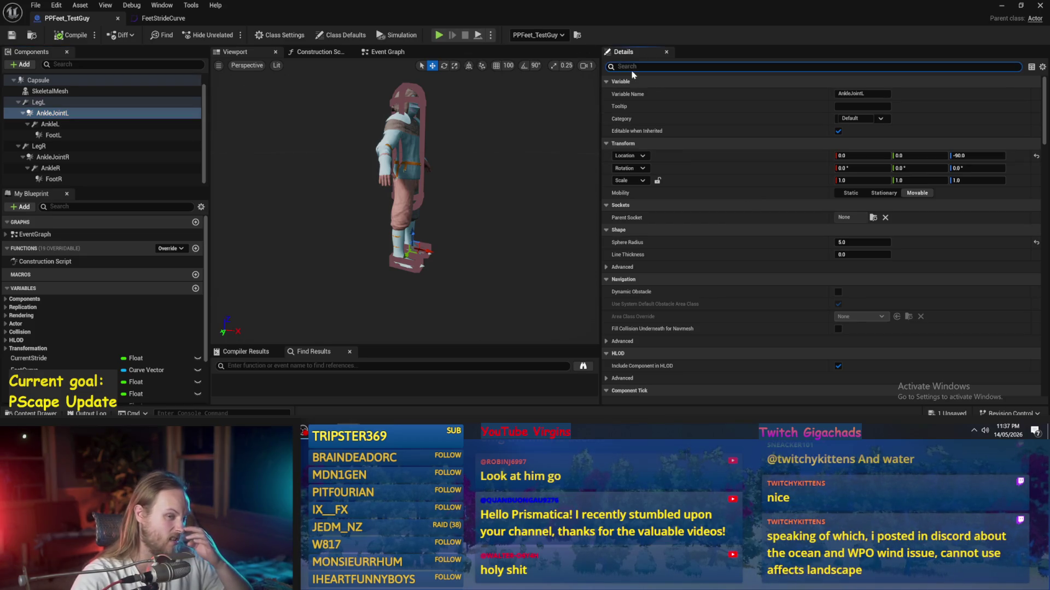
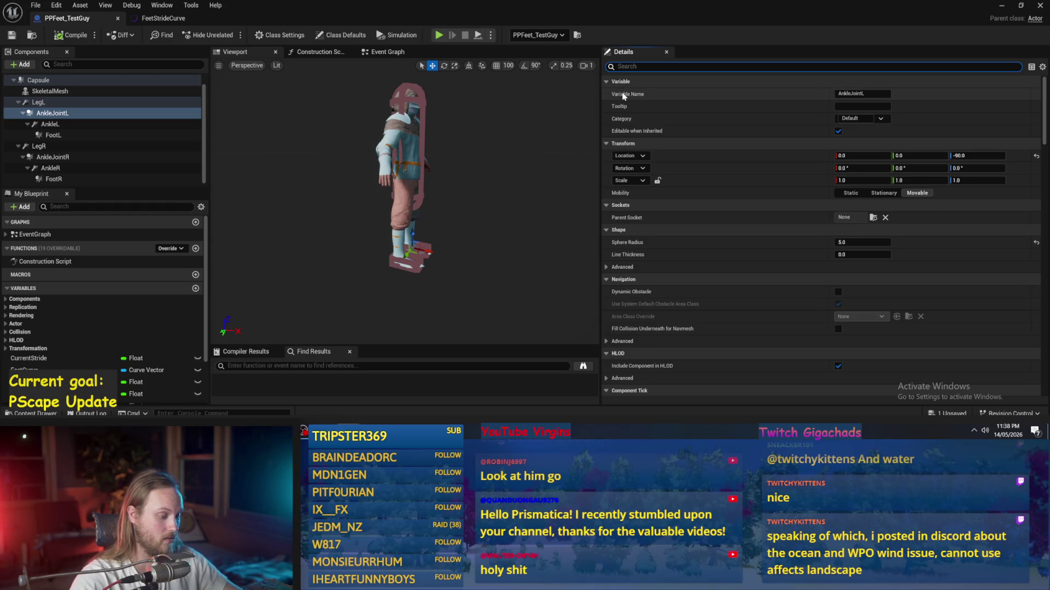
- Filter Details by 'mass' and give AnkleJointR a mass of 1 kg
{"action": "type", "text": "mass"}
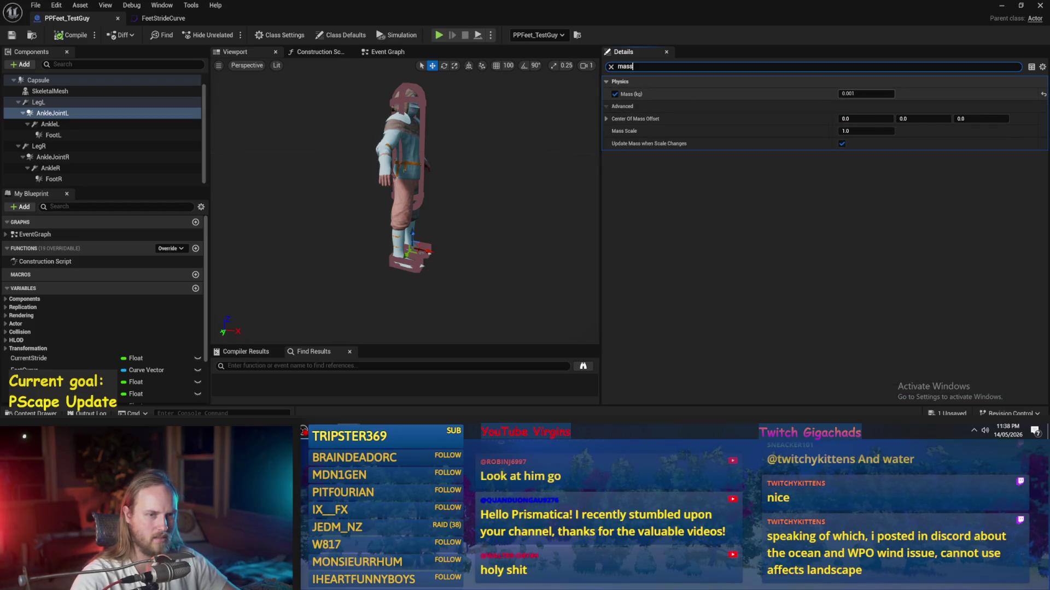
{"action": "left_click", "coordinate": [55, 157]}
{"action": "left_click", "coordinate": [866, 93]}
{"action": "type", "text": "1"}
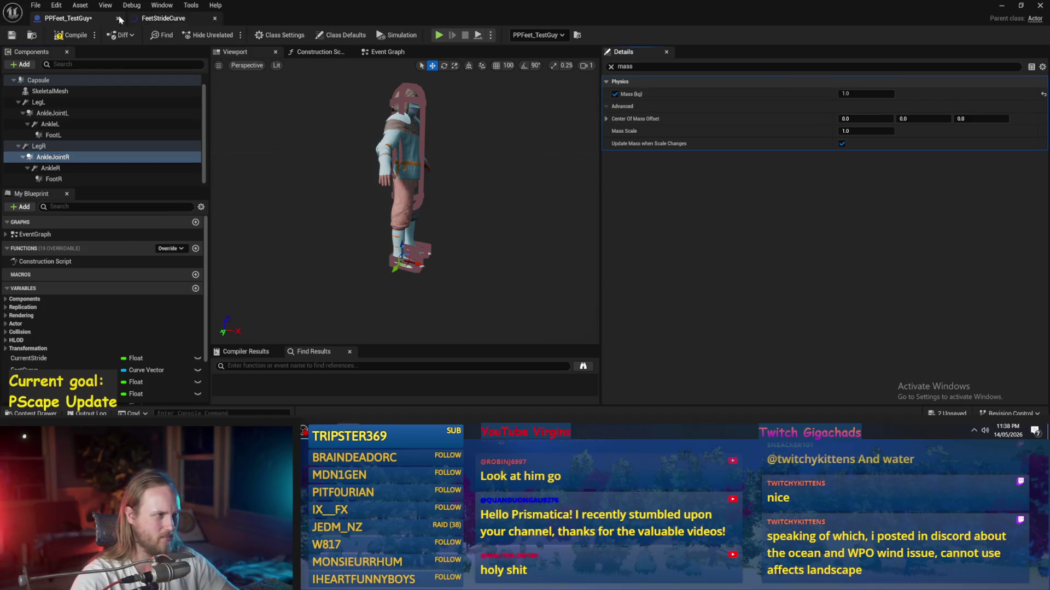
{"action": "left_click", "coordinate": [1002, 5]}
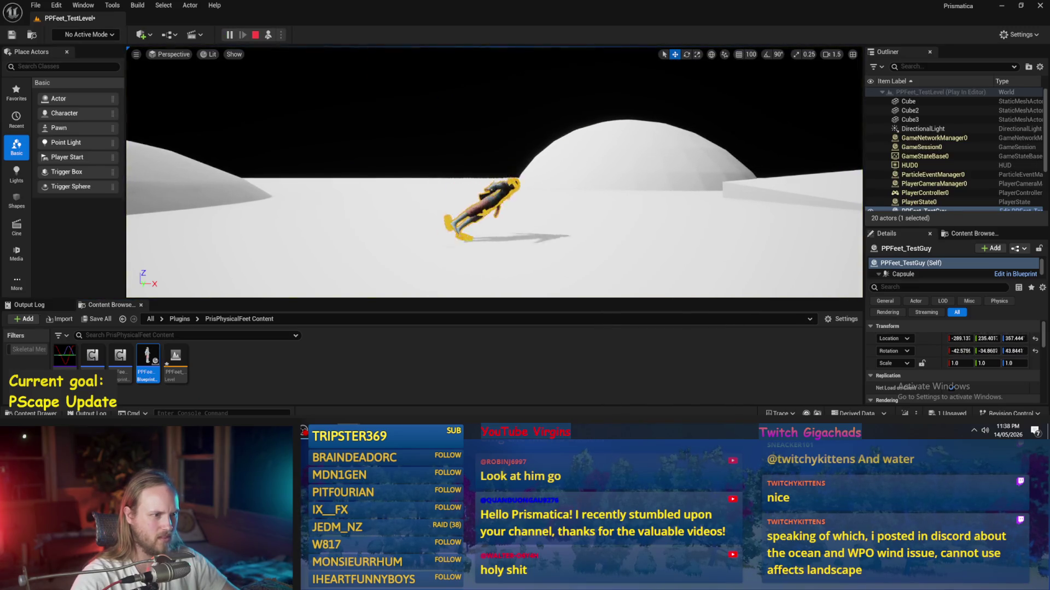
{"action": "key", "text": "alt+Tab"}
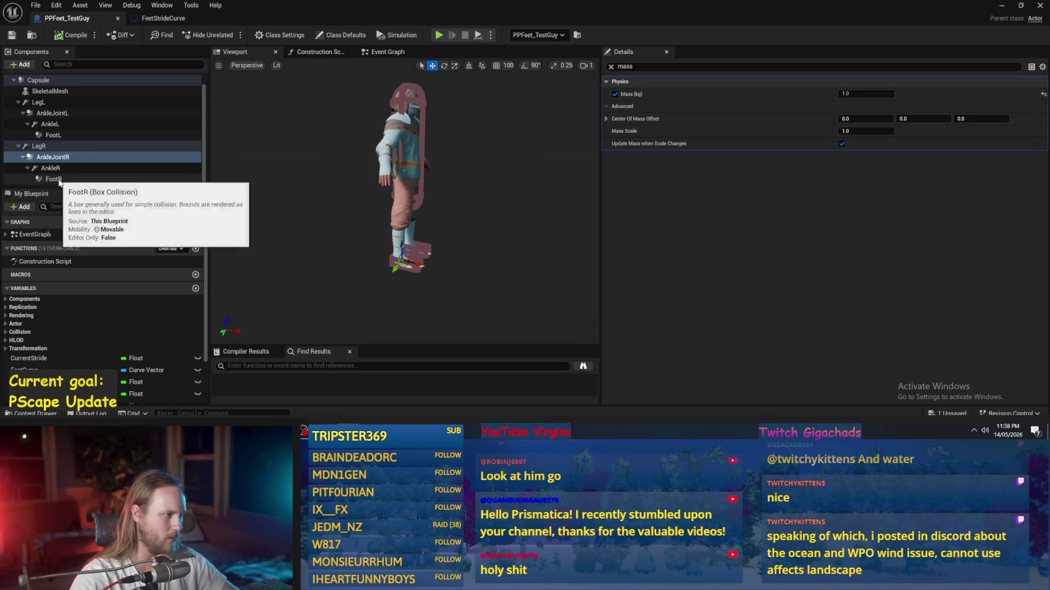
- Set FootR and FootL mass to 1 kg, then compile and save PPFeet_TestGuy
{"action": "left_click", "coordinate": [41, 179]}
{"action": "mouse_move", "coordinate": [222, 213]}
{"action": "left_mouse_down"}
{"action": "mouse_move", "coordinate": [223, 164]}
{"action": "mouse_move", "coordinate": [222, 213]}
{"action": "left_mouse_up"}
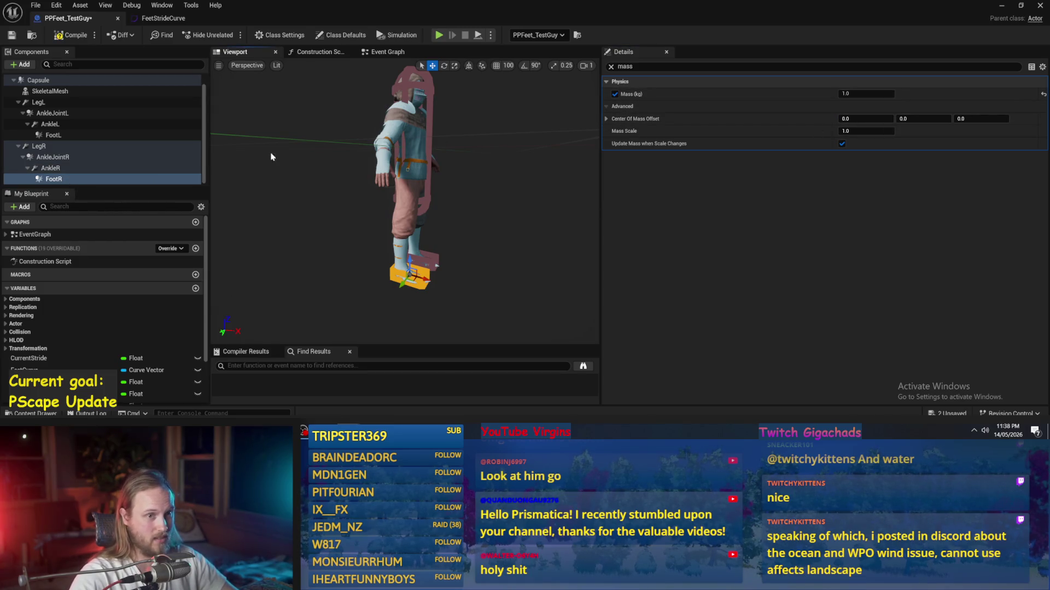
{"action": "left_click", "coordinate": [69, 135]}
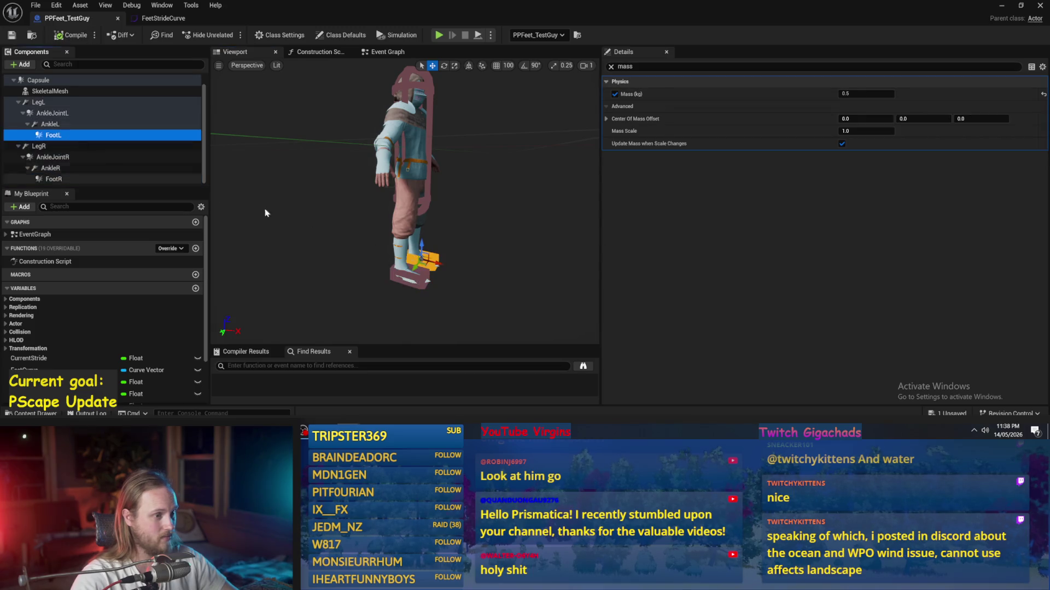
{"action": "left_click", "coordinate": [864, 94]}
{"action": "type", "text": "1"}
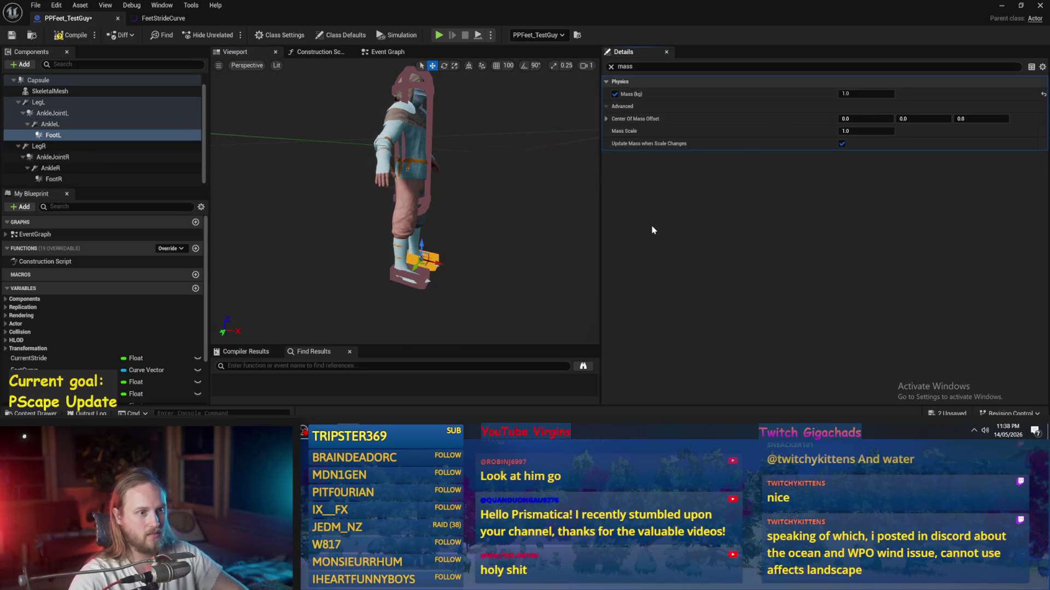
{"action": "left_click", "coordinate": [19, 36]}
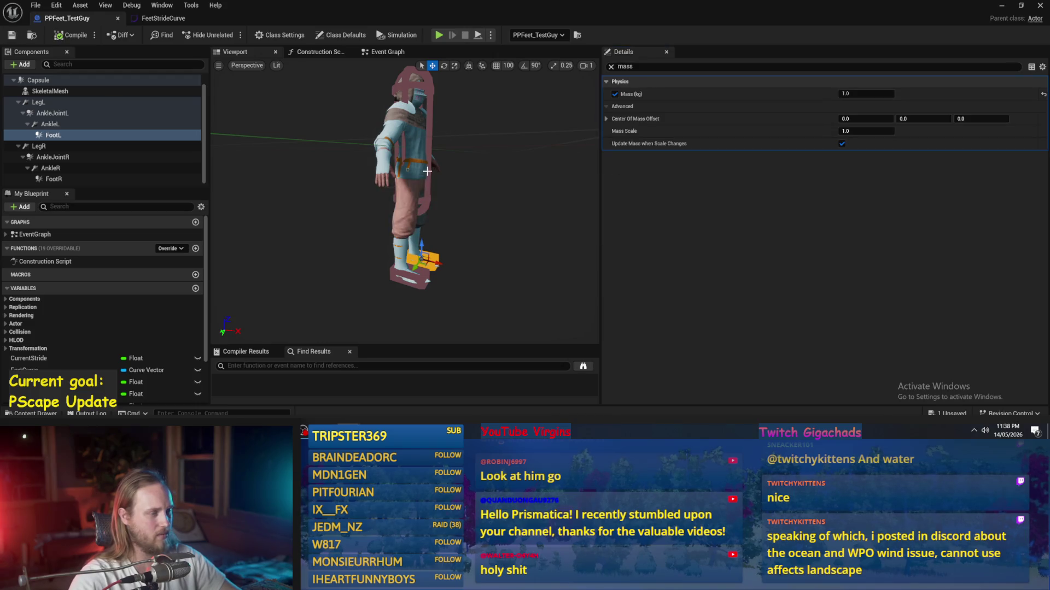
{"action": "scroll", "coordinate": [70, 139], "scroll_direction": "up", "scroll_amount": 1}
{"action": "left_click", "coordinate": [70, 125]}
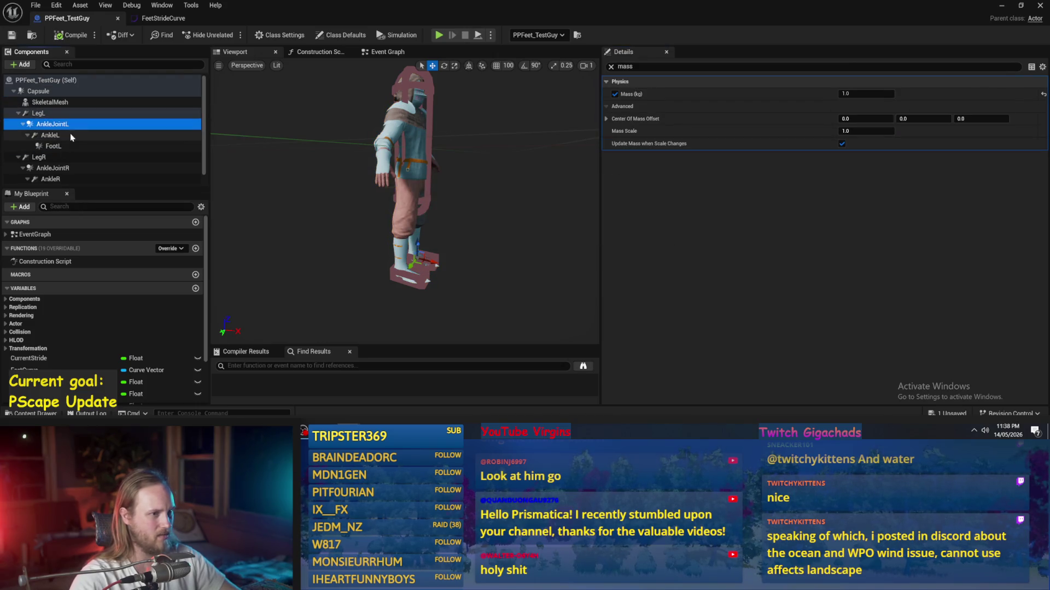
- Set the Capsule's Inertia Tensor Scale to 1.0, 1.0, 3.0, save, and return to the level
{"action": "left_click", "coordinate": [64, 91]}
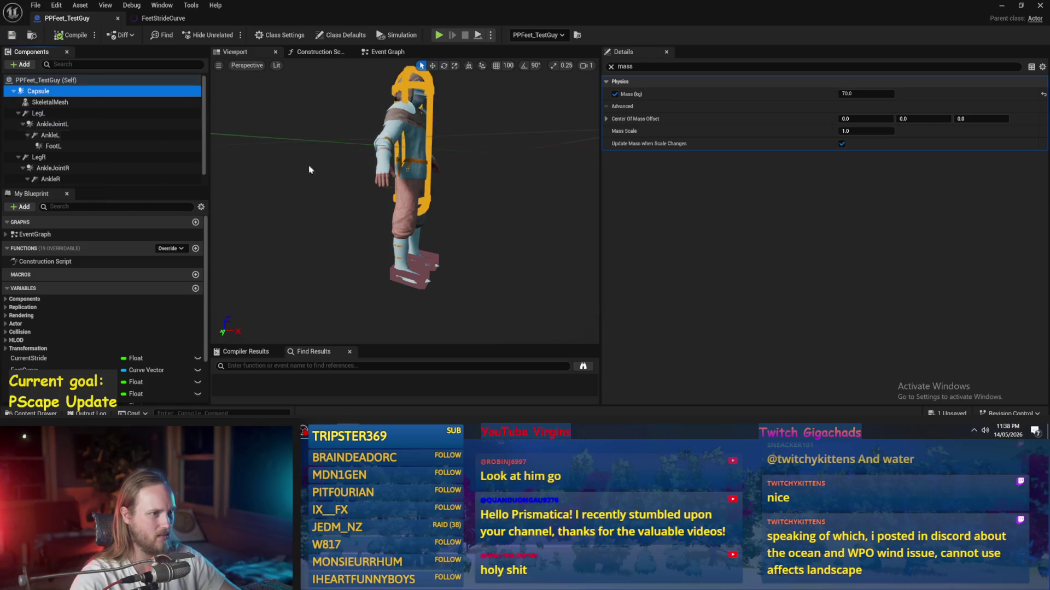
{"action": "left_click", "coordinate": [611, 66]}
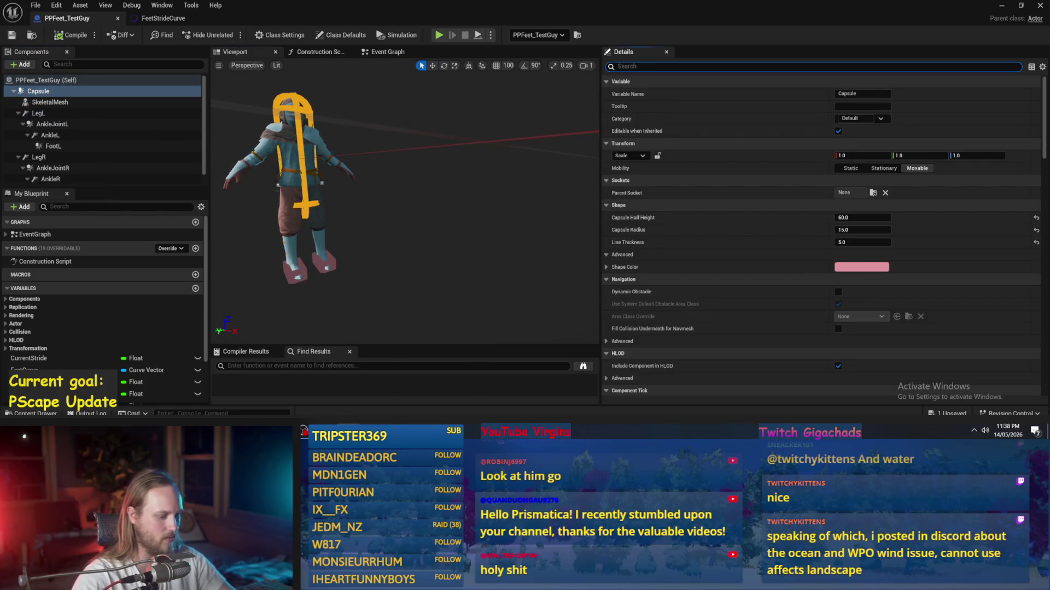
{"action": "type", "text": "inert"}
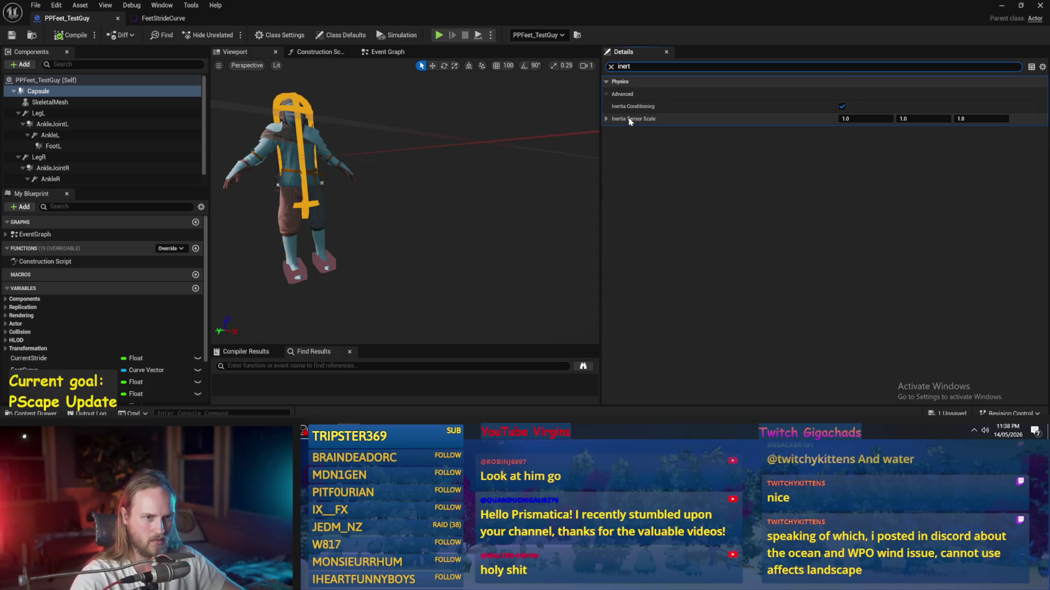
{"action": "mouse_move", "coordinate": [630, 121]}
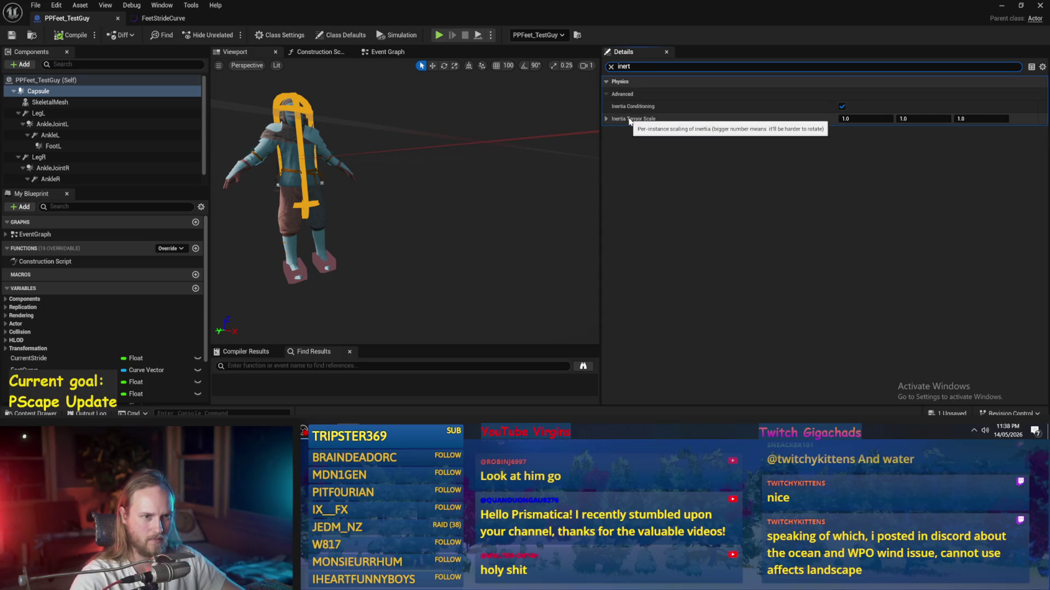
{"action": "left_click", "coordinate": [962, 118]}
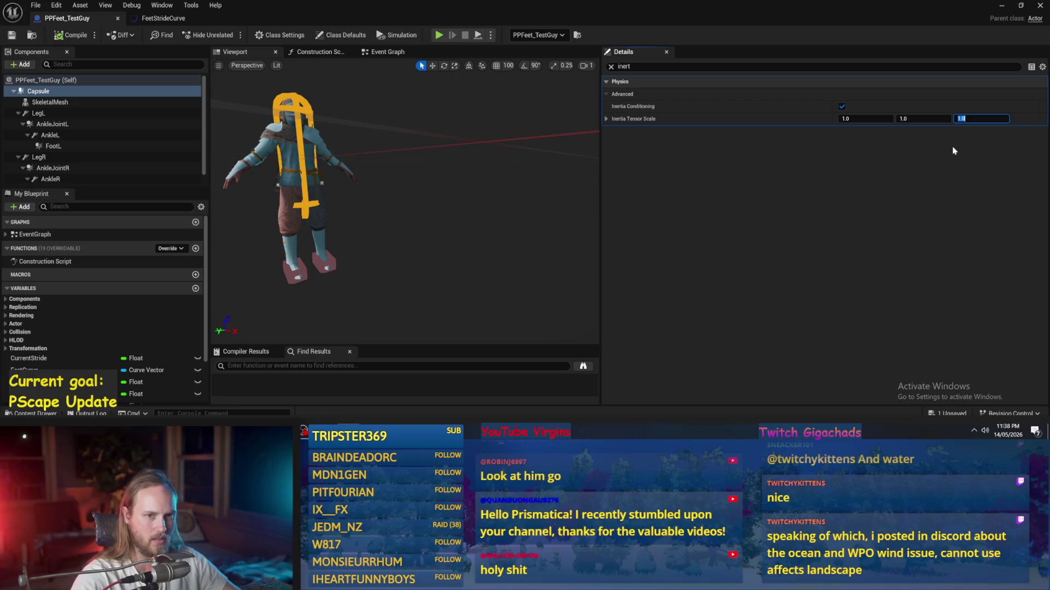
{"action": "type", "text": "3"}
{"action": "left_click", "coordinate": [11, 35]}
{"action": "mouse_move", "coordinate": [636, 108]}
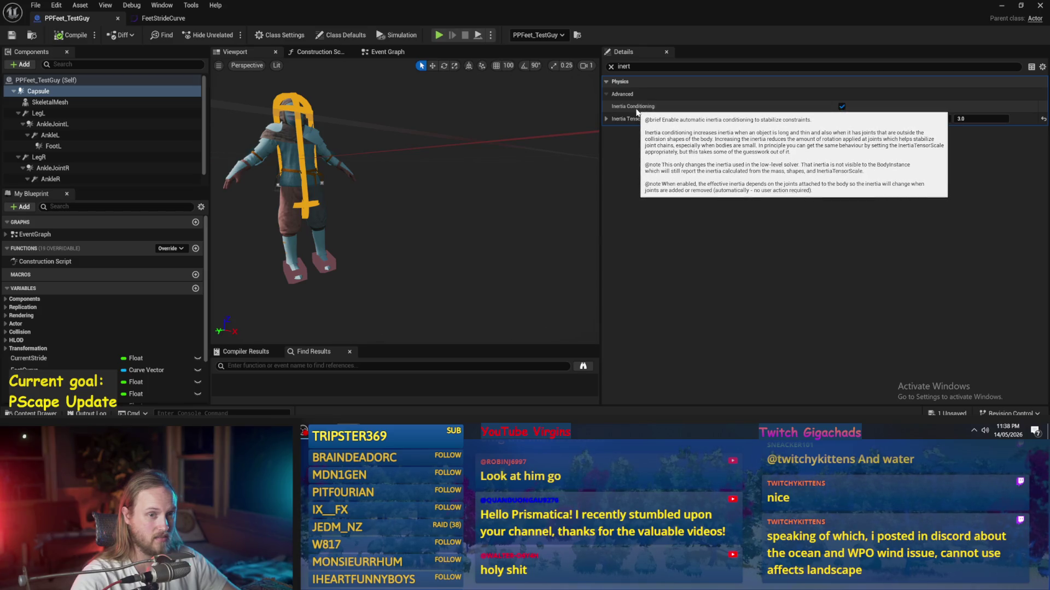
{"action": "left_click", "coordinate": [1002, 5]}
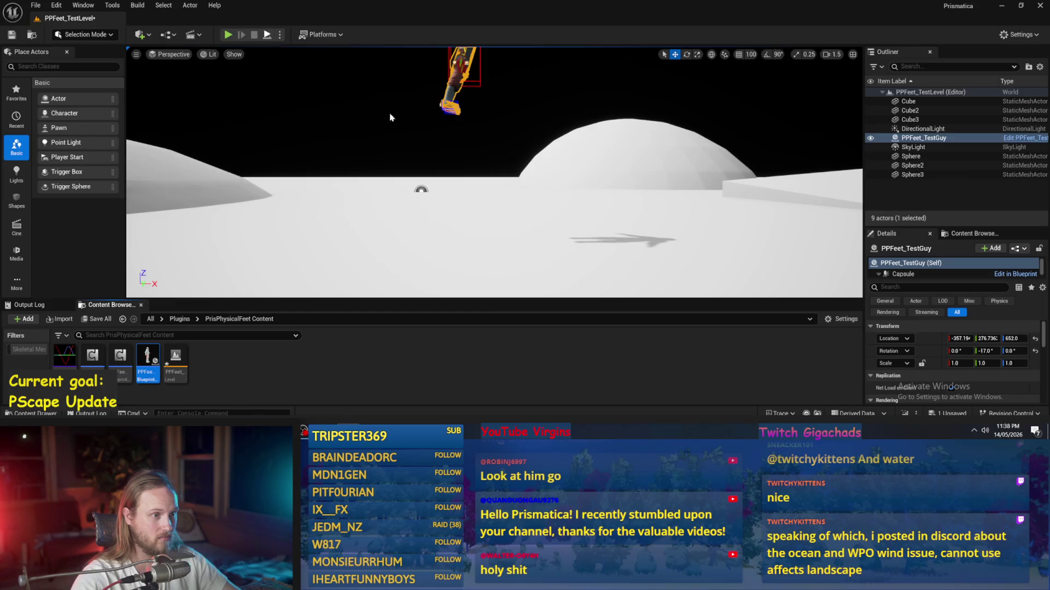
- Run three play tests of PPFeet_TestLevel, then bring up PPFeet_TestGuy's Event Graph
{"action": "key", "text": "alt+p"}
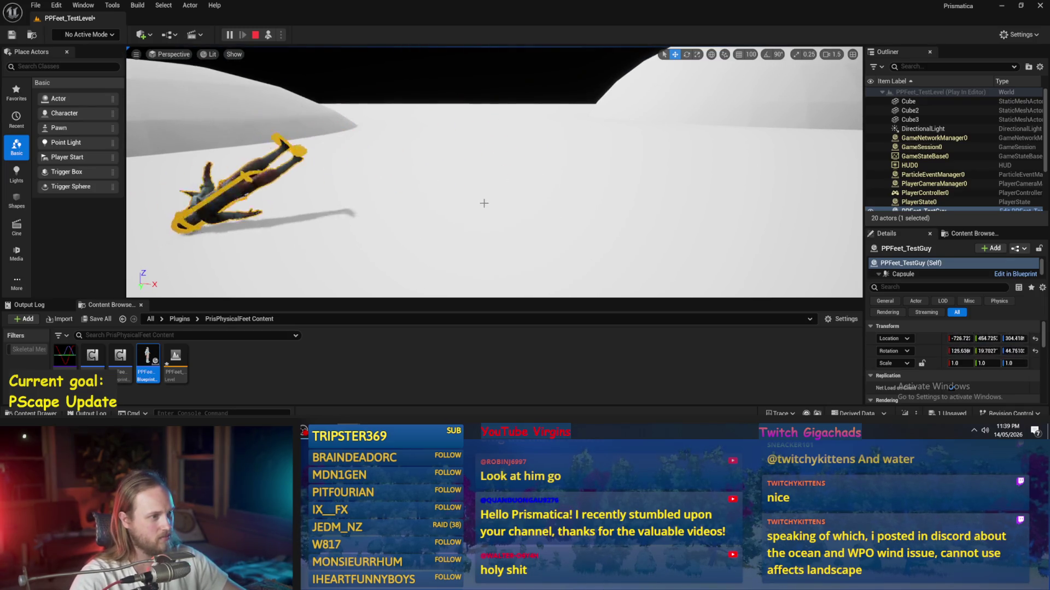
{"action": "key", "text": "Escape"}
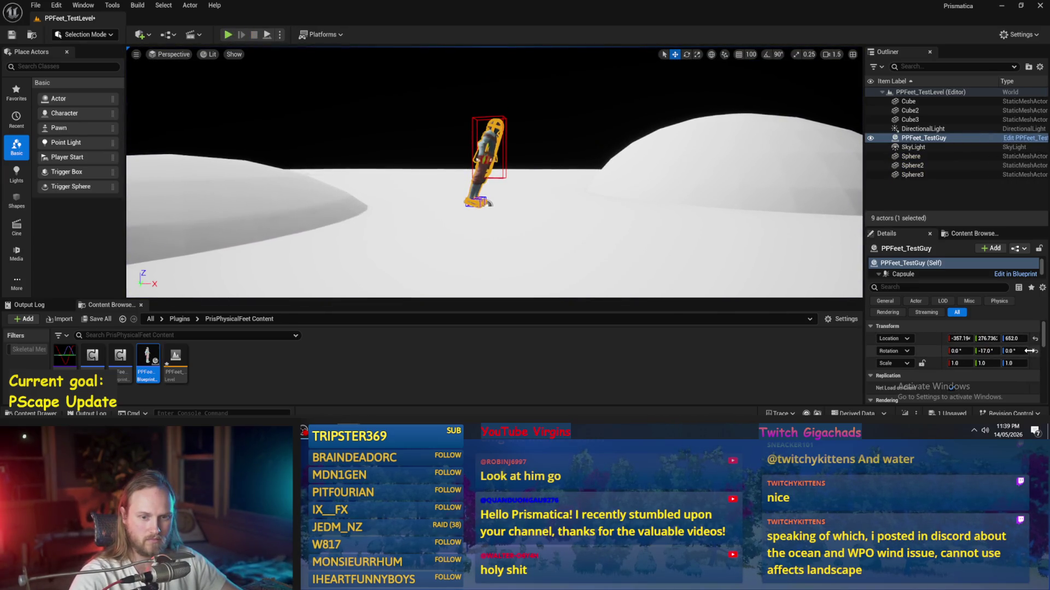
{"action": "left_click", "coordinate": [266, 35]}
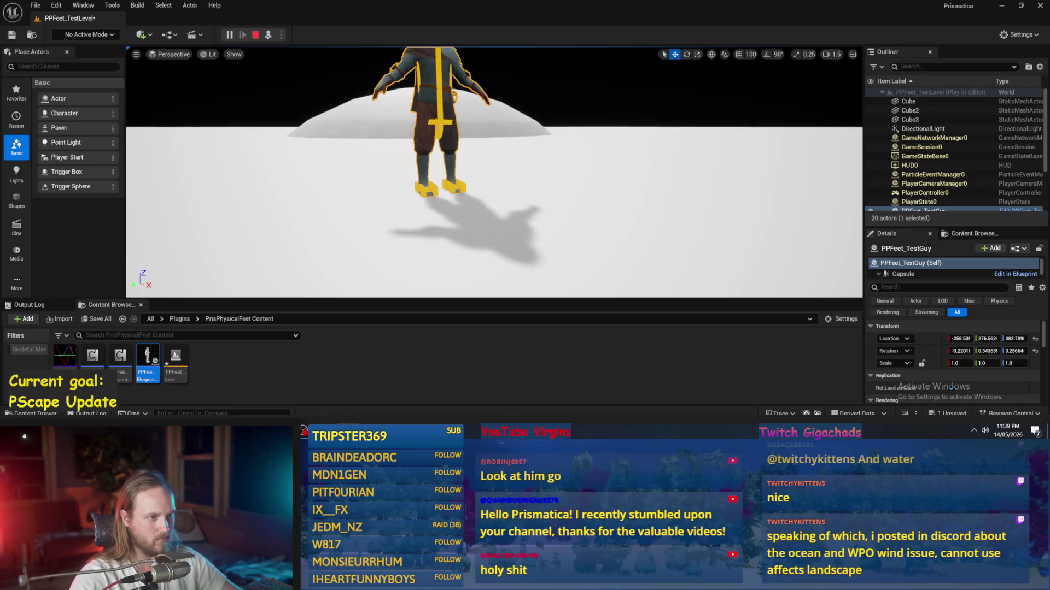
{"action": "key", "text": "Escape"}
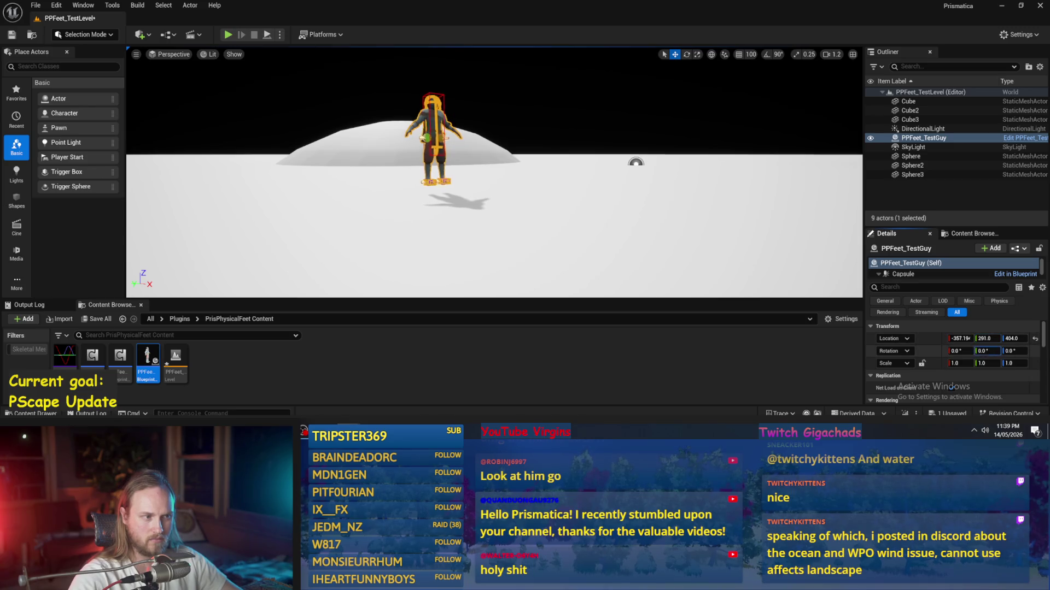
{"action": "left_click", "coordinate": [269, 35]}
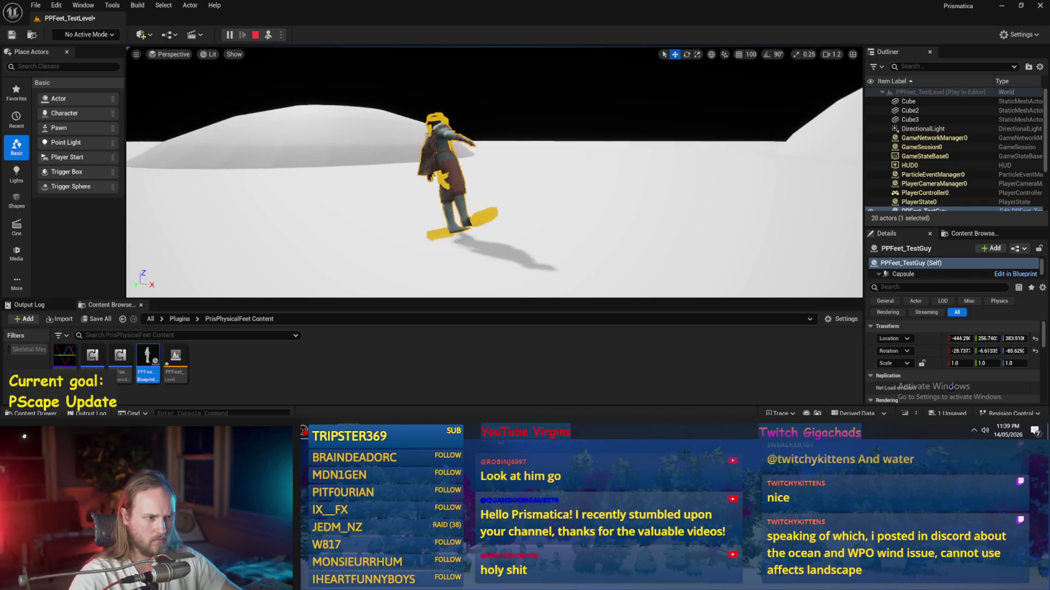
{"action": "key", "text": "Escape"}
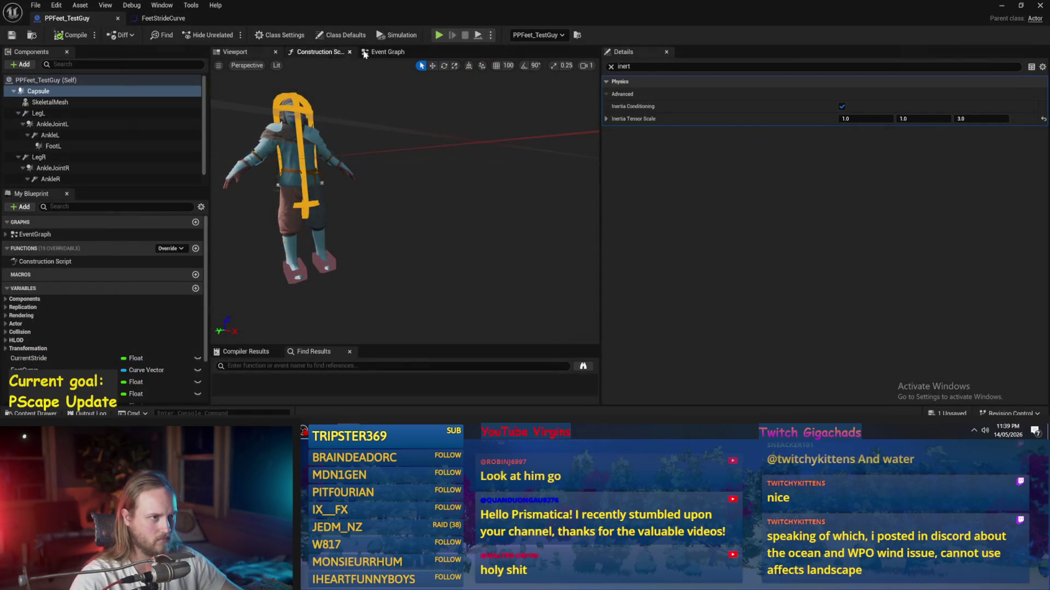
{"action": "left_click", "coordinate": [365, 53]}
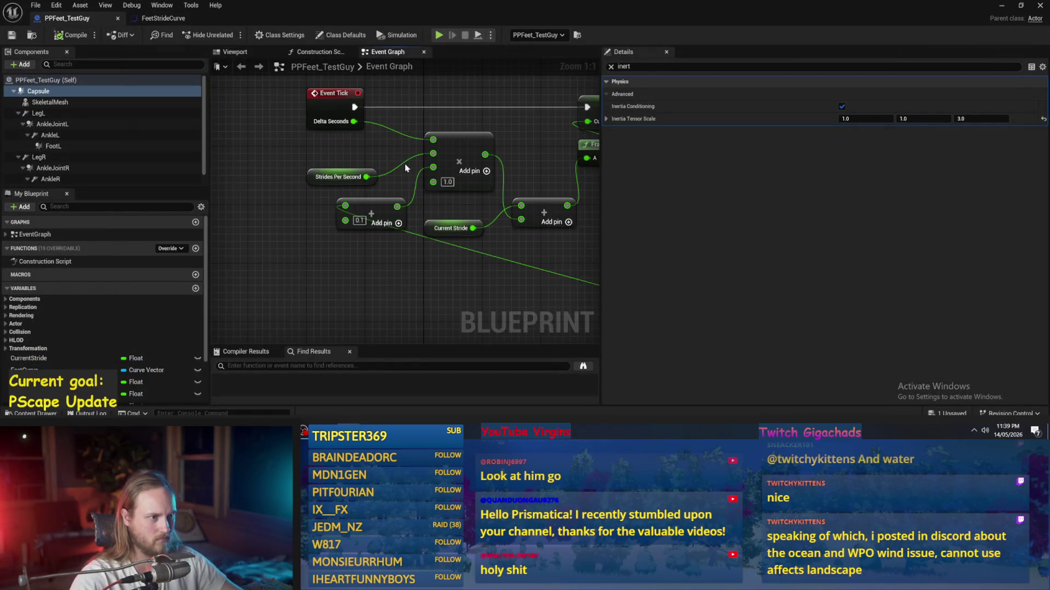
- Pan and zoom across the Event Graph's node groups, then return to the test level
{"action": "scroll", "coordinate": [375, 159], "scroll_direction": "down", "scroll_amount": 3}
{"action": "scroll", "coordinate": [350, 162], "scroll_direction": "up", "scroll_amount": 2}
{"action": "left_click_drag", "start_coordinate": [350, 163], "coordinate": [270, 216]}
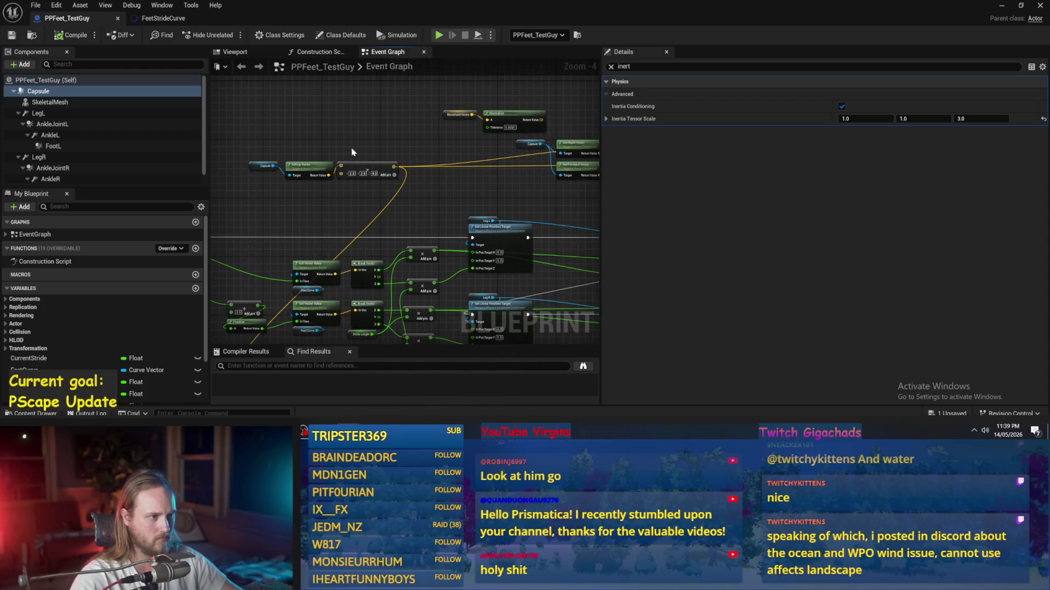
{"action": "left_click_drag", "start_coordinate": [350, 143], "coordinate": [421, 164]}
{"action": "left_click", "coordinate": [382, 158]}
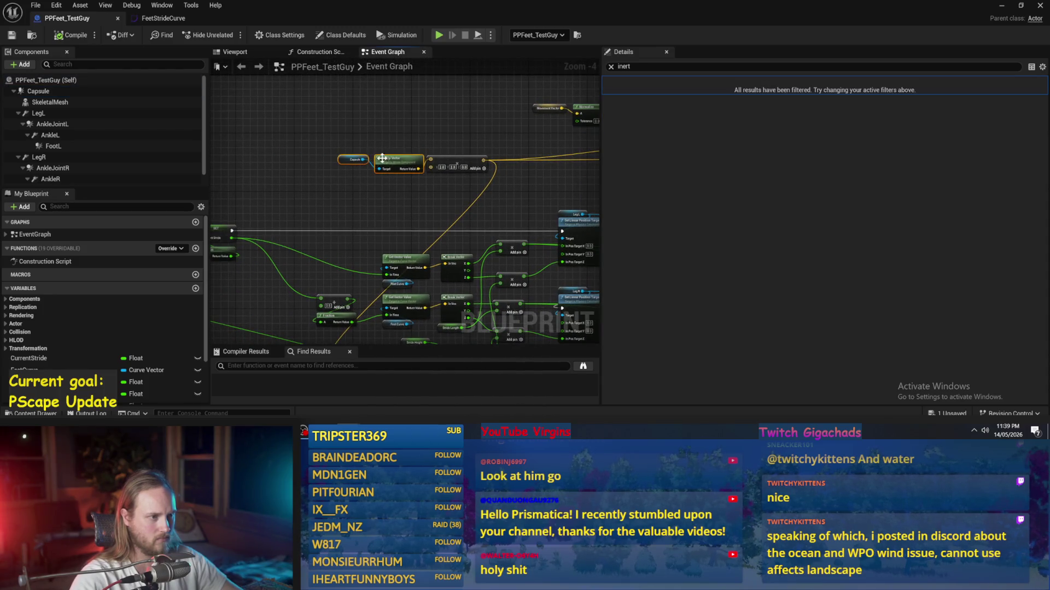
{"action": "left_click", "coordinate": [419, 189]}
{"action": "scroll", "coordinate": [419, 189], "scroll_direction": "up", "scroll_amount": 3}
{"action": "scroll", "coordinate": [421, 187], "scroll_direction": "down", "scroll_amount": 4}
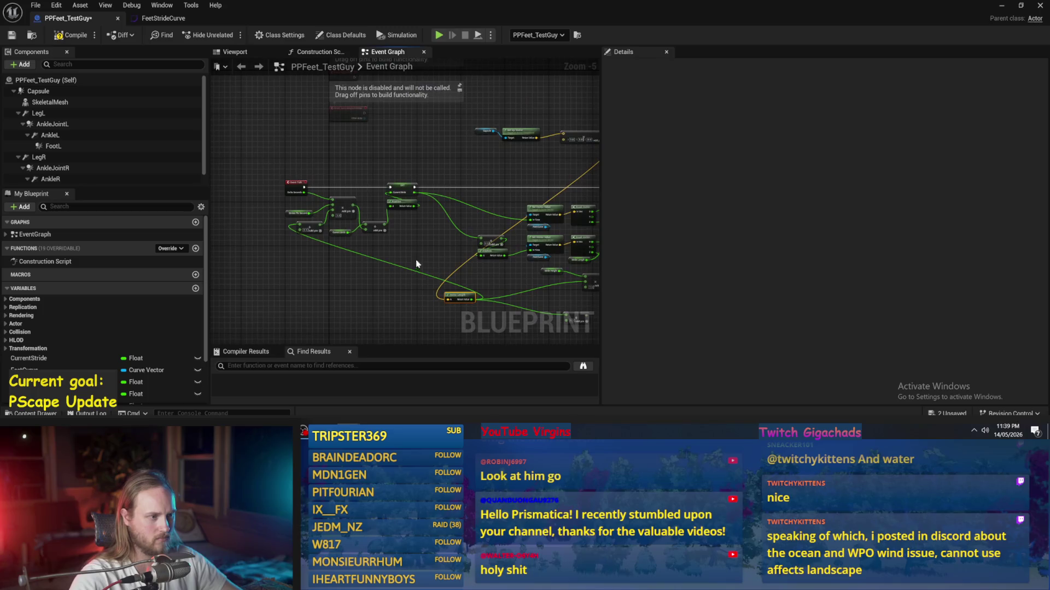
{"action": "scroll", "coordinate": [419, 188], "scroll_direction": "up", "scroll_amount": 1}
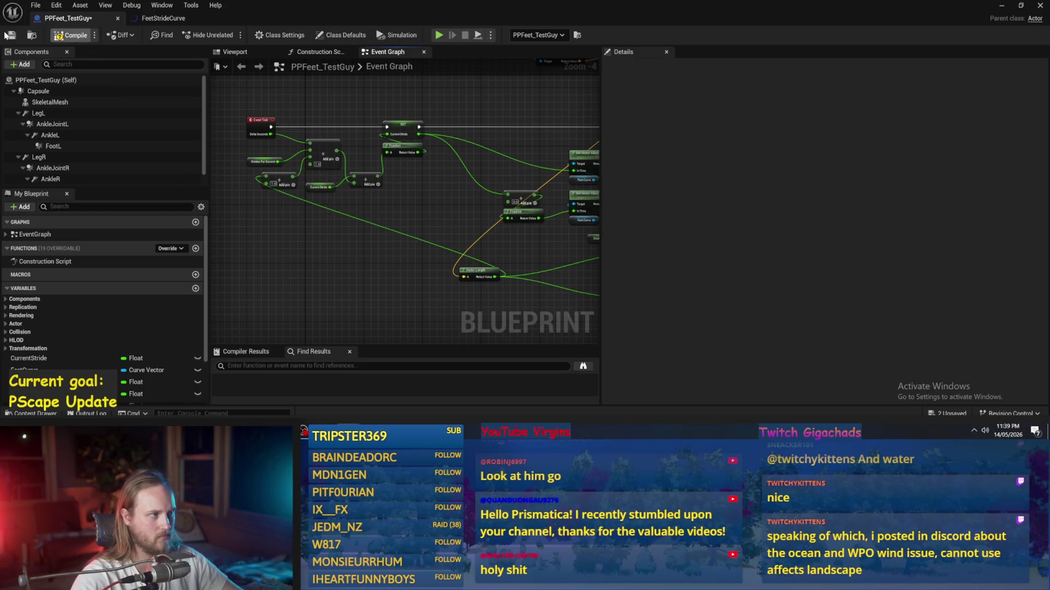
{"action": "left_click", "coordinate": [1002, 6]}
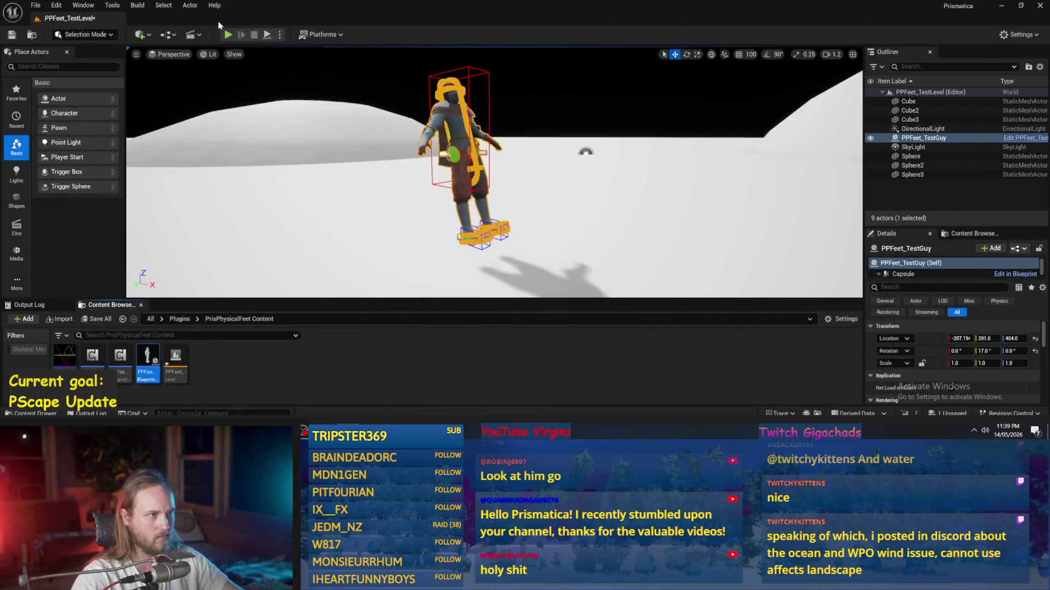
- Run another play test, stop it, and reopen the PPFeet_TestGuy Blueprint with Ctrl+E
{"action": "left_click", "coordinate": [269, 35]}
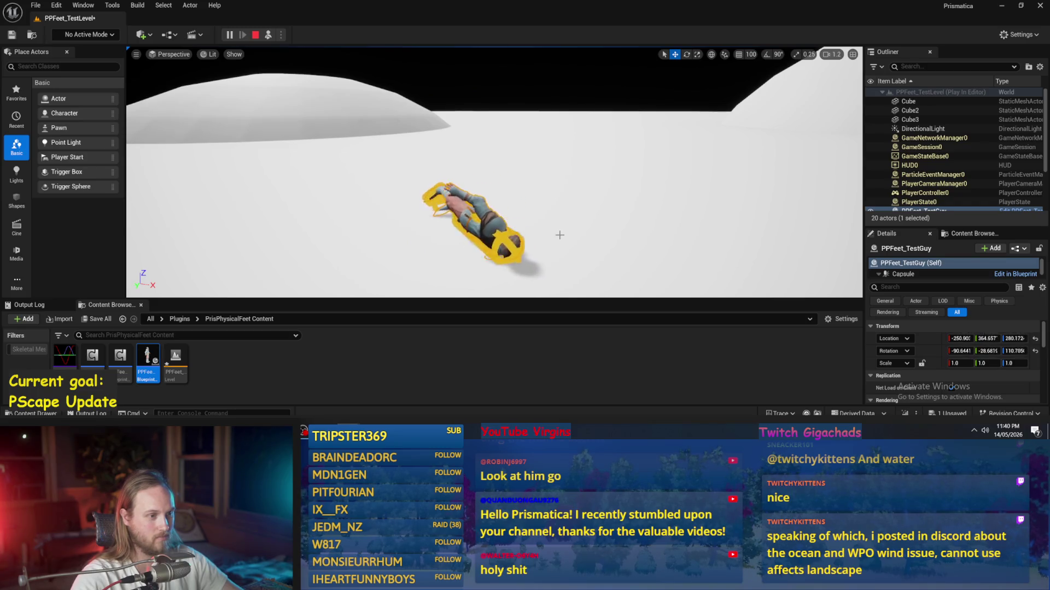
{"action": "key", "text": "Escape"}
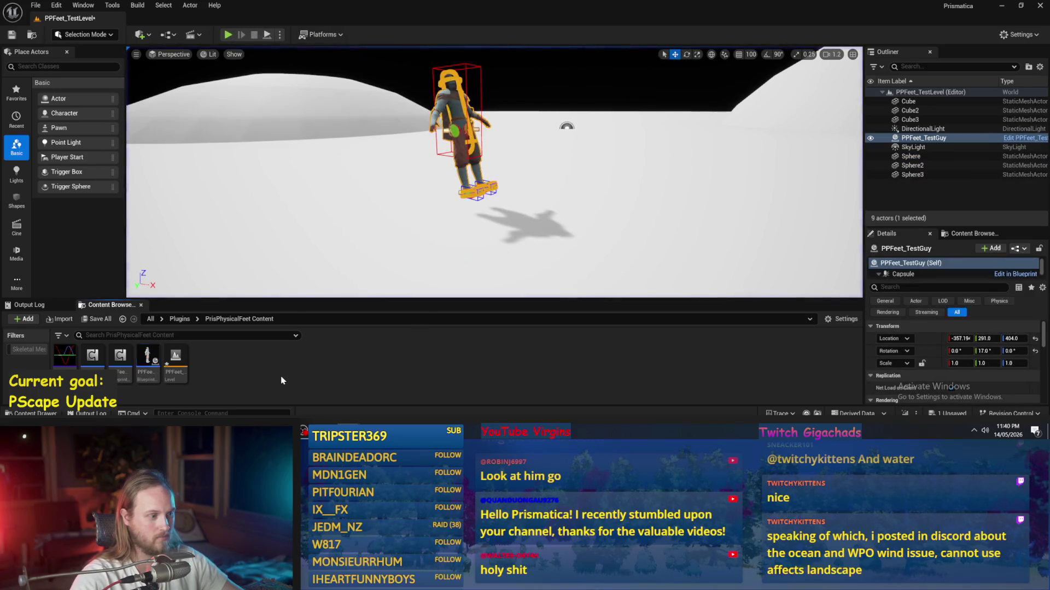
{"action": "key", "text": "ctrl+e"}
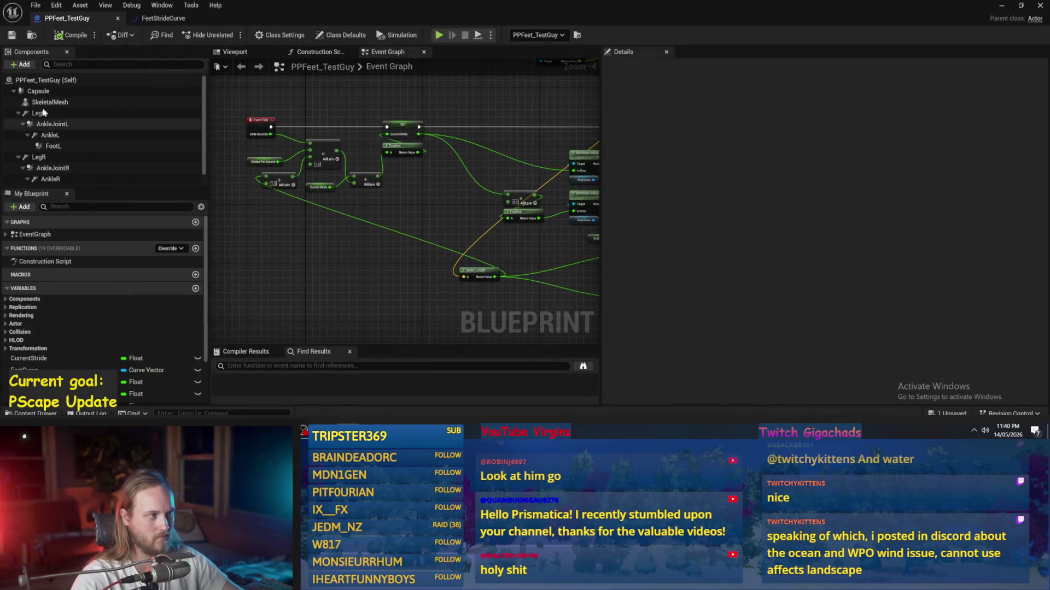
- Raise LegL's angular motor orientation strength from 1000 to 10000
{"action": "left_click", "coordinate": [39, 113]}
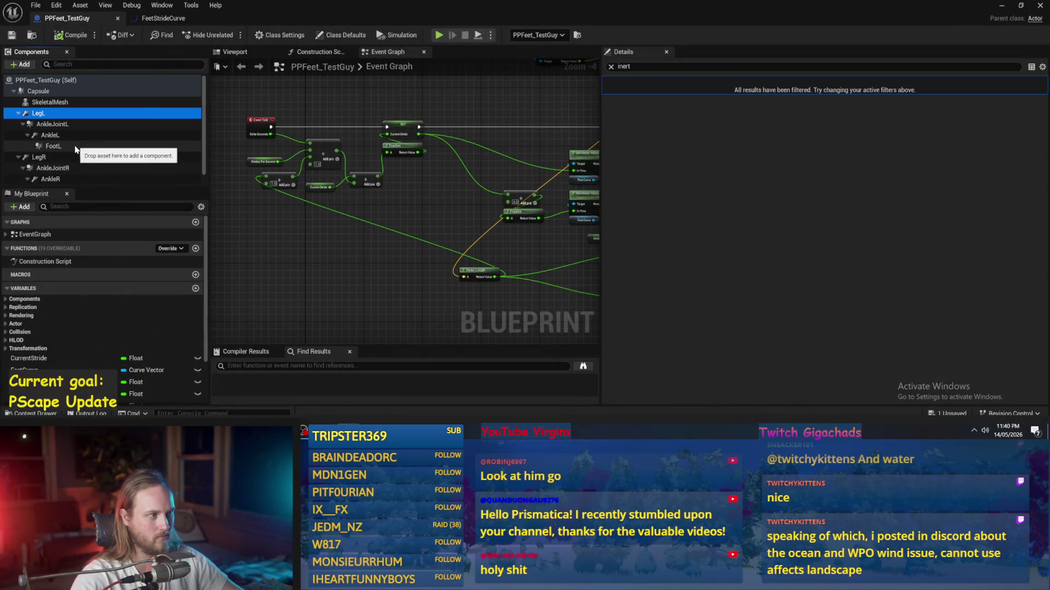
{"action": "left_click", "coordinate": [611, 67]}
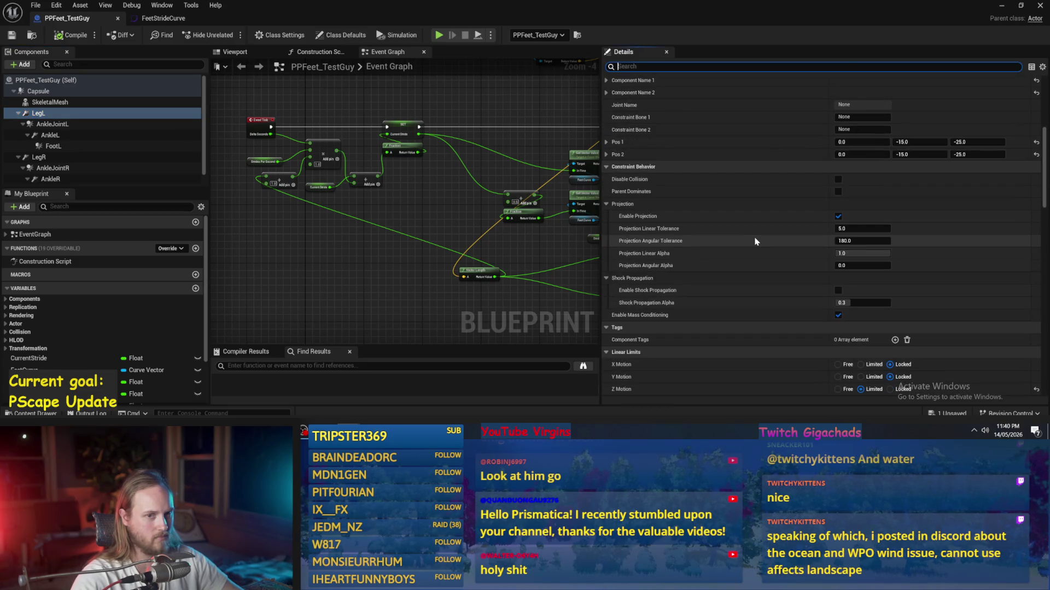
{"action": "scroll", "coordinate": [755, 242], "scroll_direction": "down", "scroll_amount": 10}
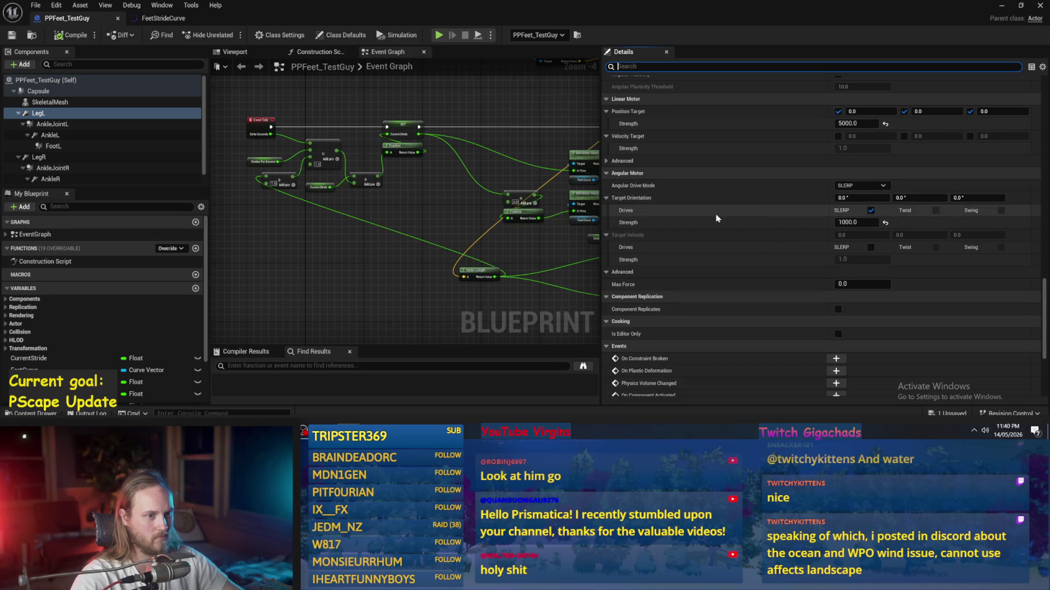
{"action": "type", "text": "0"}
{"action": "key", "text": "Return"}
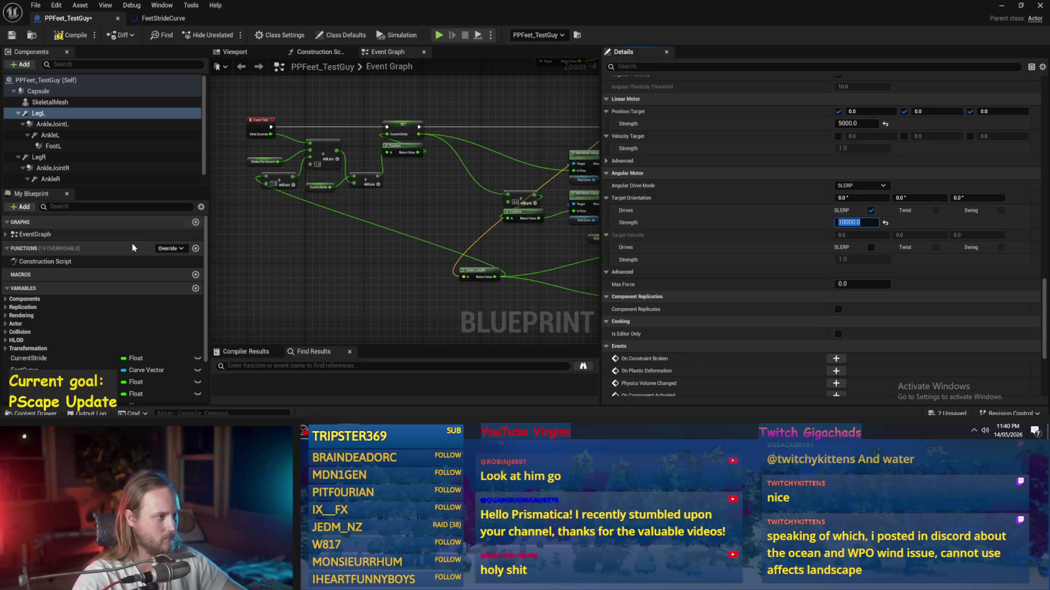
{"action": "left_click", "coordinate": [39, 157]}
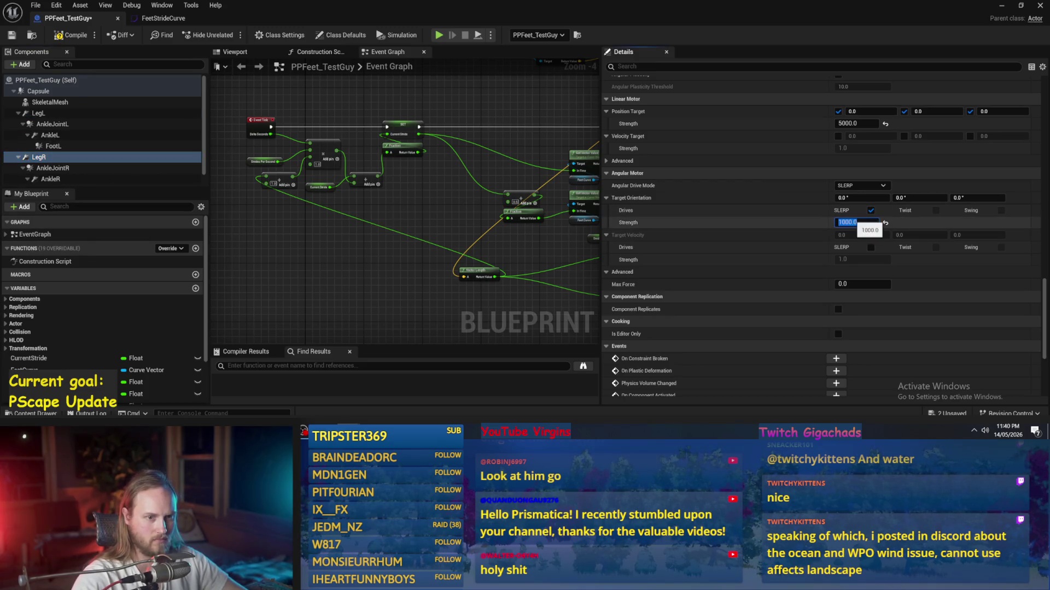
- Save PPFeet_TestGuy and start a new play test of the level
{"action": "left_click", "coordinate": [11, 35]}
{"action": "left_click", "coordinate": [1001, 5]}
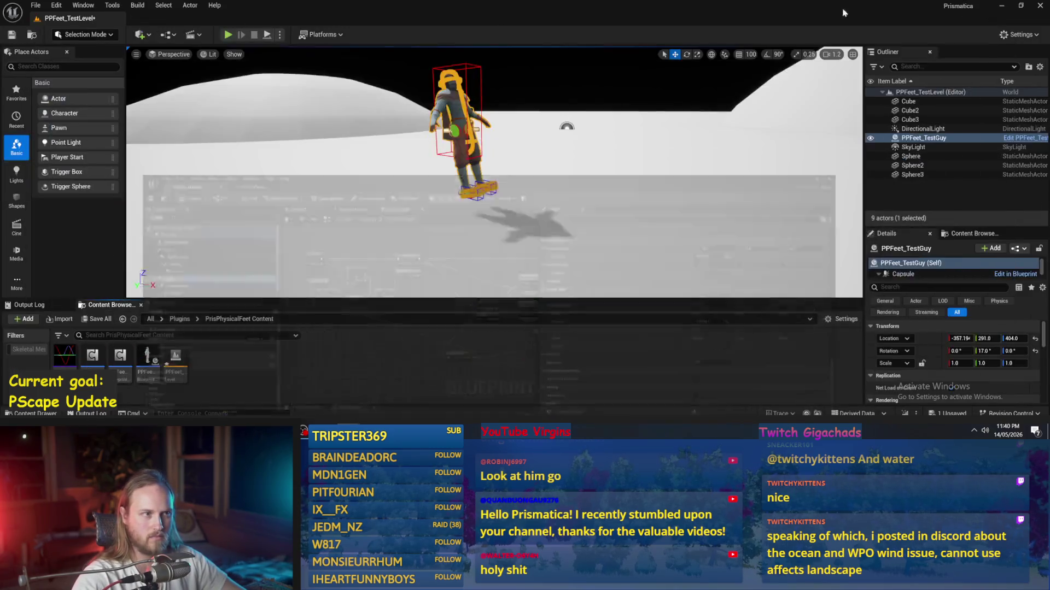
{"action": "key", "text": "alt+p"}
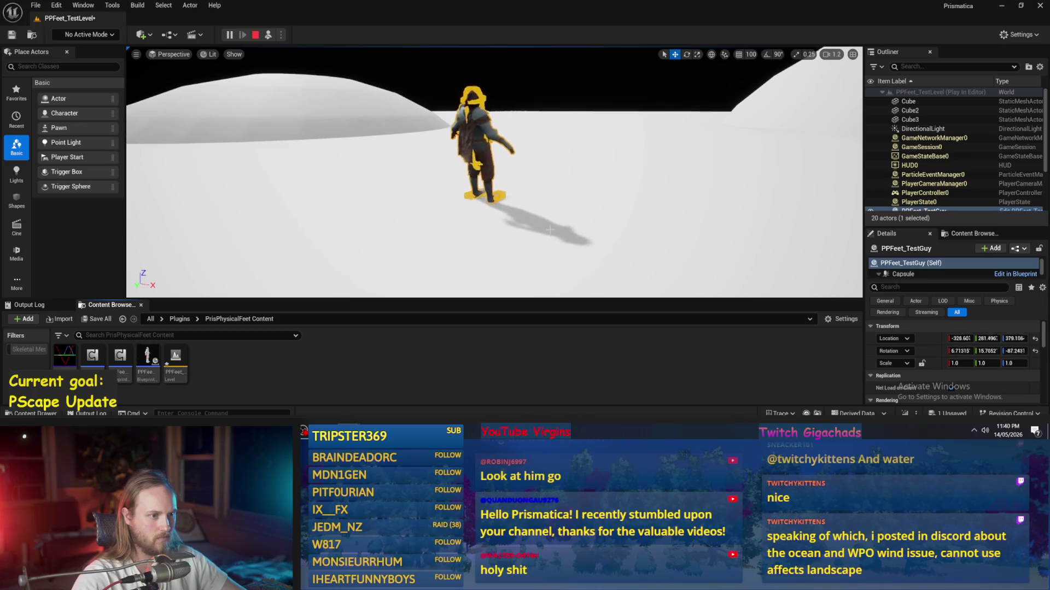
- Focus and orbit on the walking PPFeet_TestGuy, end the play test, and reopen its Blueprint
{"action": "key", "text": "f"}
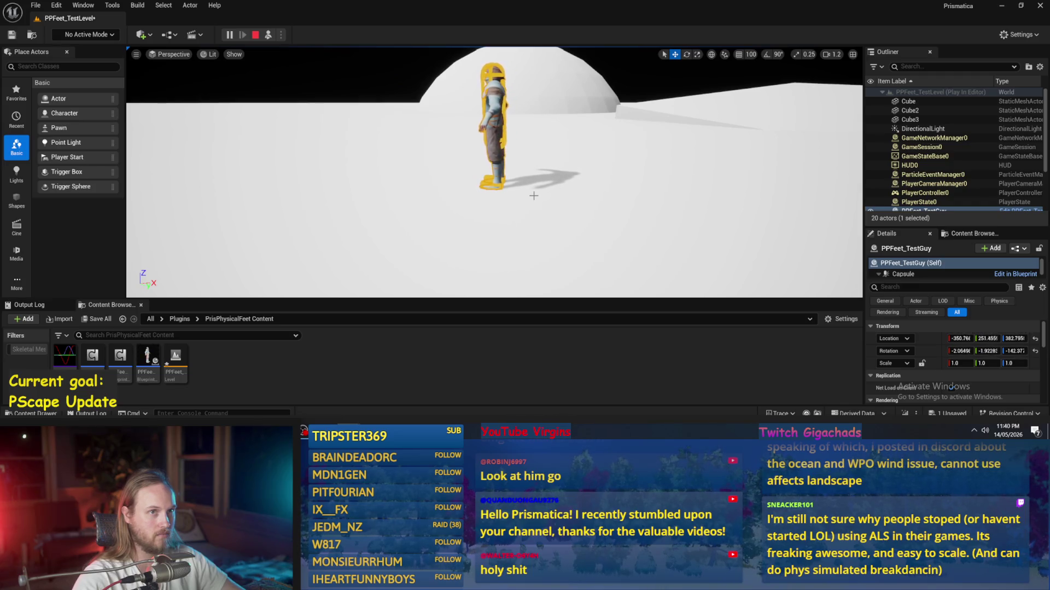
{"action": "left_click_drag", "start_coordinate": [533, 195], "coordinate": [538, 187]}
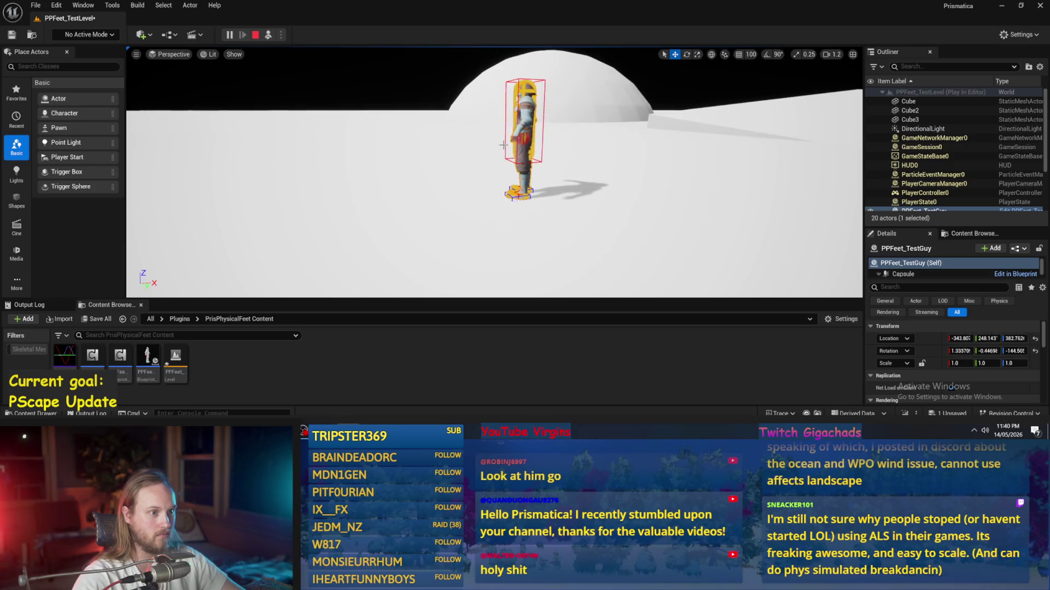
{"action": "key", "text": "Escape"}
{"action": "double_click", "coordinate": [147, 361]}
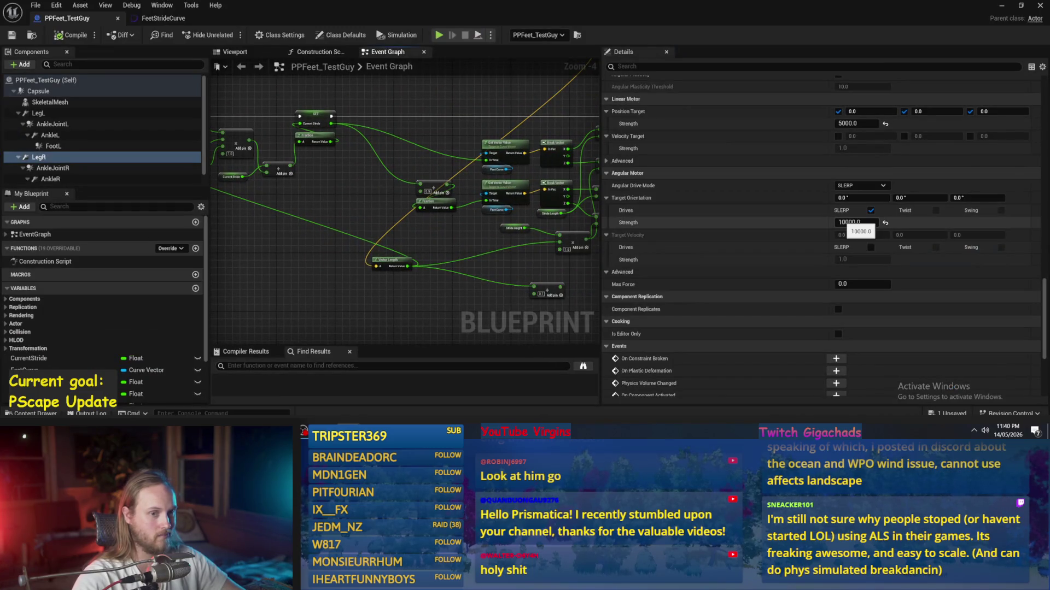
- Check the StrideHeight and StrideLength (30.0) variables, compile and save, then return to the level
{"action": "scroll", "coordinate": [342, 218], "scroll_direction": "up", "scroll_amount": 1}
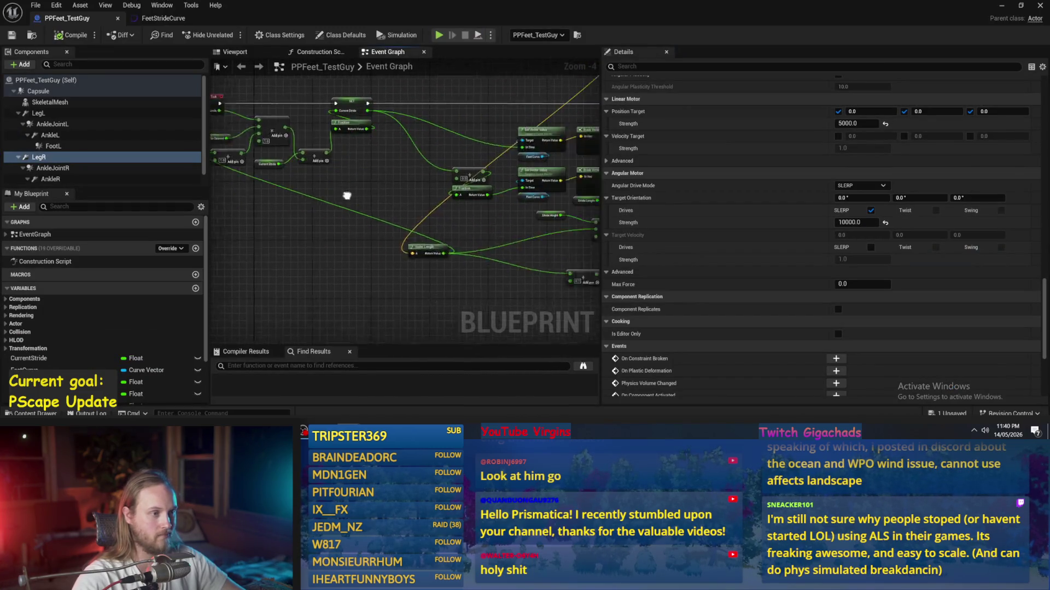
{"action": "left_click", "coordinate": [436, 223]}
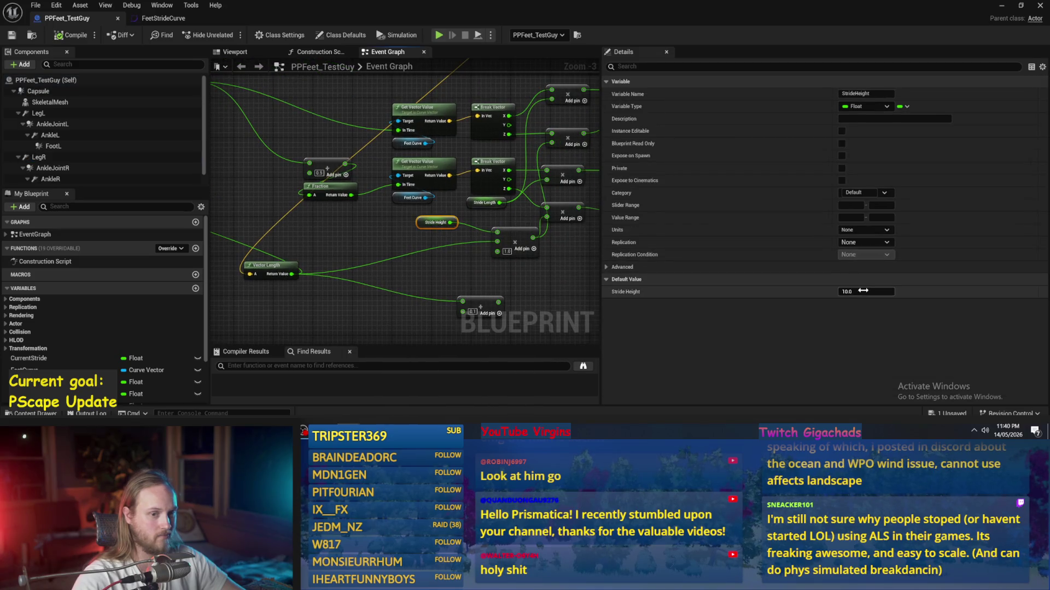
{"action": "left_click", "coordinate": [472, 203]}
{"action": "left_click", "coordinate": [10, 35]}
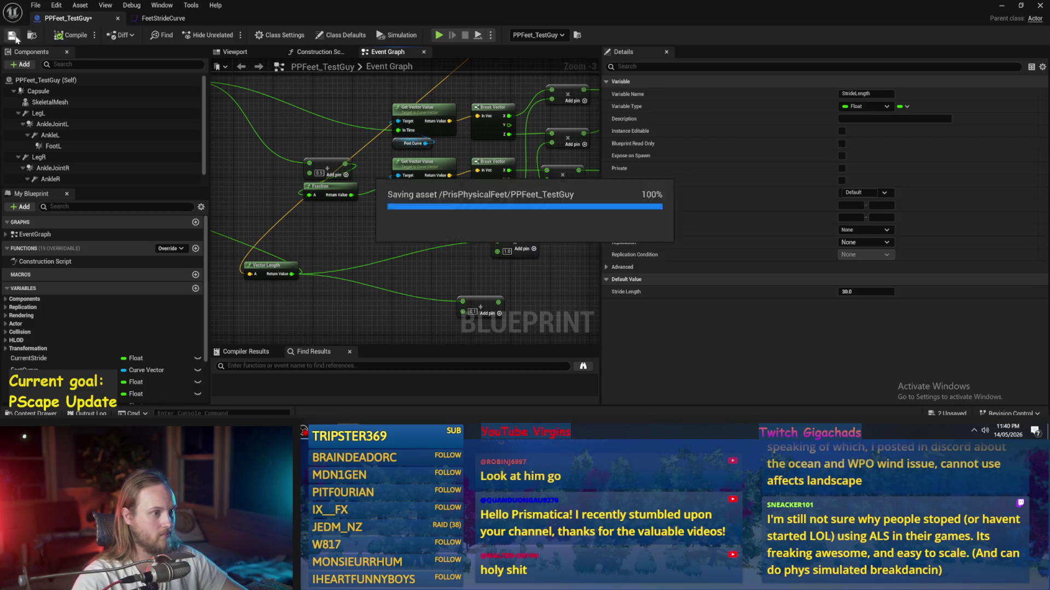
{"action": "left_click", "coordinate": [1002, 8]}
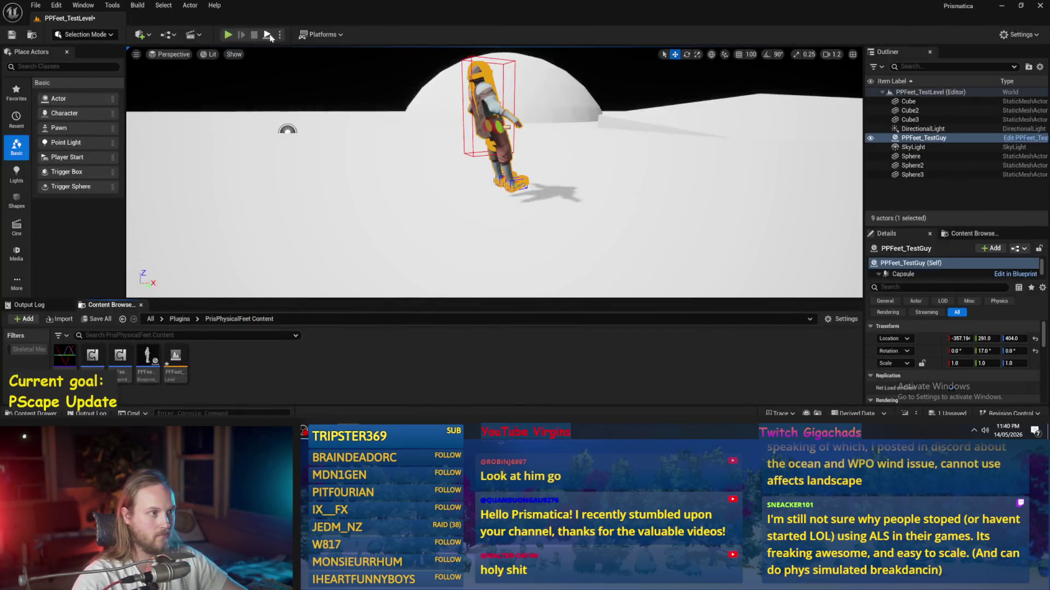
- Simulate the level with PPFeet_TestGuy lifted to about Z 460 and watch it fall
{"action": "left_click", "coordinate": [267, 35]}
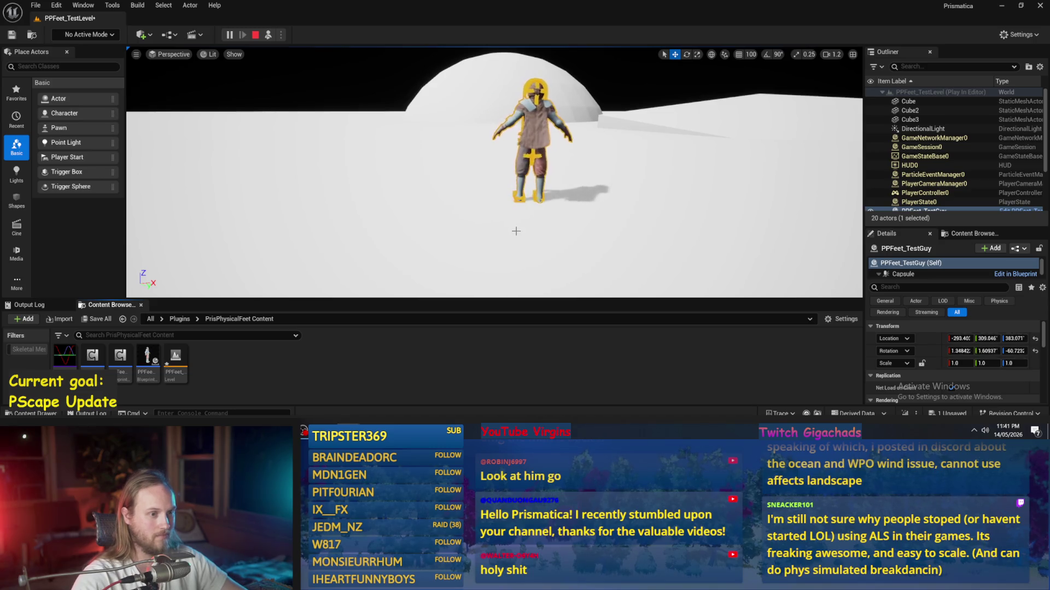
{"action": "mouse_move", "coordinate": [518, 230]}
{"action": "left_mouse_down"}
{"action": "mouse_move", "coordinate": [465, 230]}
{"action": "mouse_move", "coordinate": [514, 227]}
{"action": "left_mouse_up"}
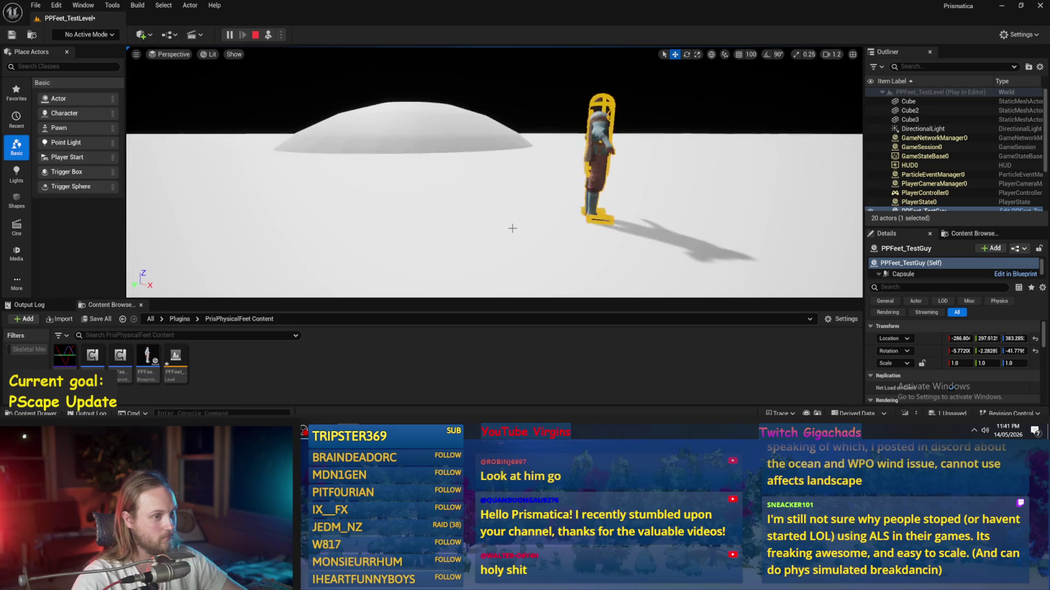
{"action": "left_click", "coordinate": [513, 227]}
{"action": "left_click", "coordinate": [462, 139]}
{"action": "key", "text": "e"}
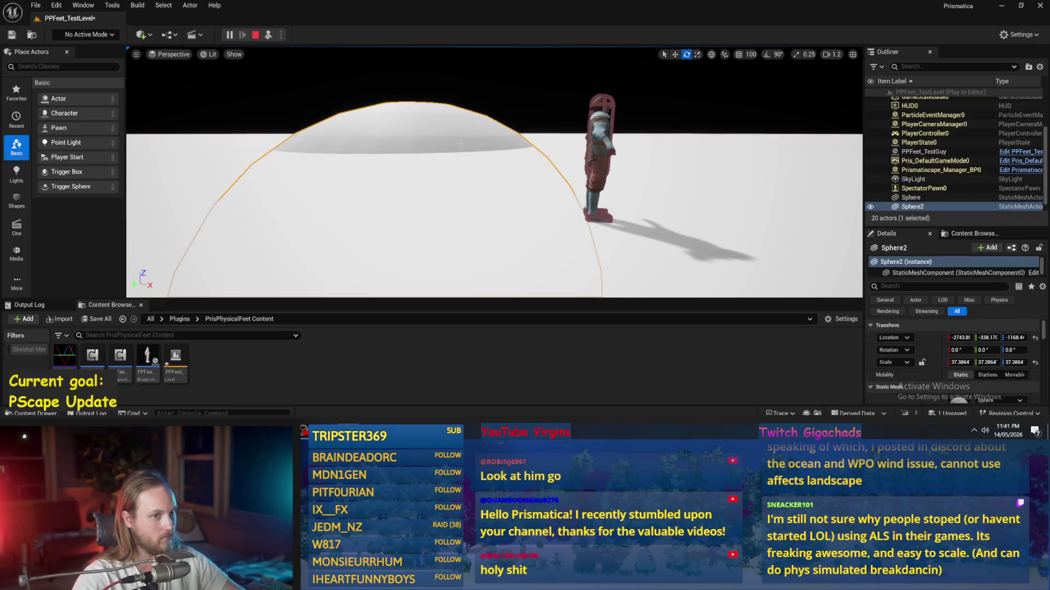
{"action": "left_click", "coordinate": [620, 184]}
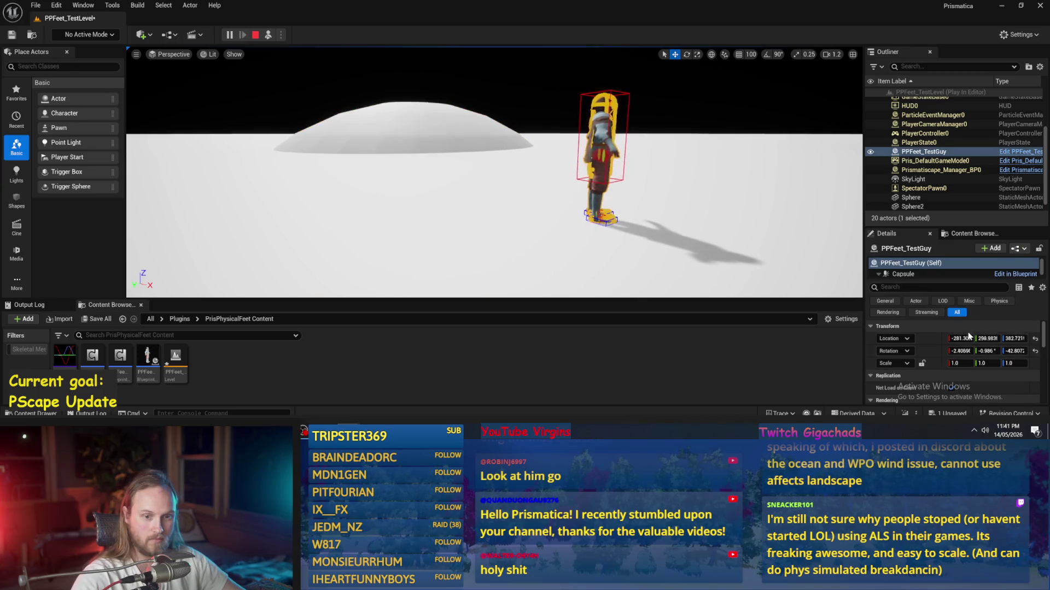
{"action": "left_click_drag", "start_coordinate": [1016, 339], "coordinate": [1018, 337]}
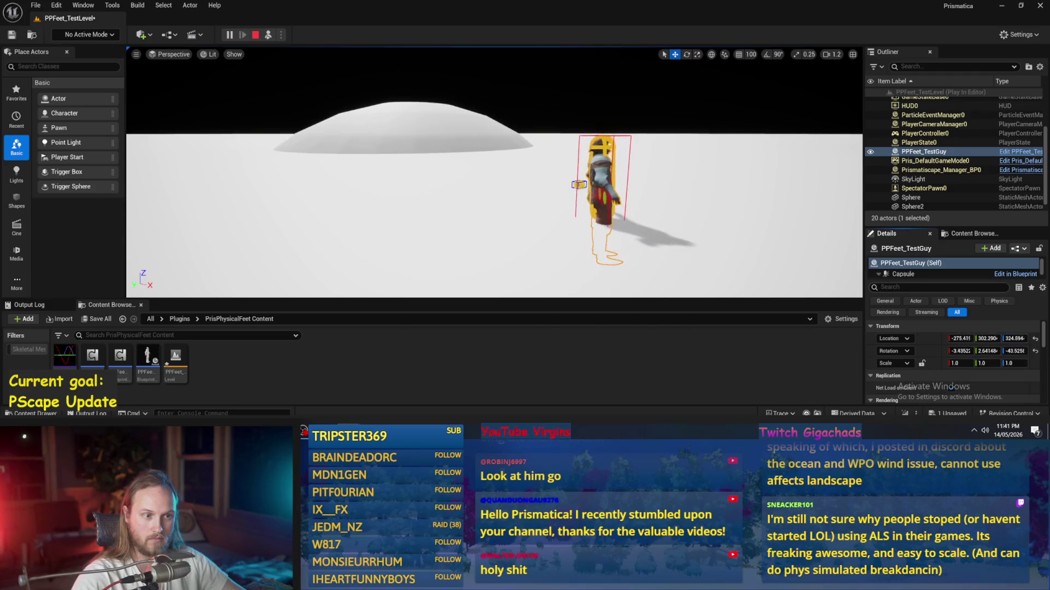
{"action": "key", "text": "f"}
{"action": "left_click", "coordinate": [598, 191]}
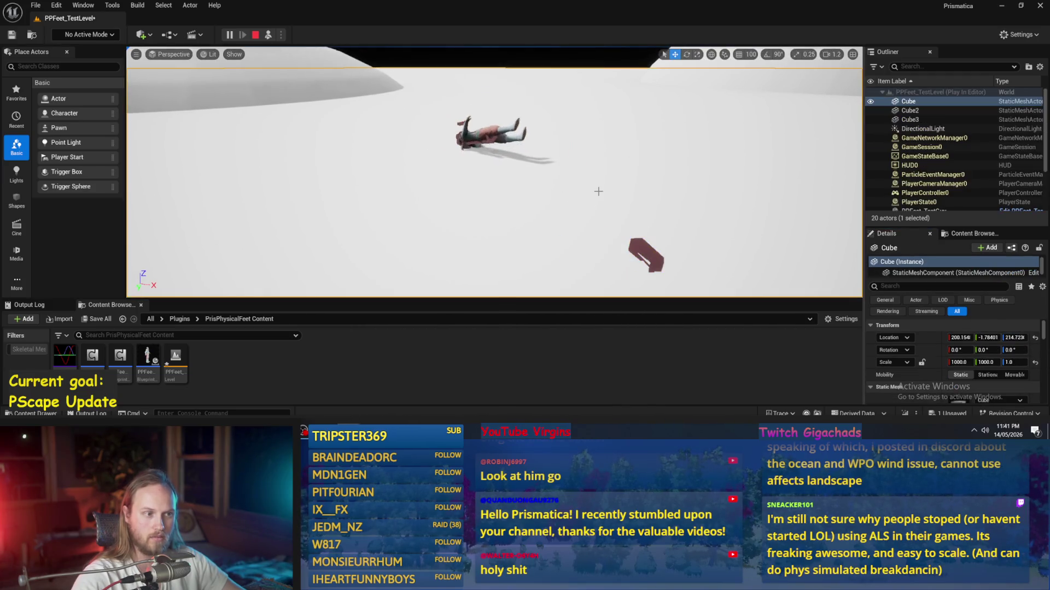
{"action": "left_click", "coordinate": [255, 35]}
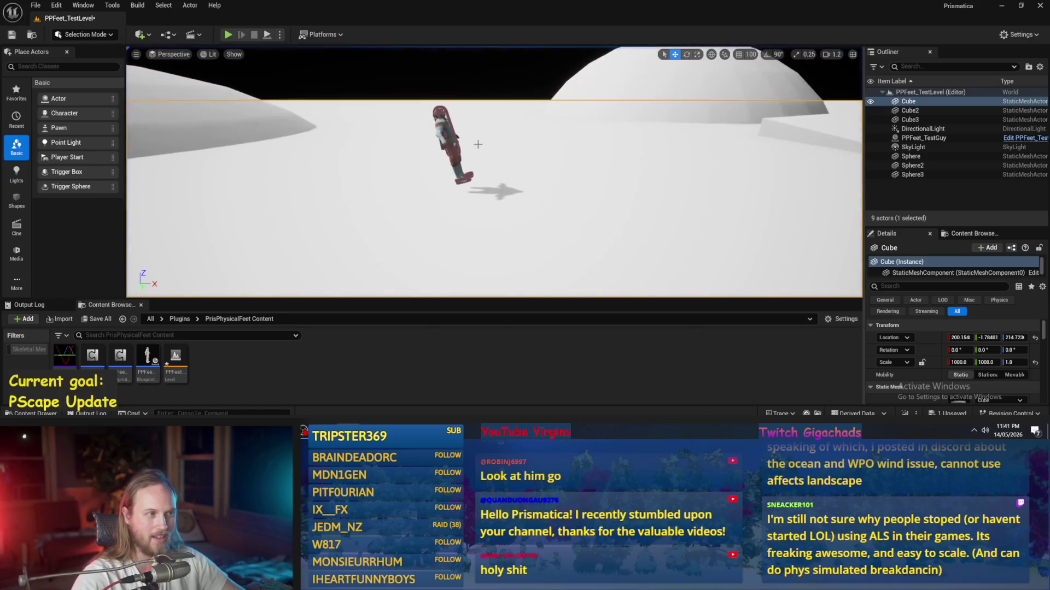
- Raise the character's starting height to Z 615 and simulate the drop twice
{"action": "left_click", "coordinate": [447, 130]}
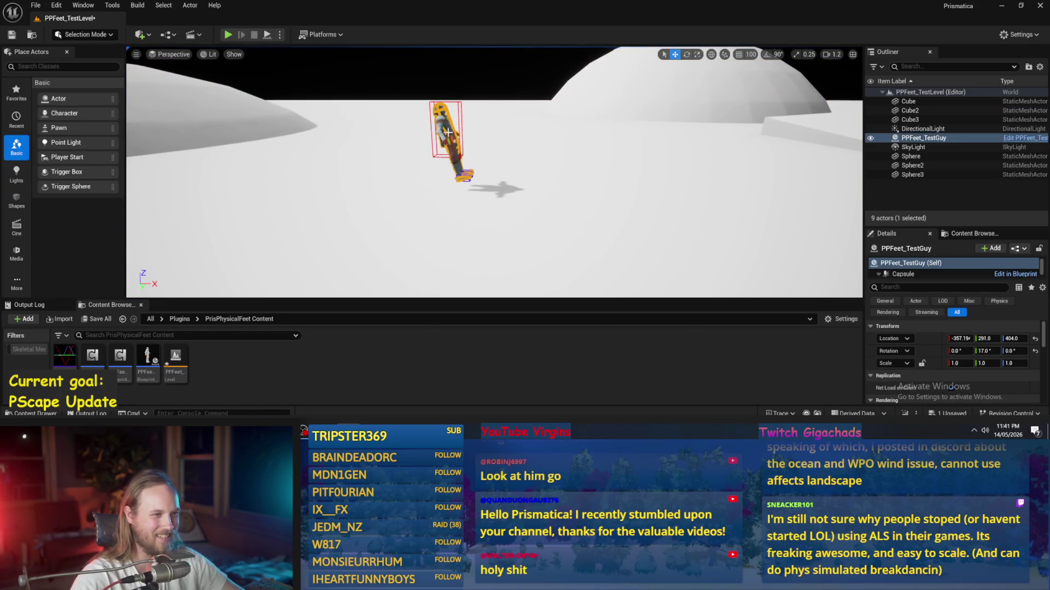
{"action": "left_click_drag", "start_coordinate": [1005, 341], "coordinate": [1028, 339]}
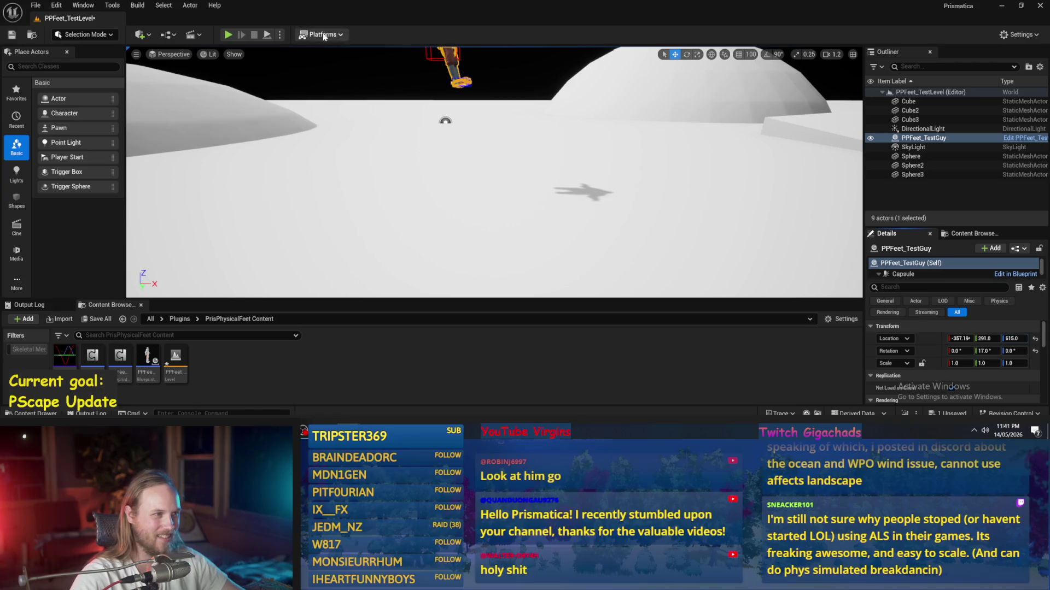
{"action": "left_click", "coordinate": [268, 36]}
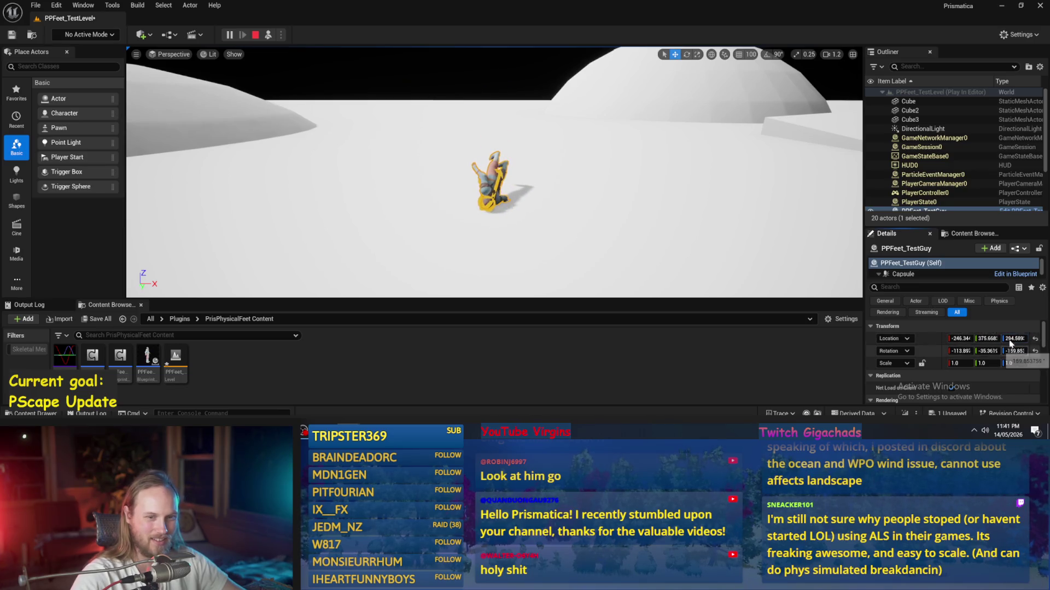
{"action": "left_click", "coordinate": [256, 35]}
{"action": "left_click", "coordinate": [268, 36]}
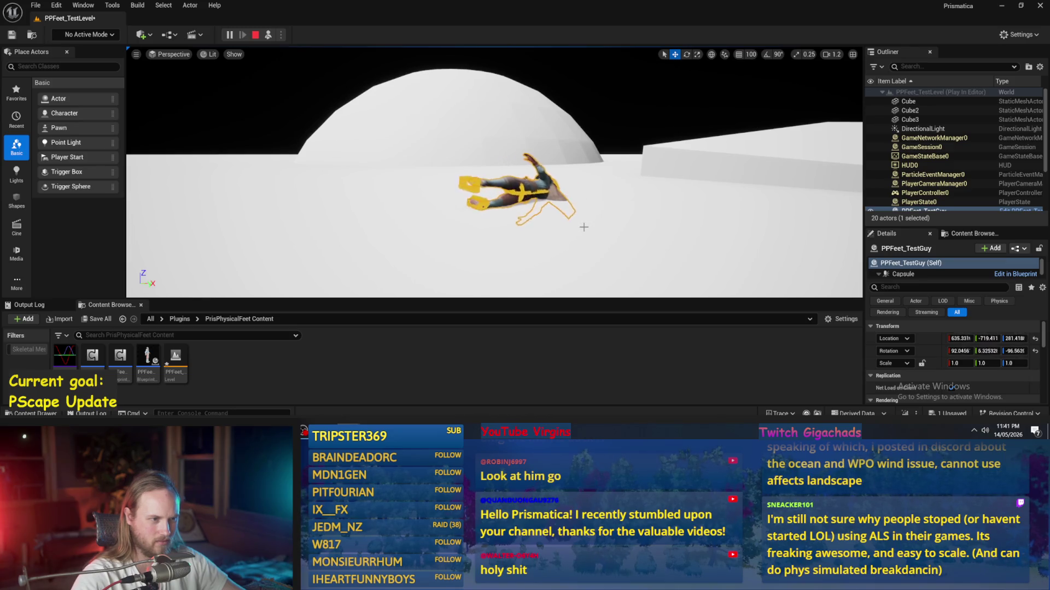
{"action": "key", "text": "Escape"}
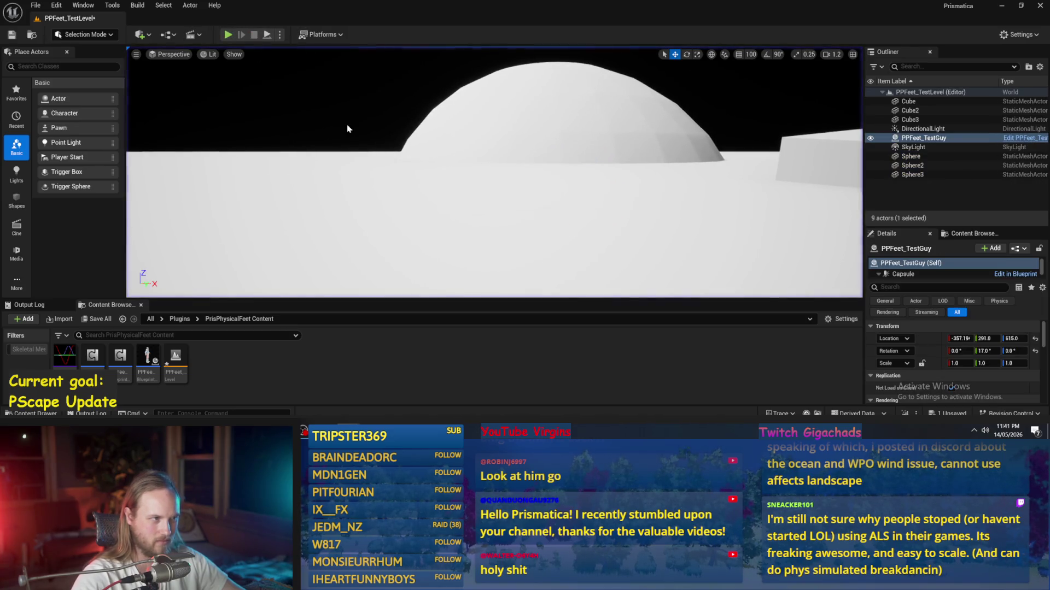
- Focus on PPFeet_TestGuy, reposition it, and run a simulation of its fall
{"action": "key", "text": "f"}
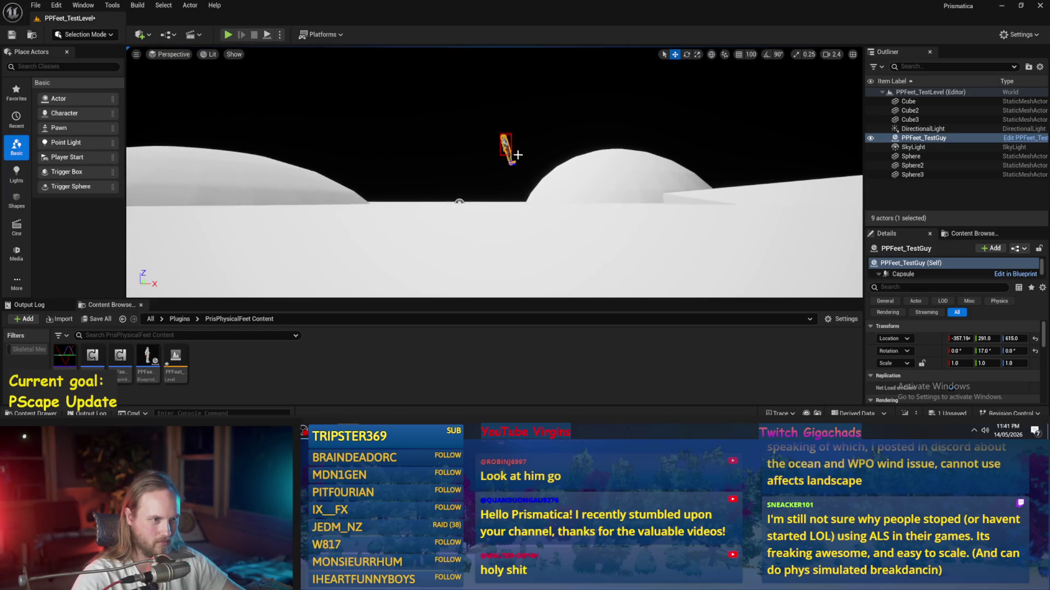
{"action": "key", "text": "f"}
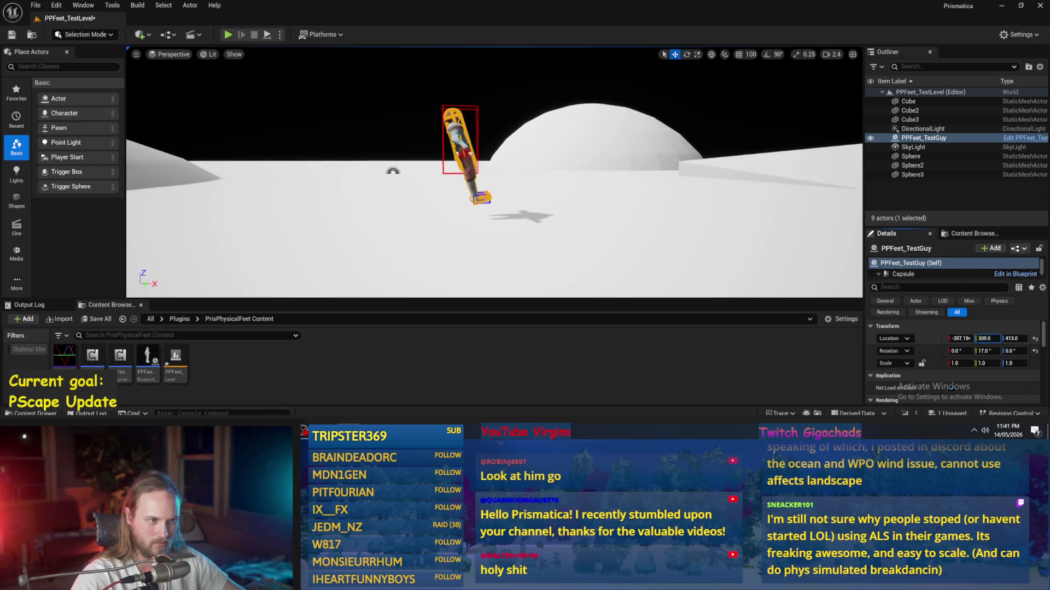
{"action": "mouse_move", "coordinate": [987, 338]}
{"action": "left_mouse_down"}
{"action": "mouse_move", "coordinate": [1006, 339]}
{"action": "mouse_move", "coordinate": [1000, 351]}
{"action": "left_mouse_up"}
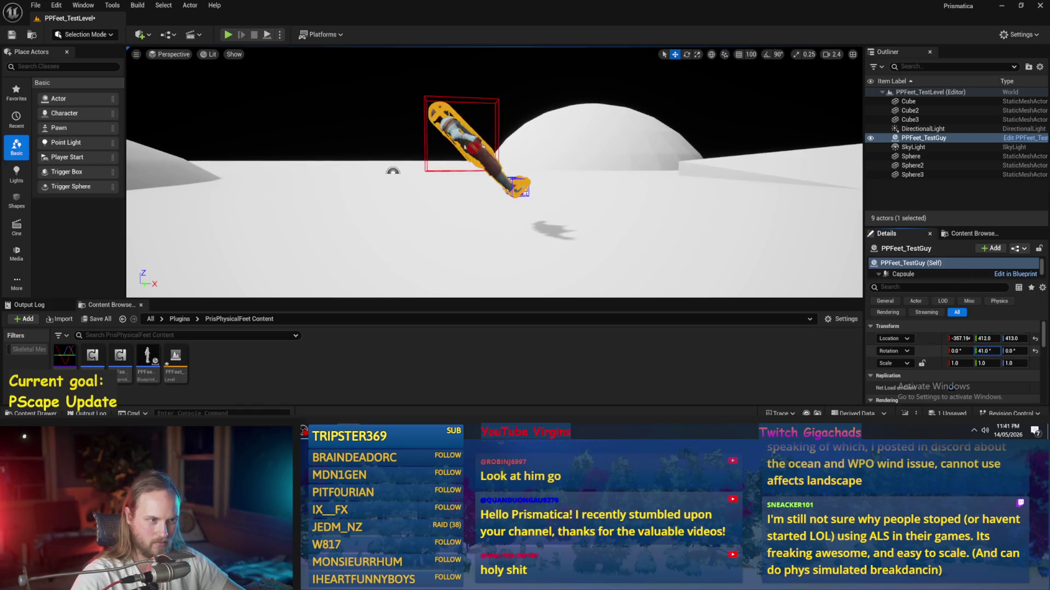
{"action": "key", "text": "ctrl+z"}
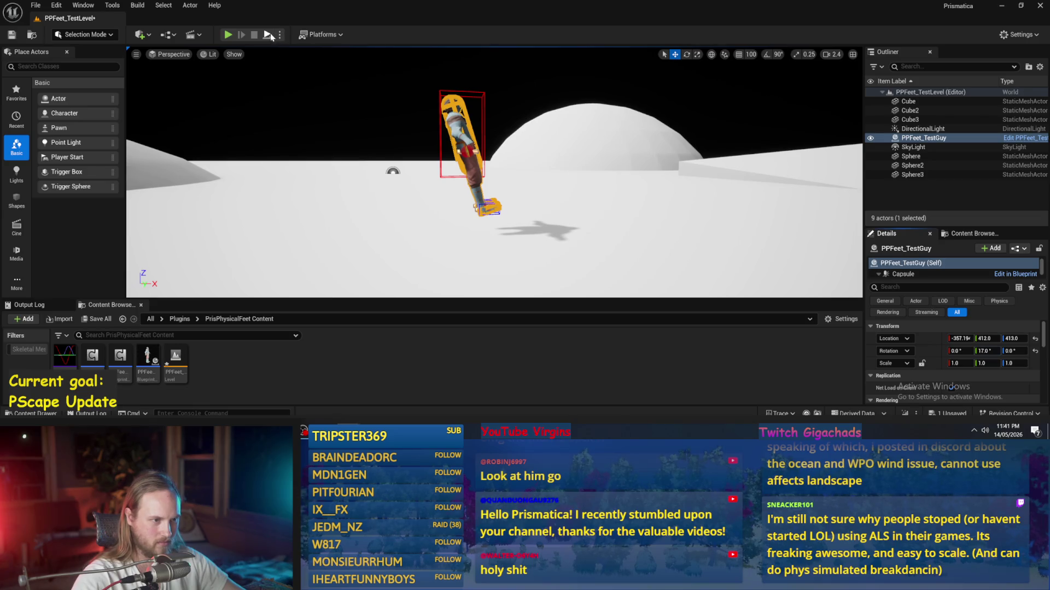
{"action": "left_click", "coordinate": [269, 35]}
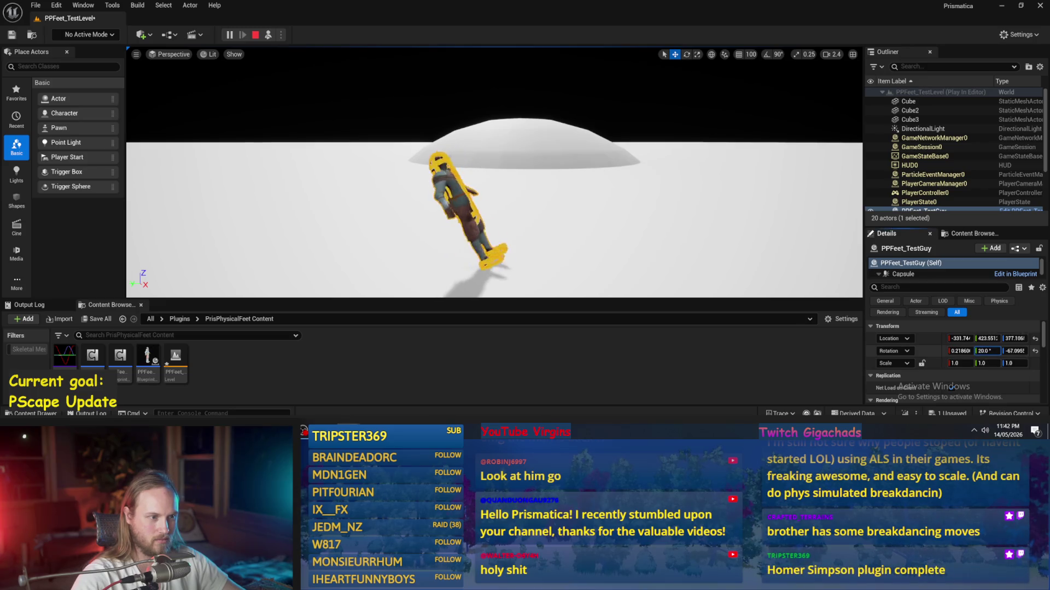
{"action": "left_click", "coordinate": [256, 34]}
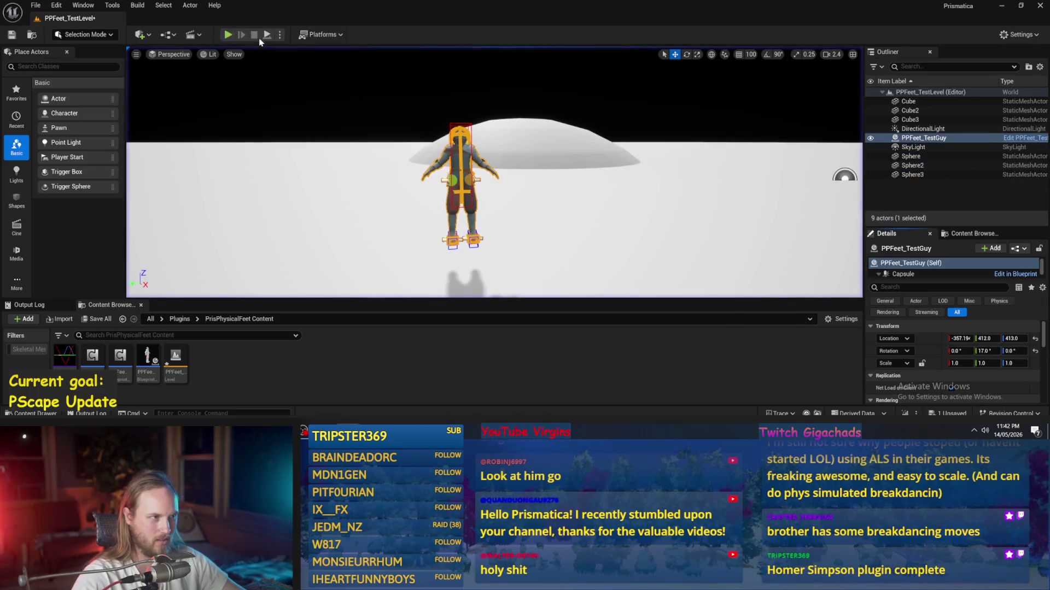
- Tilt the character to -42°, play-test the fall, then switch to its Blueprint editor
{"action": "left_click_drag", "start_coordinate": [993, 351], "coordinate": [962, 351]}
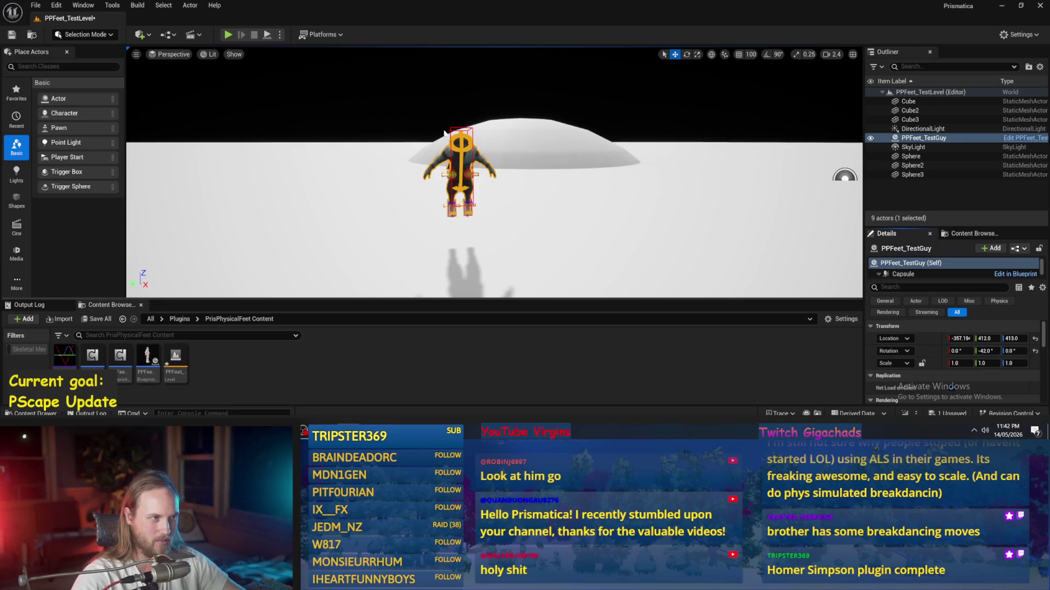
{"action": "key", "text": "alt+p"}
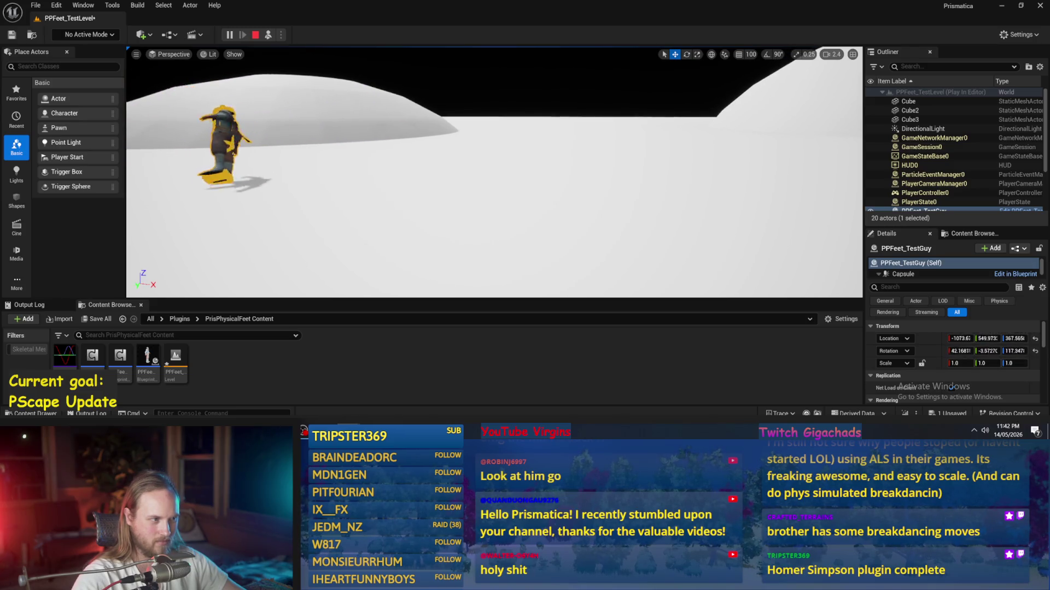
{"action": "key", "text": "Escape"}
{"action": "left_click", "coordinate": [398, 393]}
- Reset the Capsule's Inertia Tensor Scale Z to 1.0 and save the PPFeet_TestGuy Blueprint
{"action": "left_click", "coordinate": [38, 91]}
{"action": "left_click", "coordinate": [708, 66]}
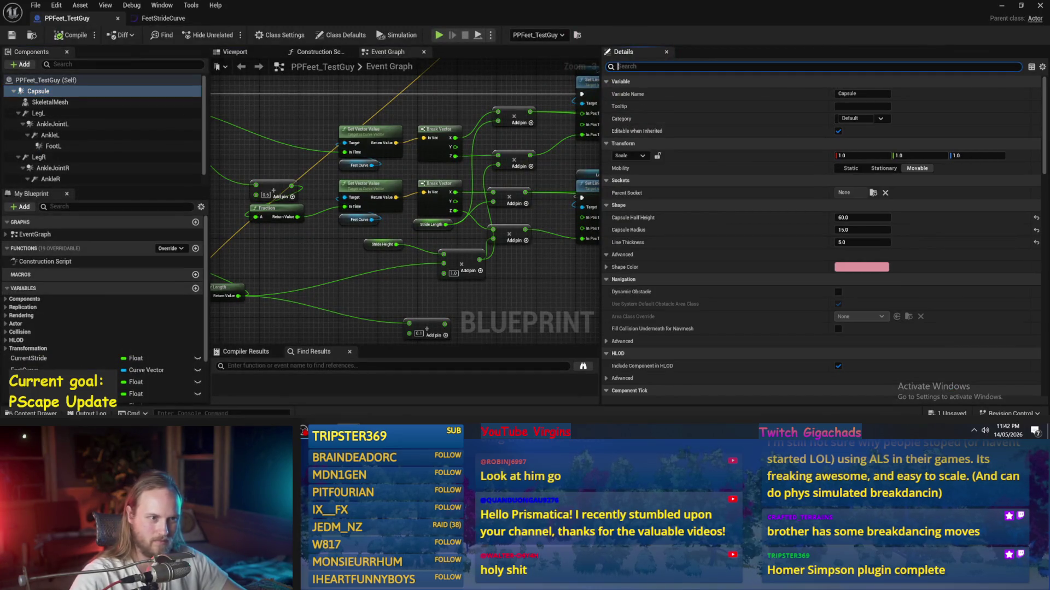
{"action": "type", "text": "iner"}
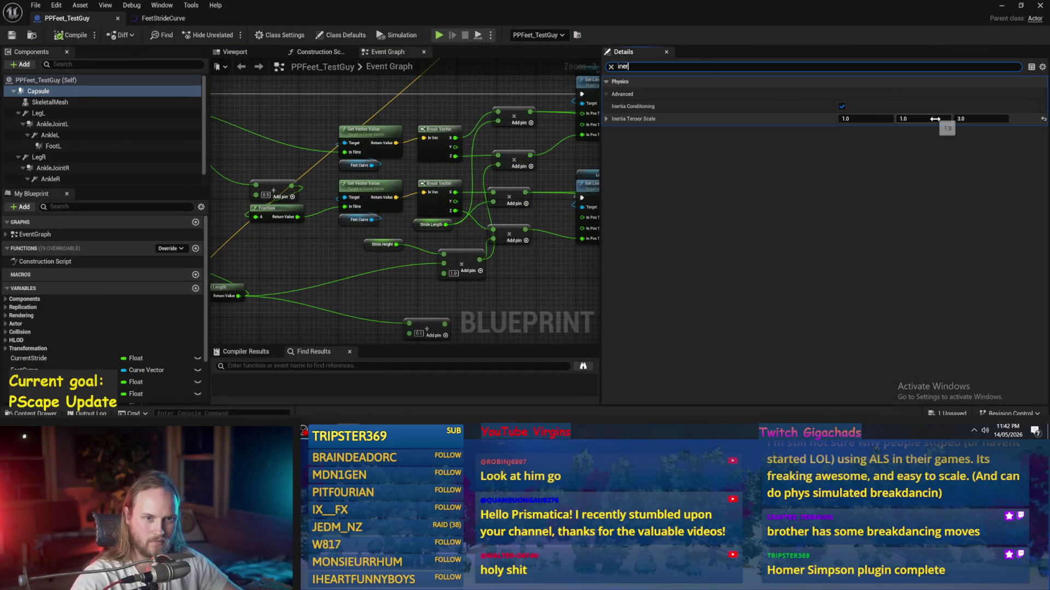
{"action": "left_click_drag", "start_coordinate": [964, 119], "coordinate": [551, 153]}
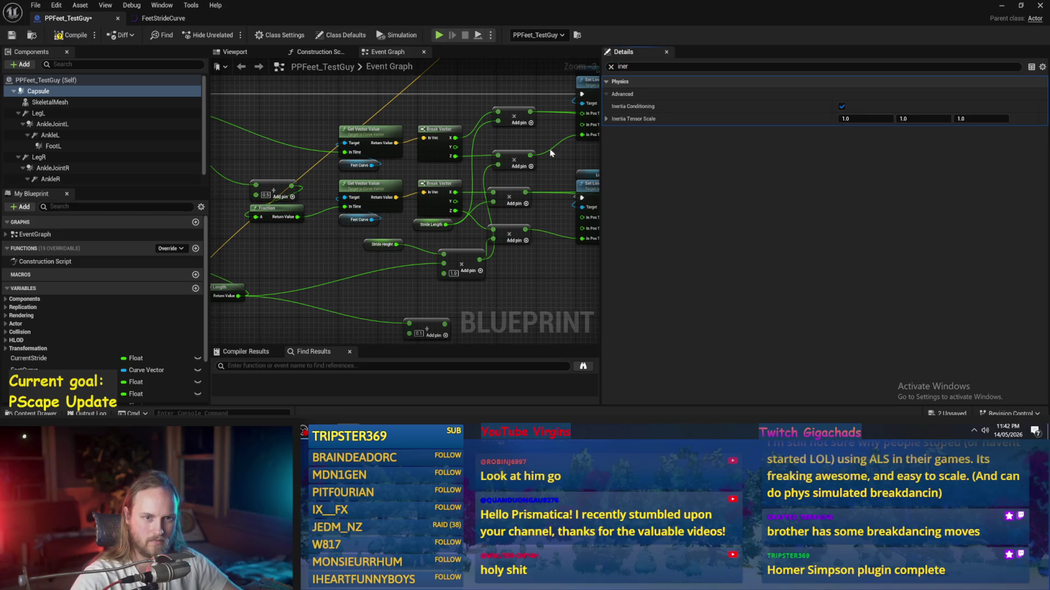
{"action": "left_click", "coordinate": [11, 36]}
{"action": "left_click", "coordinate": [1001, 5]}
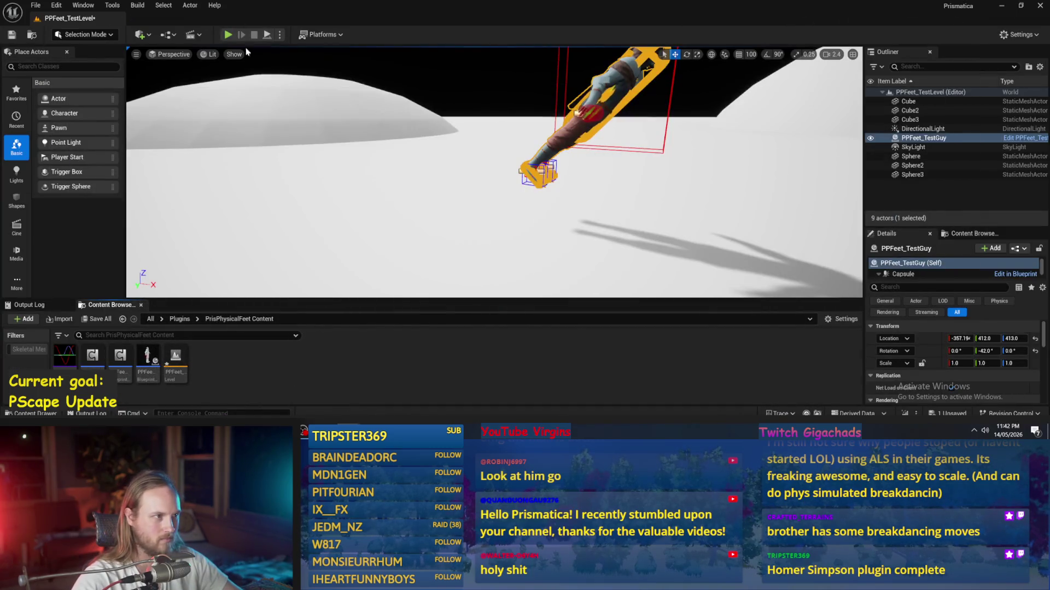
- Simulate the character's fall, tilt it more upright, and simulate the fall again
{"action": "left_click", "coordinate": [266, 35]}
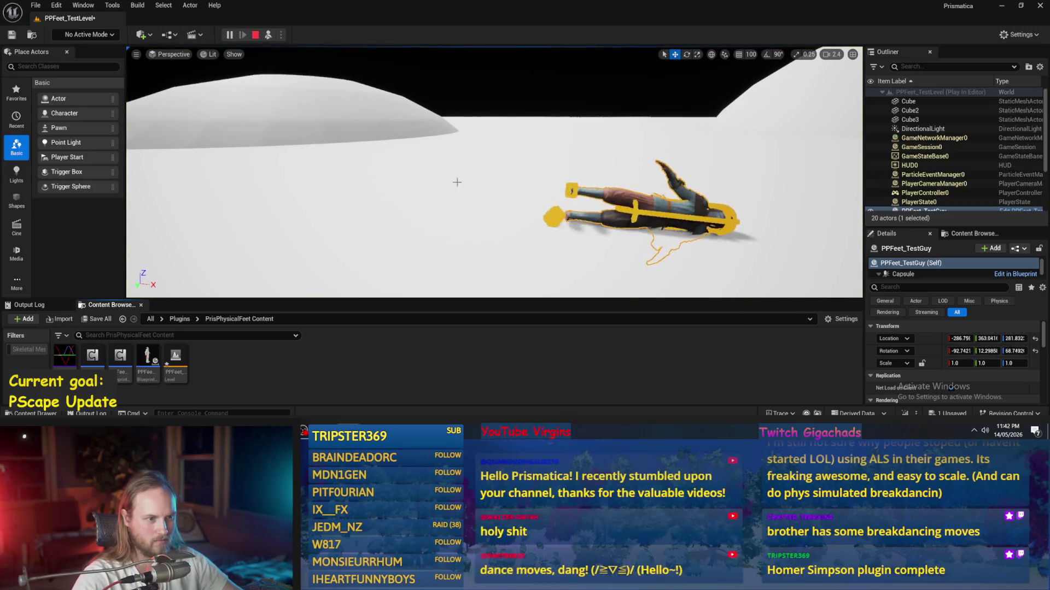
{"action": "key", "text": "Escape"}
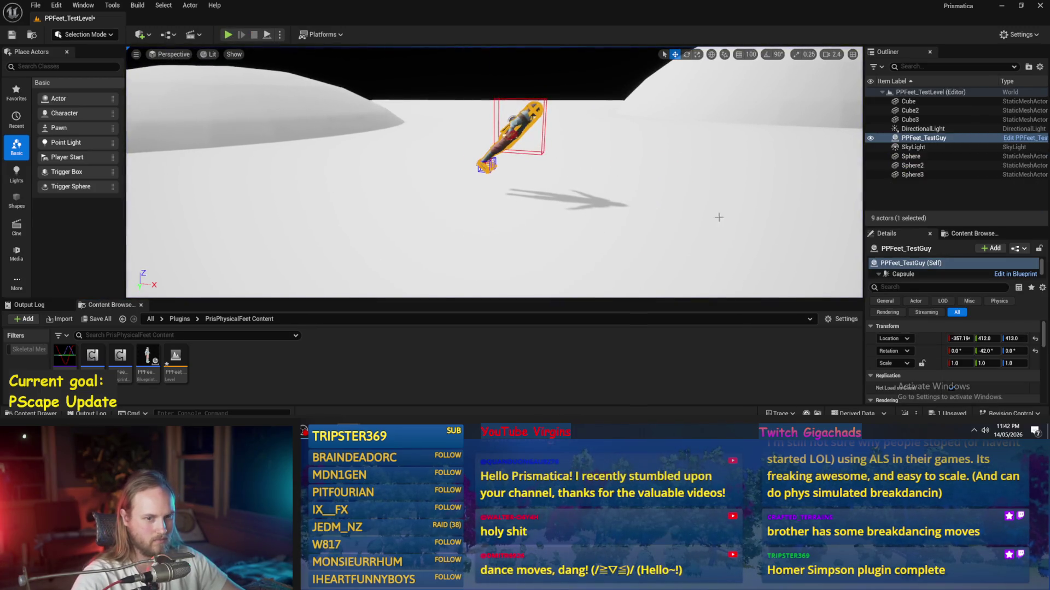
{"action": "left_click_drag", "start_coordinate": [984, 351], "coordinate": [992, 351]}
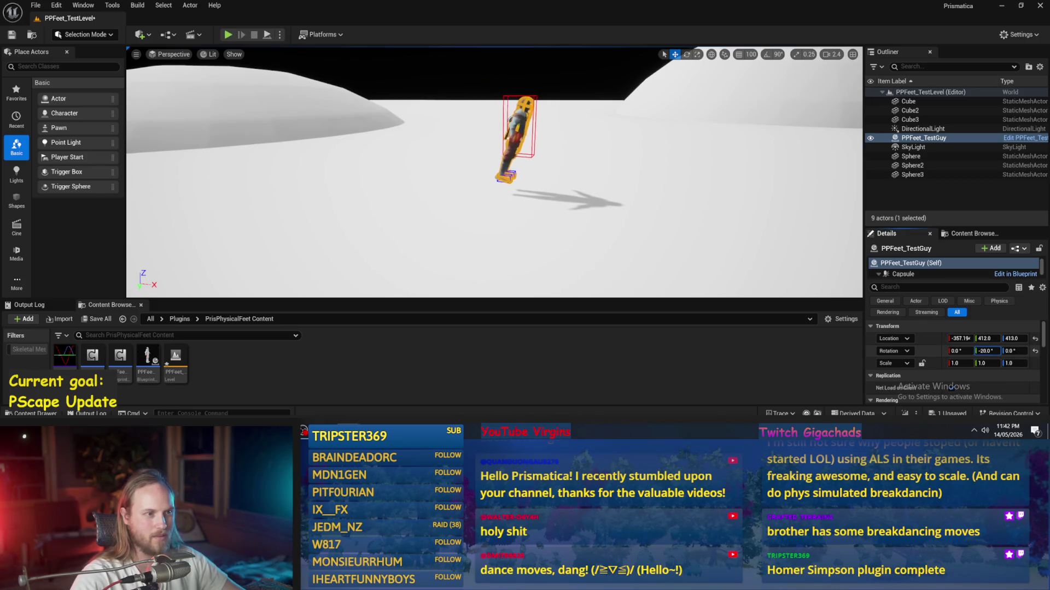
{"action": "key", "text": "alt+s"}
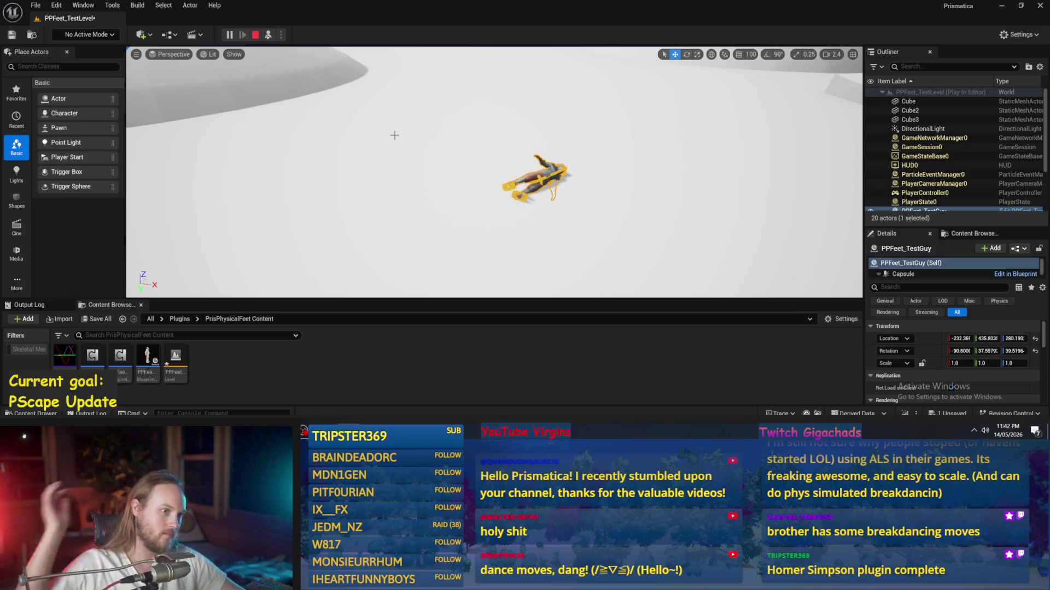
{"action": "key", "text": "Escape"}
- Straighten PPFeet_TestGuy's Y rotation back to 0, then go back to its Blueprint
{"action": "key", "text": "f"}
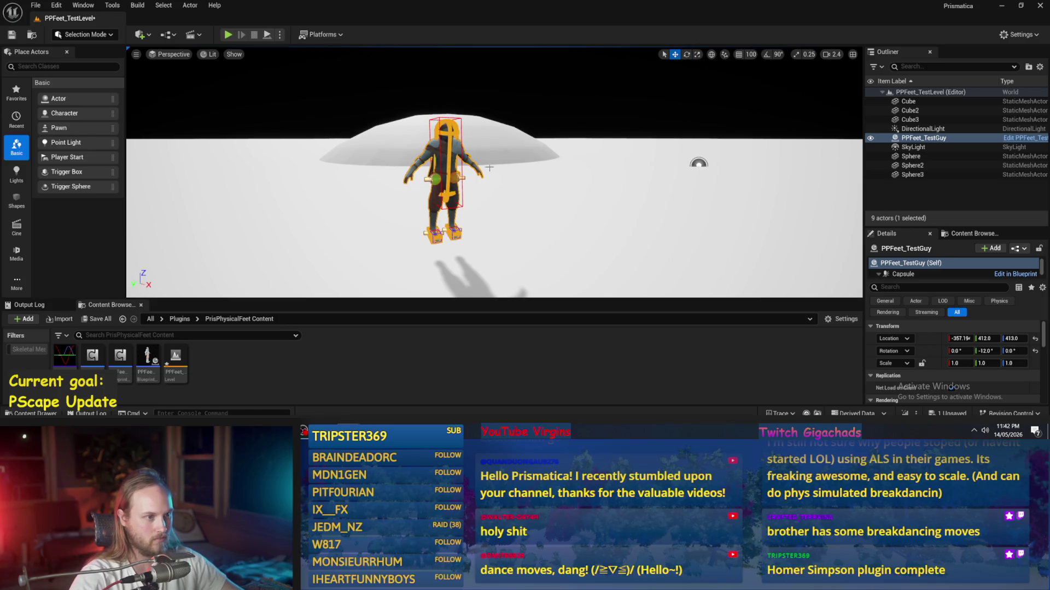
{"action": "left_click", "coordinate": [398, 172]}
{"action": "left_click", "coordinate": [427, 169]}
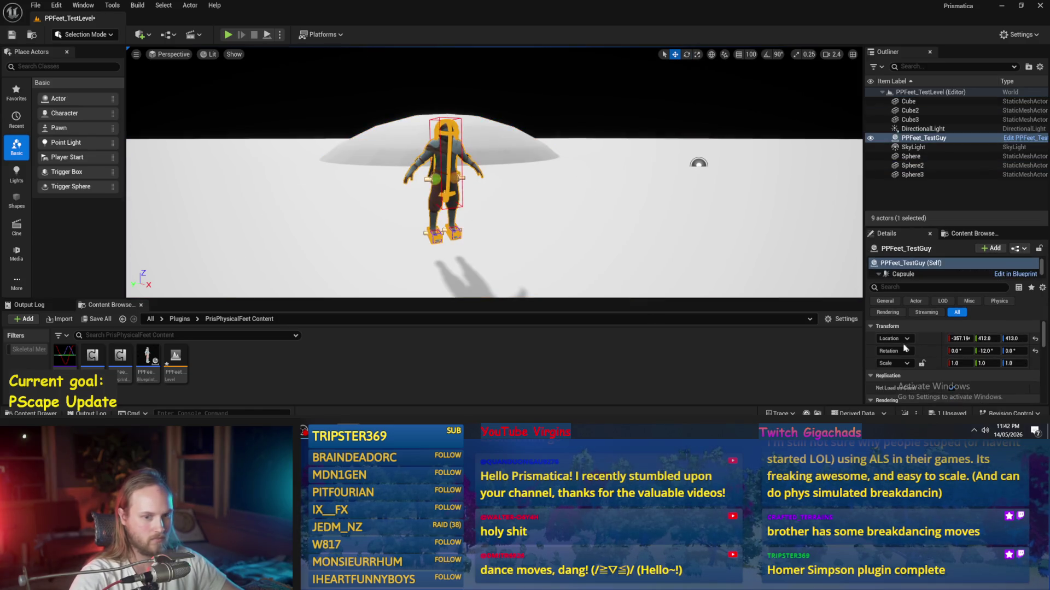
{"action": "left_click_drag", "start_coordinate": [987, 352], "coordinate": [1027, 338]}
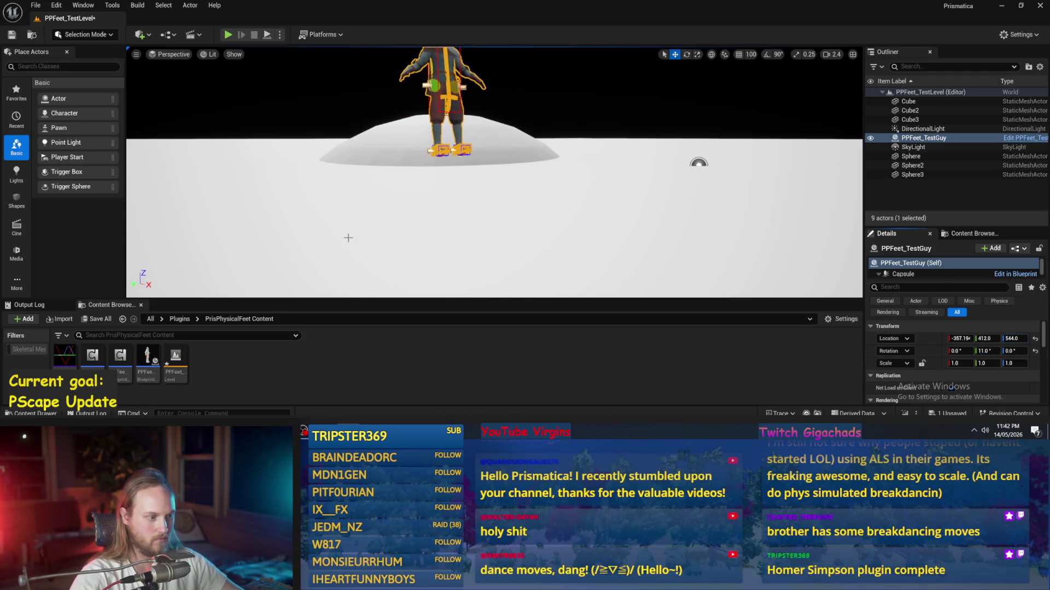
{"action": "key", "text": "alt+Tab"}
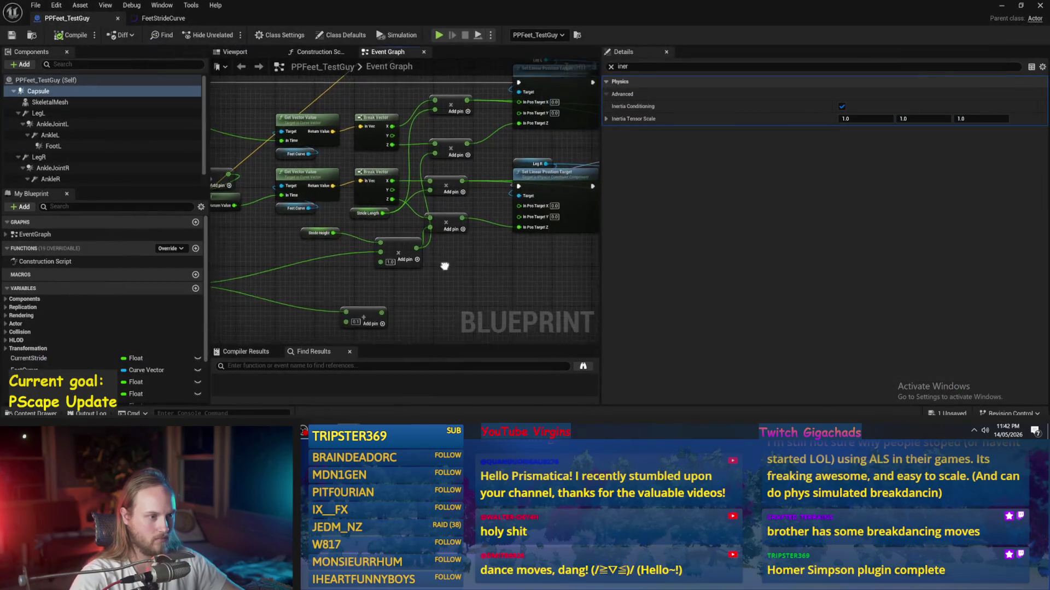
{"action": "left_click", "coordinate": [99, 148]}
- Filter FootR's Details by 'colli' to check its collision and PhysMat_Rubber settings
{"action": "left_click", "coordinate": [60, 185]}
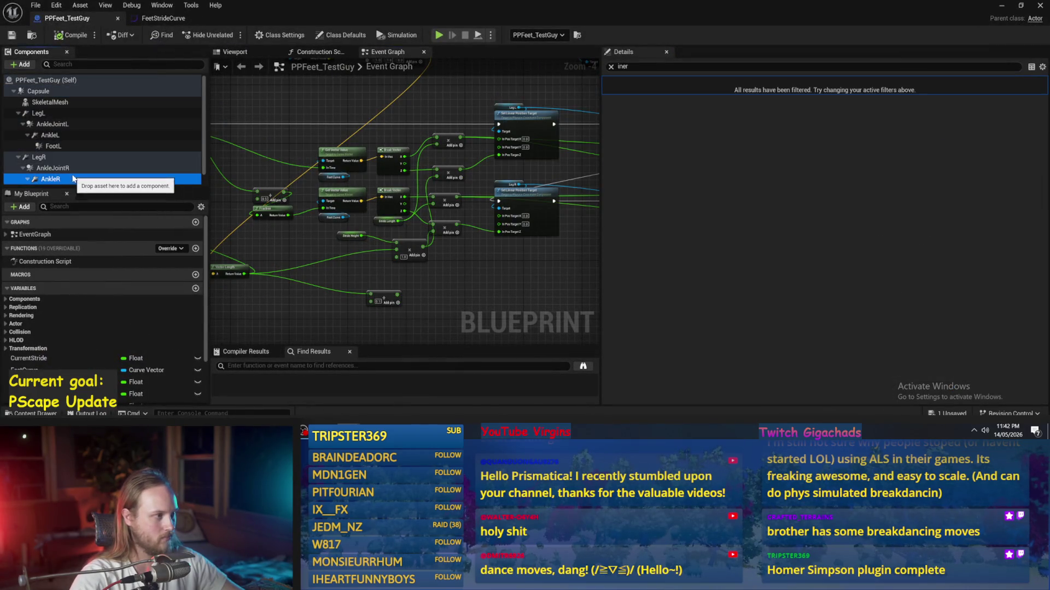
{"action": "left_click", "coordinate": [611, 67]}
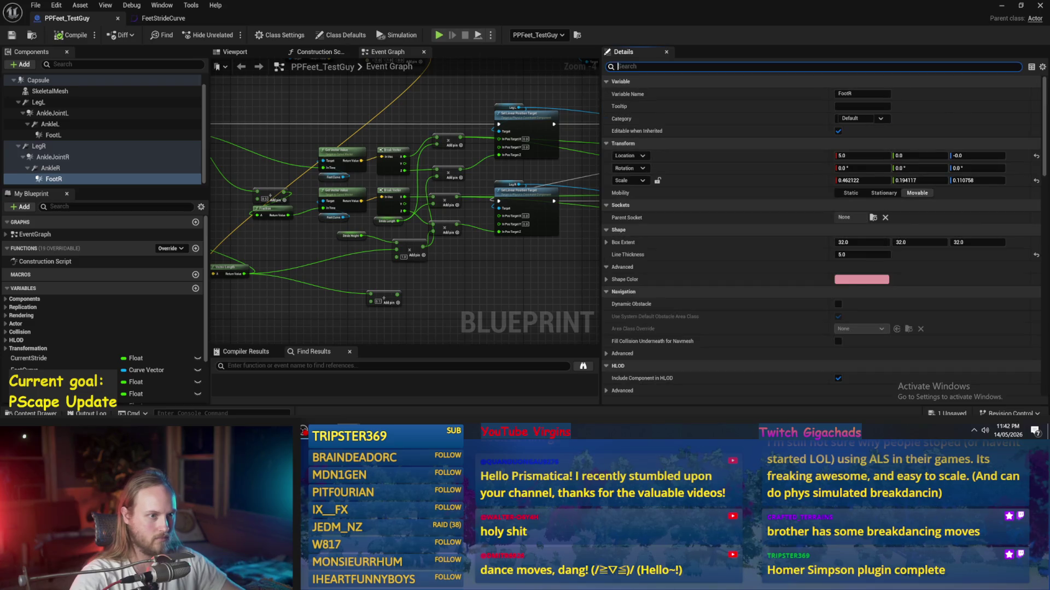
{"action": "type", "text": "colli"}
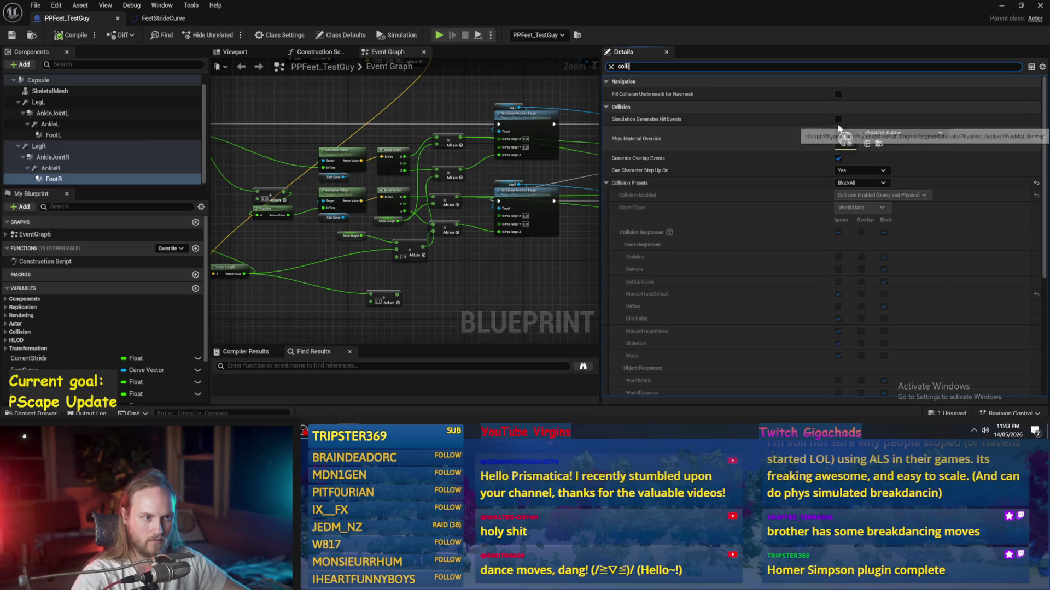
- Place a FootR reference node in an empty area of the Event Graph
{"action": "left_click_drag", "start_coordinate": [307, 124], "coordinate": [426, 178]}
{"action": "mouse_move", "coordinate": [54, 182]}
{"action": "left_mouse_down"}
{"action": "mouse_move", "coordinate": [306, 152]}
{"action": "mouse_move", "coordinate": [379, 155]}
{"action": "left_mouse_up"}
{"action": "type", "text": "collision"}
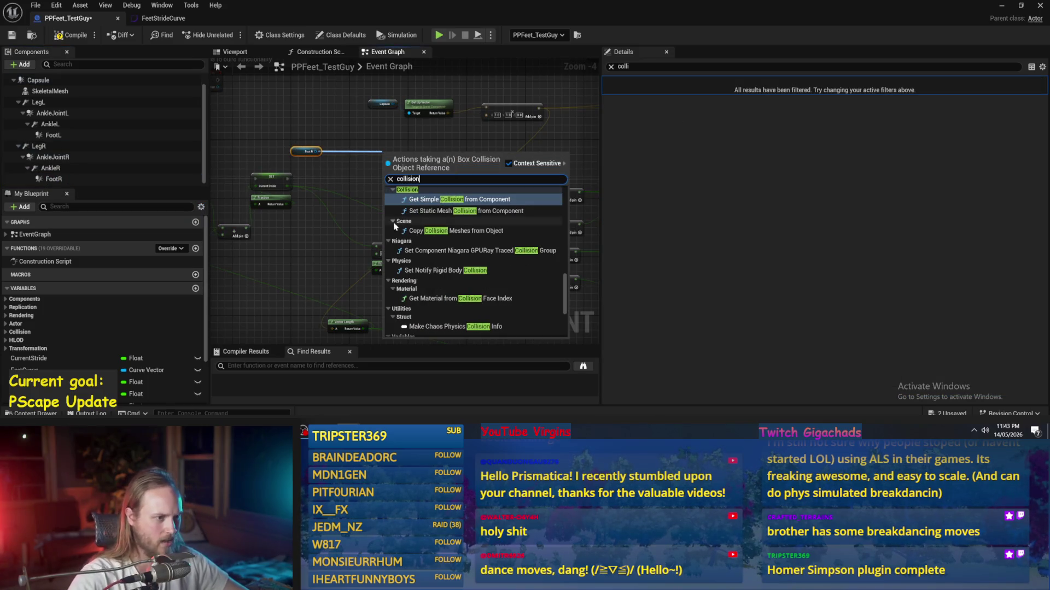
{"action": "scroll", "coordinate": [489, 250], "scroll_direction": "down", "scroll_amount": 4}
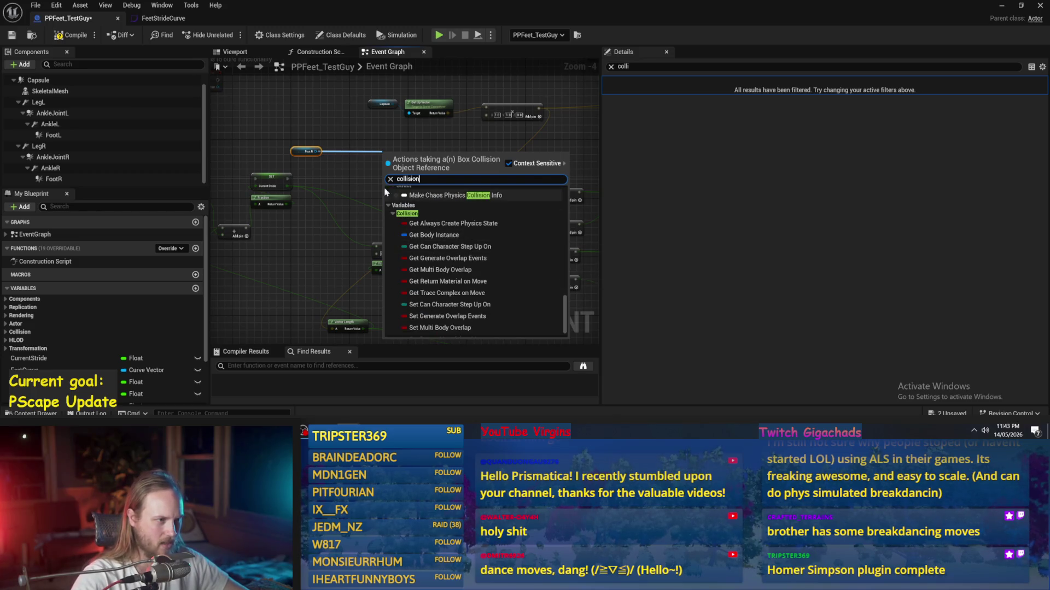
{"action": "left_click", "coordinate": [330, 159]}
{"action": "scroll", "coordinate": [330, 159], "scroll_direction": "up", "scroll_amount": 4}
{"action": "left_click_drag", "start_coordinate": [372, 175], "coordinate": [464, 175]}
{"action": "type", "text": "d"}
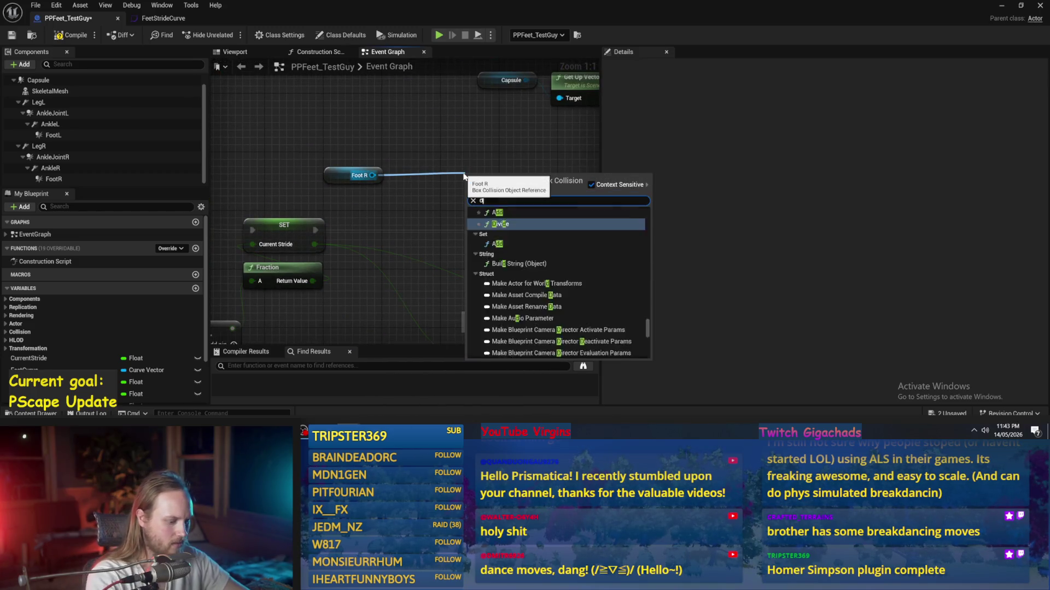
{"action": "key", "text": "BackSpace"}
{"action": "type", "text": "collision"}
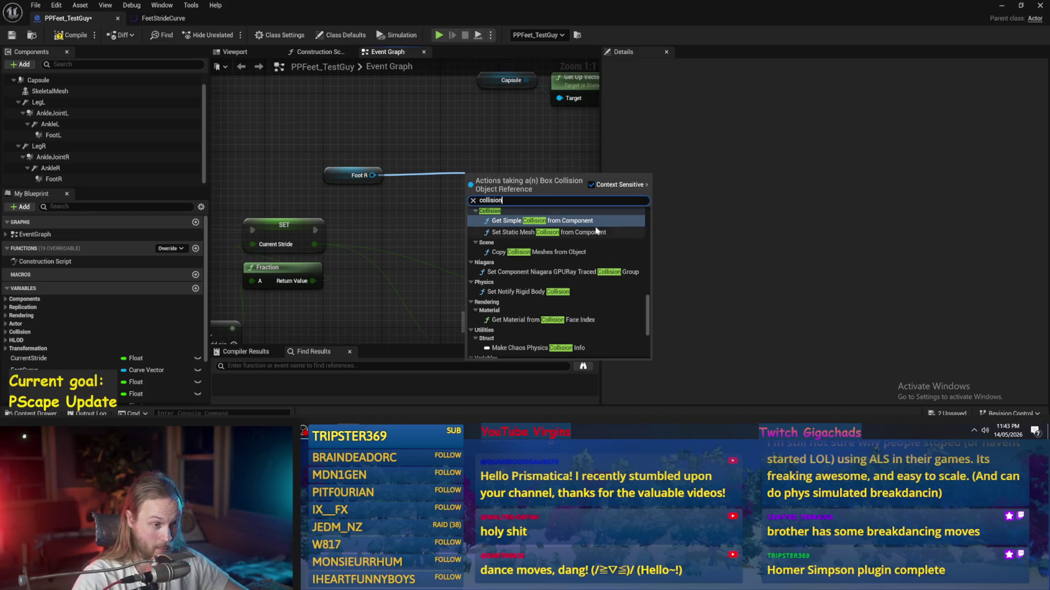
{"action": "left_click", "coordinate": [558, 292]}
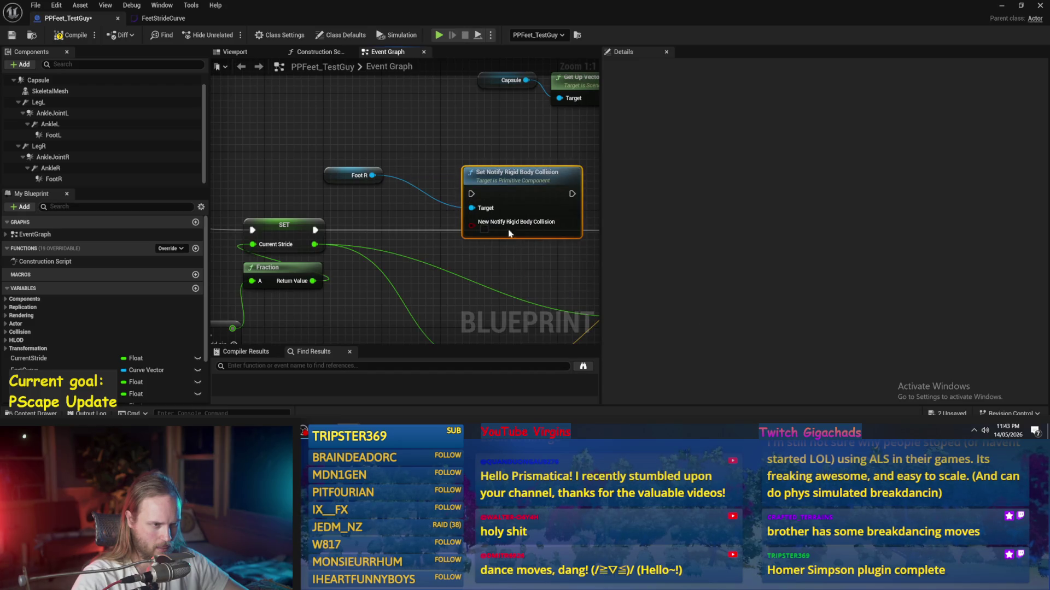
{"action": "key", "text": "Delete"}
{"action": "left_click_drag", "start_coordinate": [372, 175], "coordinate": [503, 178]}
{"action": "type", "text": "collisiobn"}
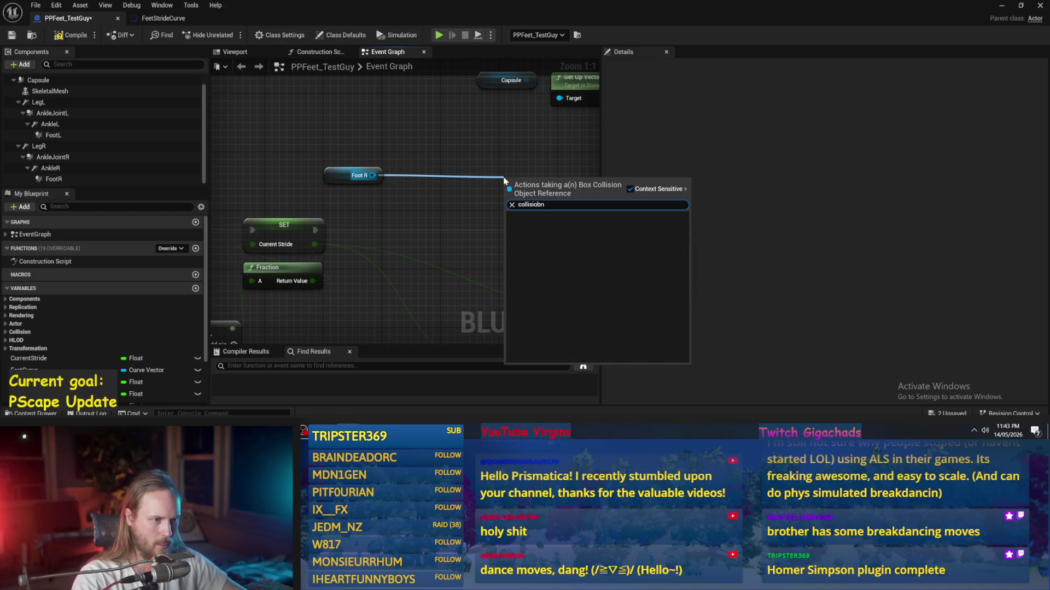
{"action": "key", "text": "BackSpace"}
{"action": "key", "text": "BackSpace"}
{"action": "type", "text": "n"}
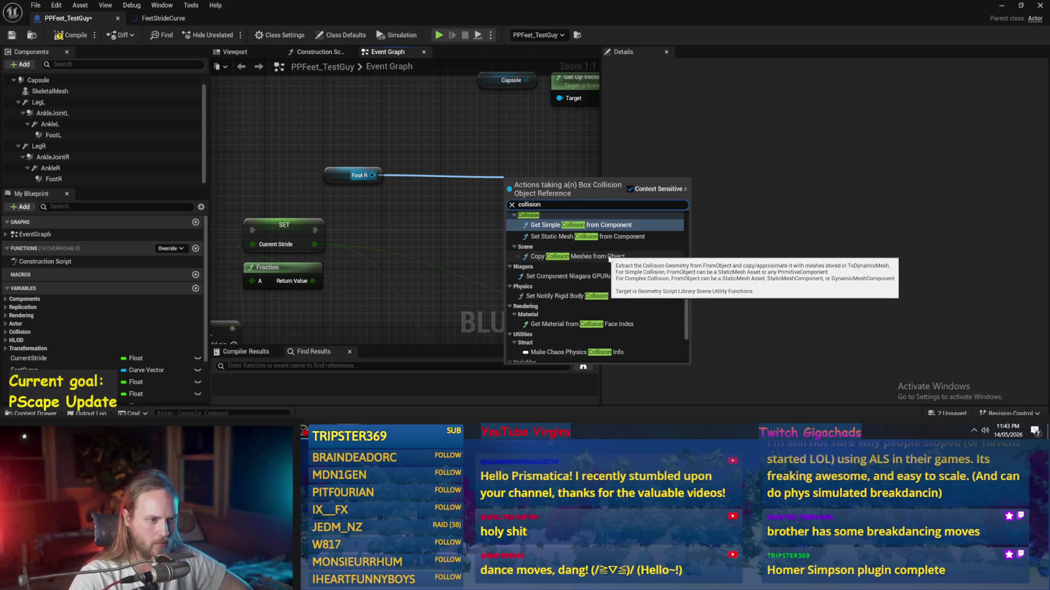
{"action": "scroll", "coordinate": [607, 273], "scroll_direction": "down", "scroll_amount": 5}
{"action": "scroll", "coordinate": [594, 296], "scroll_direction": "down", "scroll_amount": 3}
{"action": "scroll", "coordinate": [602, 299], "scroll_direction": "up", "scroll_amount": 5}
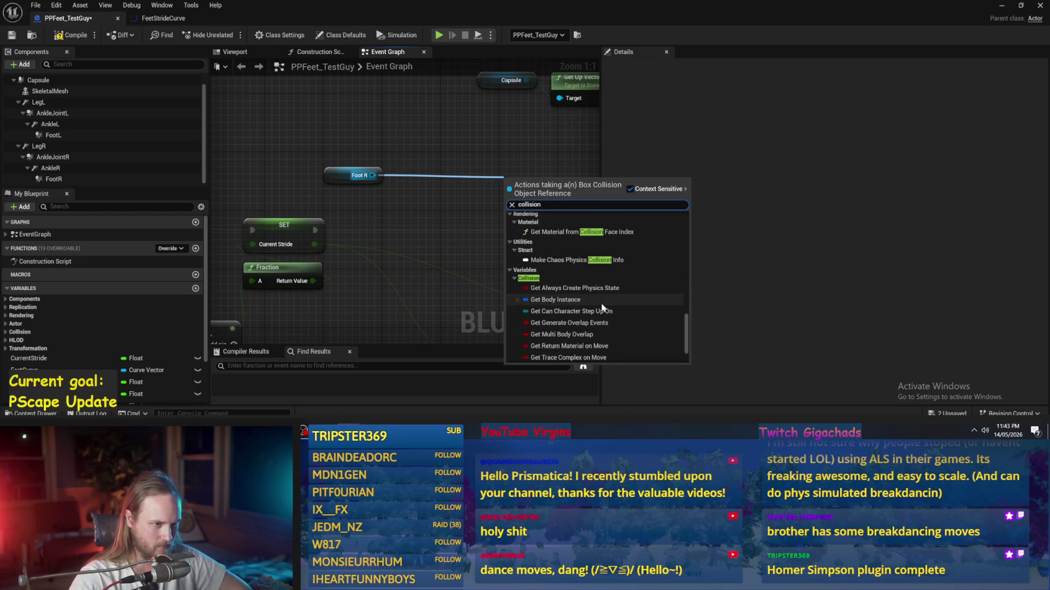
{"action": "scroll", "coordinate": [601, 307], "scroll_direction": "up", "scroll_amount": 2}
{"action": "scroll", "coordinate": [602, 306], "scroll_direction": "up", "scroll_amount": 1}
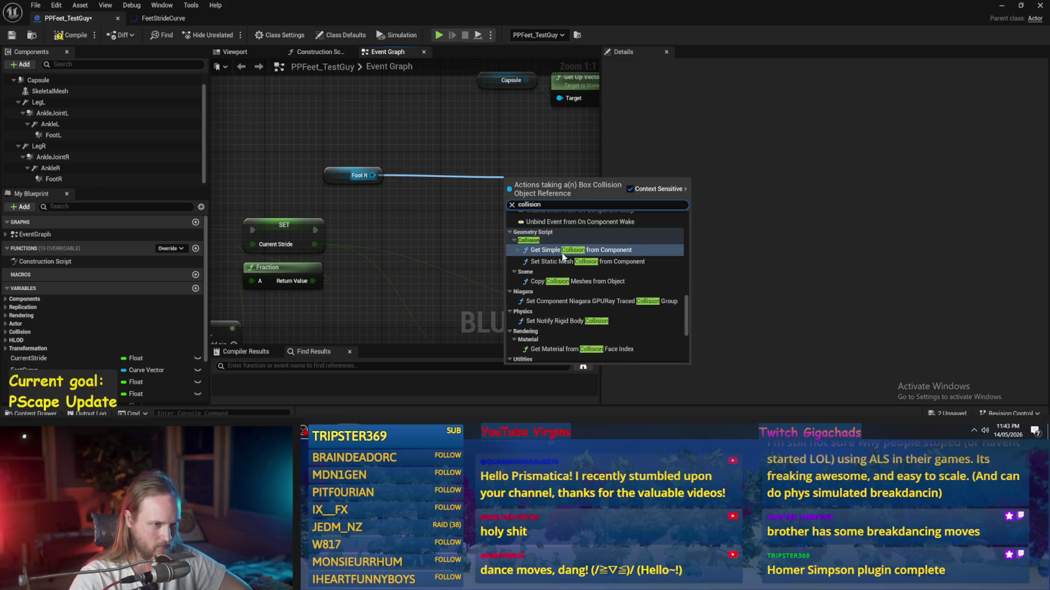
{"action": "scroll", "coordinate": [568, 268], "scroll_direction": "up", "scroll_amount": 1}
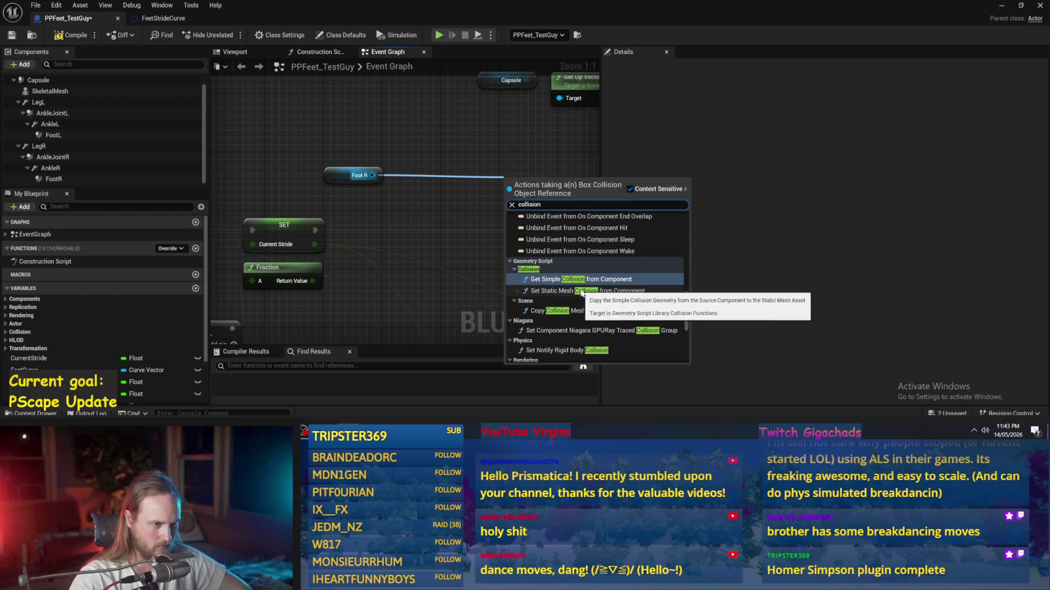
{"action": "scroll", "coordinate": [582, 293], "scroll_direction": "up", "scroll_amount": 6}
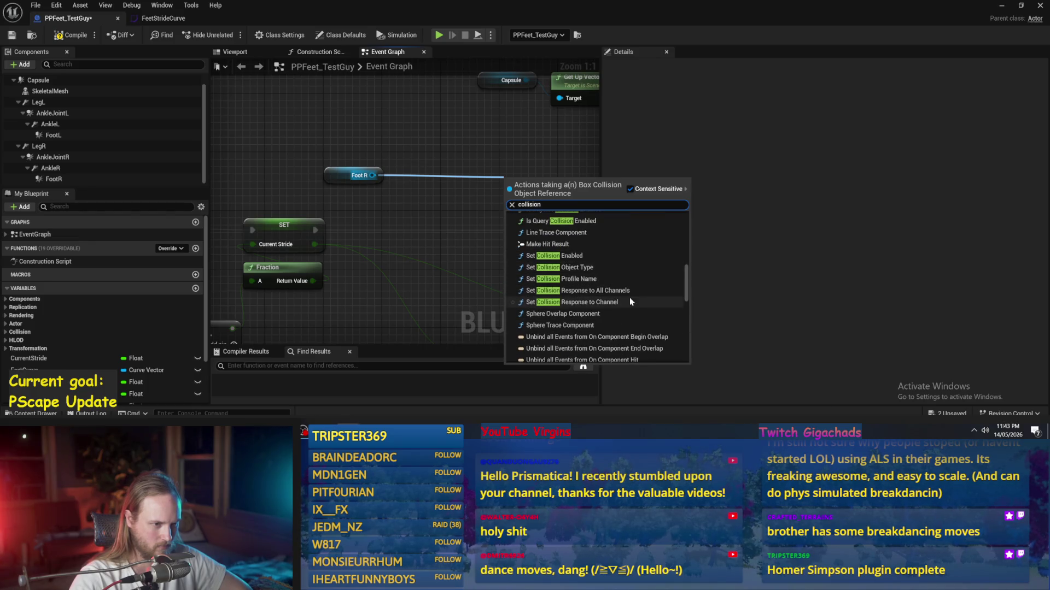
{"action": "scroll", "coordinate": [604, 316], "scroll_direction": "up", "scroll_amount": 2}
{"action": "scroll", "coordinate": [602, 317], "scroll_direction": "up", "scroll_amount": 6}
{"action": "scroll", "coordinate": [600, 315], "scroll_direction": "up", "scroll_amount": 5}
{"action": "scroll", "coordinate": [600, 316], "scroll_direction": "up", "scroll_amount": 8}
{"action": "scroll", "coordinate": [601, 316], "scroll_direction": "up", "scroll_amount": 5}
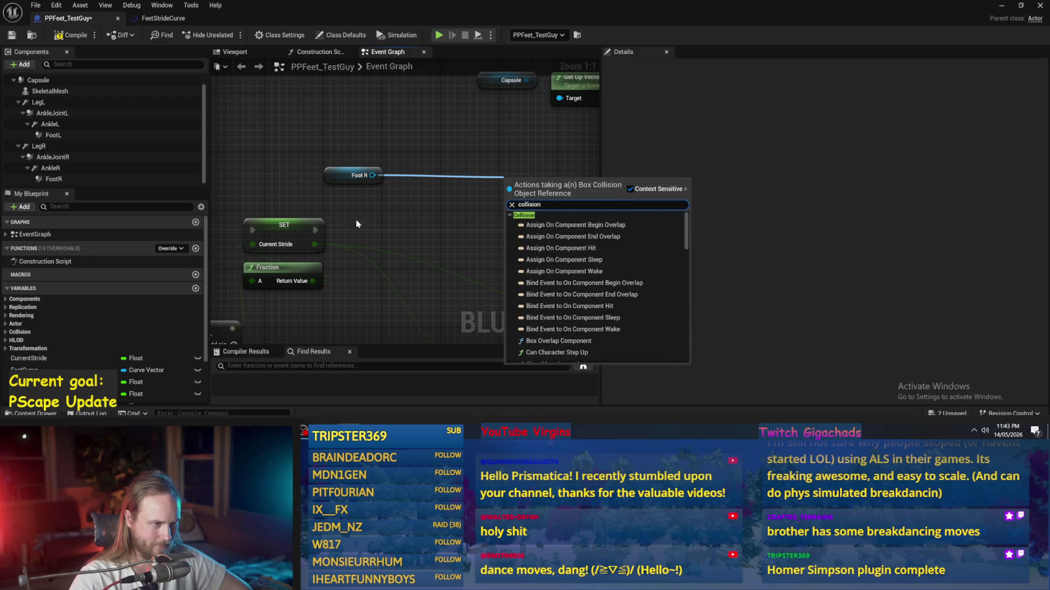
{"action": "left_click", "coordinate": [352, 175]}
{"action": "left_click_drag", "start_coordinate": [372, 175], "coordinate": [422, 173]}
{"action": "type", "text": "weld"}
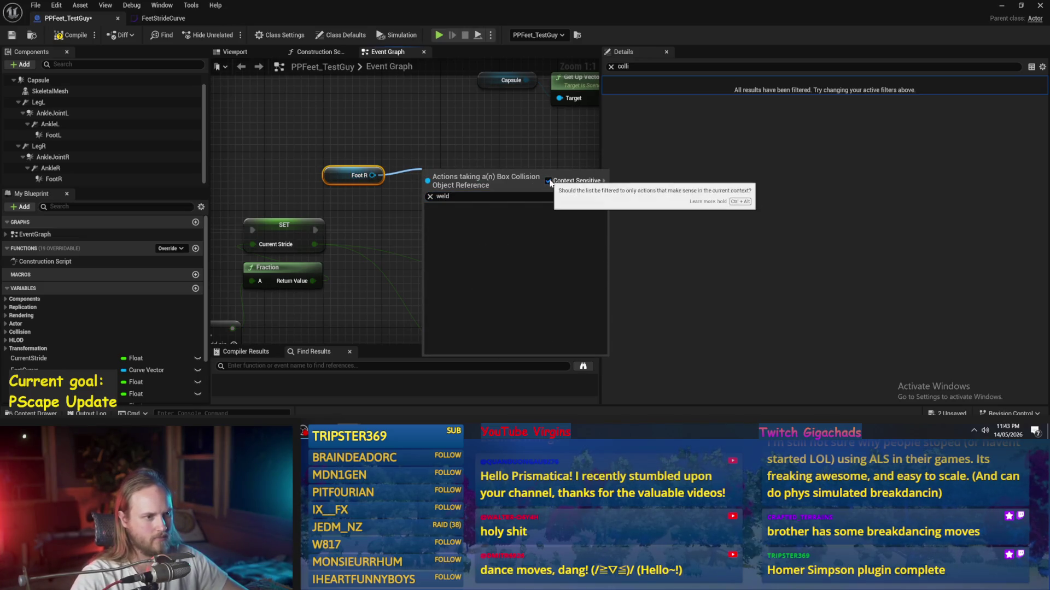
{"action": "left_click", "coordinate": [548, 180]}
{"action": "scroll", "coordinate": [522, 306], "scroll_direction": "up", "scroll_amount": 1}
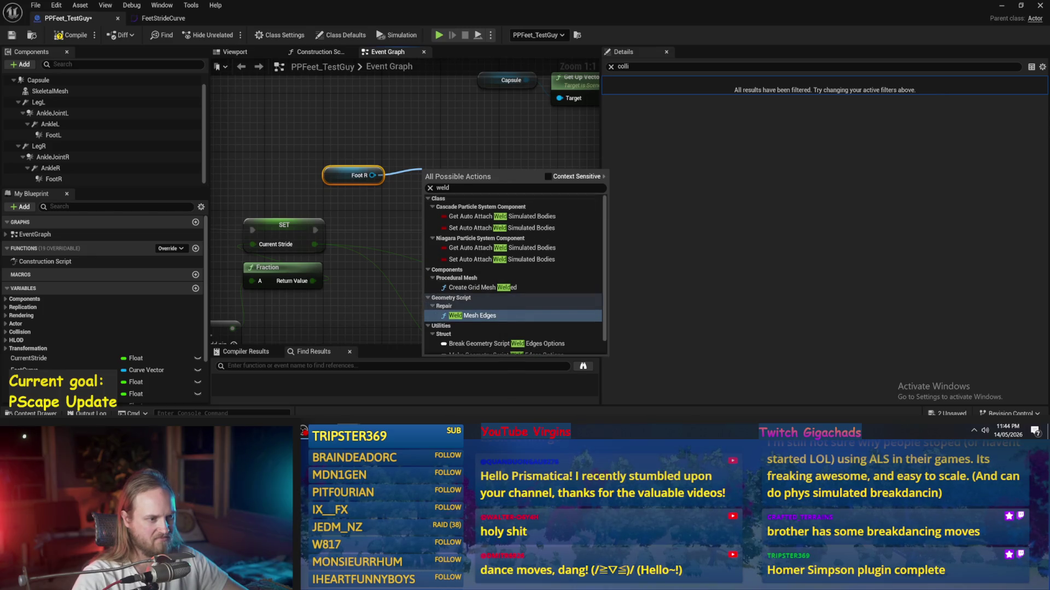
{"action": "key", "text": "Escape"}
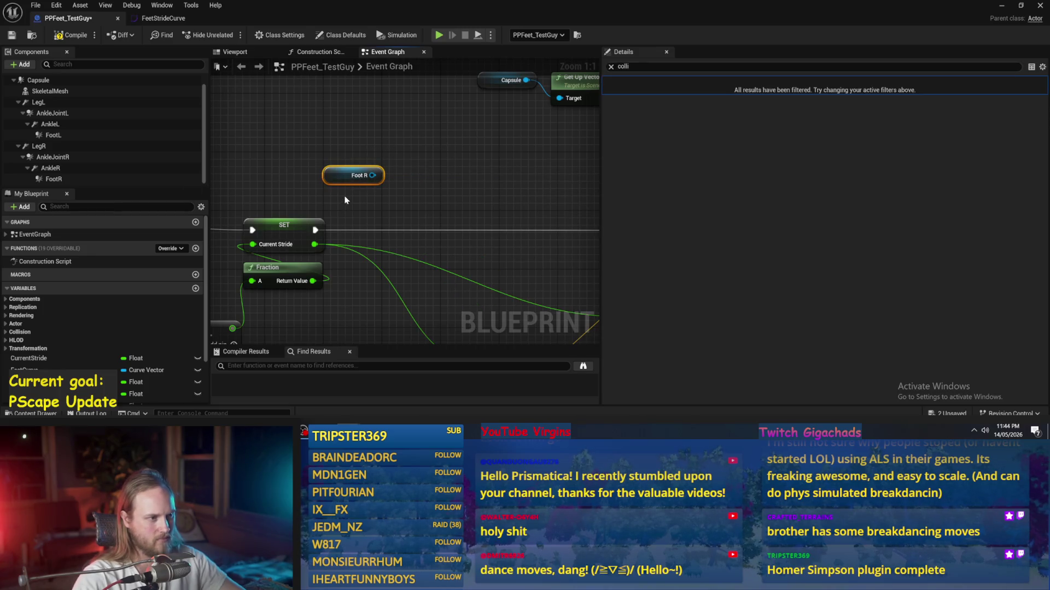
{"action": "left_click", "coordinate": [54, 179]}
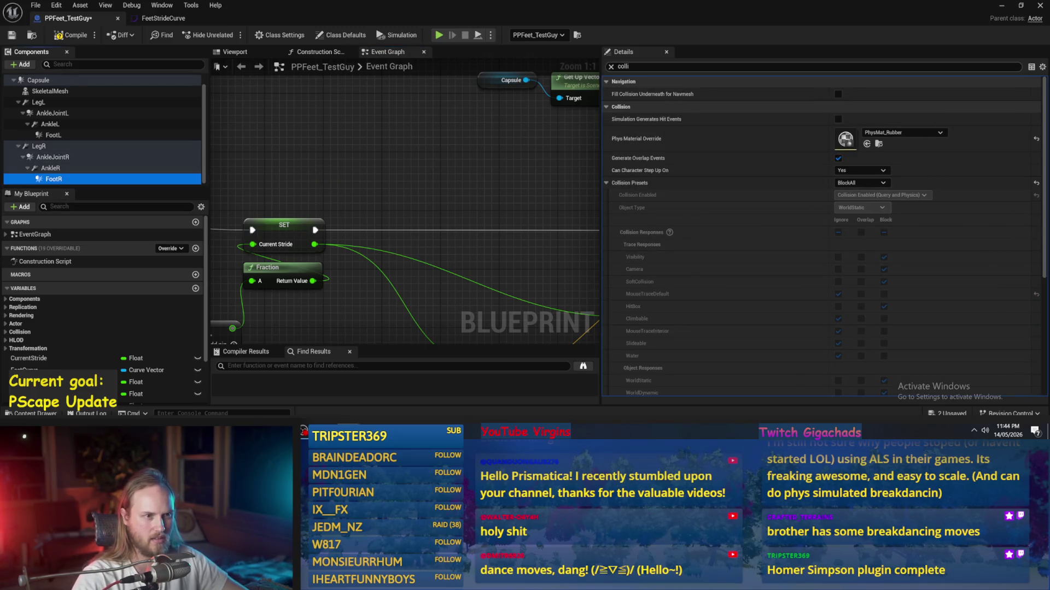
- Pan and scroll around the Event Graph to bring more of its nodes into view
{"action": "scroll", "coordinate": [716, 181], "scroll_direction": "down", "scroll_amount": 3}
{"action": "scroll", "coordinate": [718, 183], "scroll_direction": "down", "scroll_amount": 4}
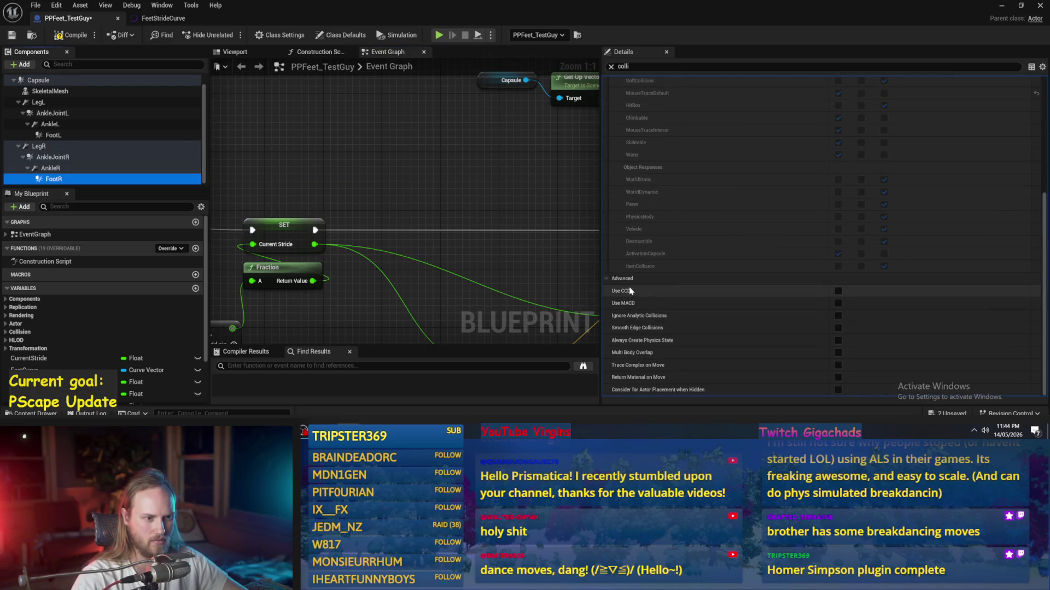
{"action": "scroll", "coordinate": [697, 328], "scroll_direction": "up", "scroll_amount": 7}
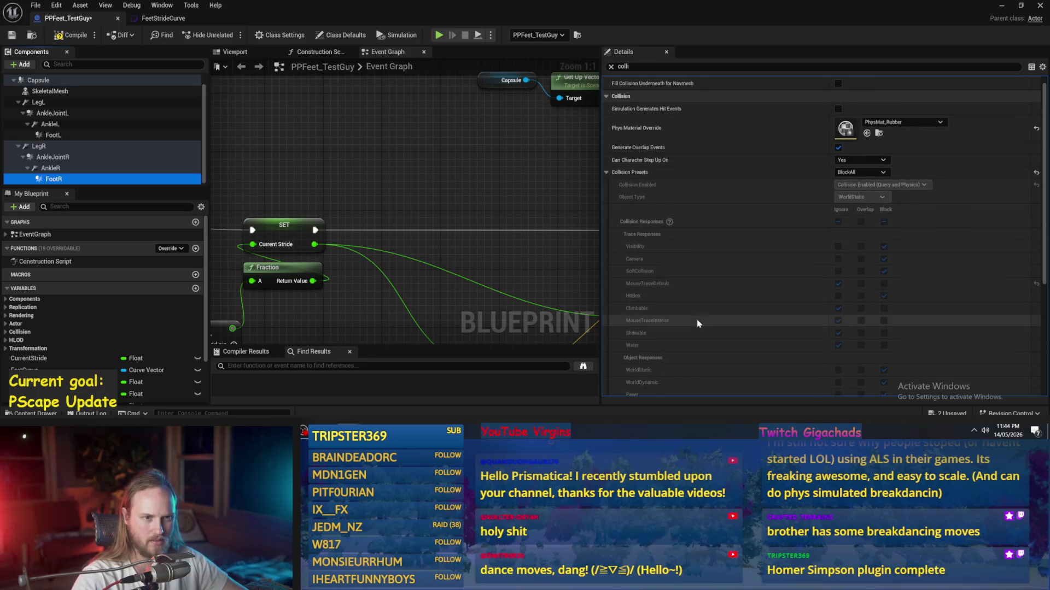
{"action": "left_click_drag", "start_coordinate": [498, 189], "coordinate": [470, 203]}
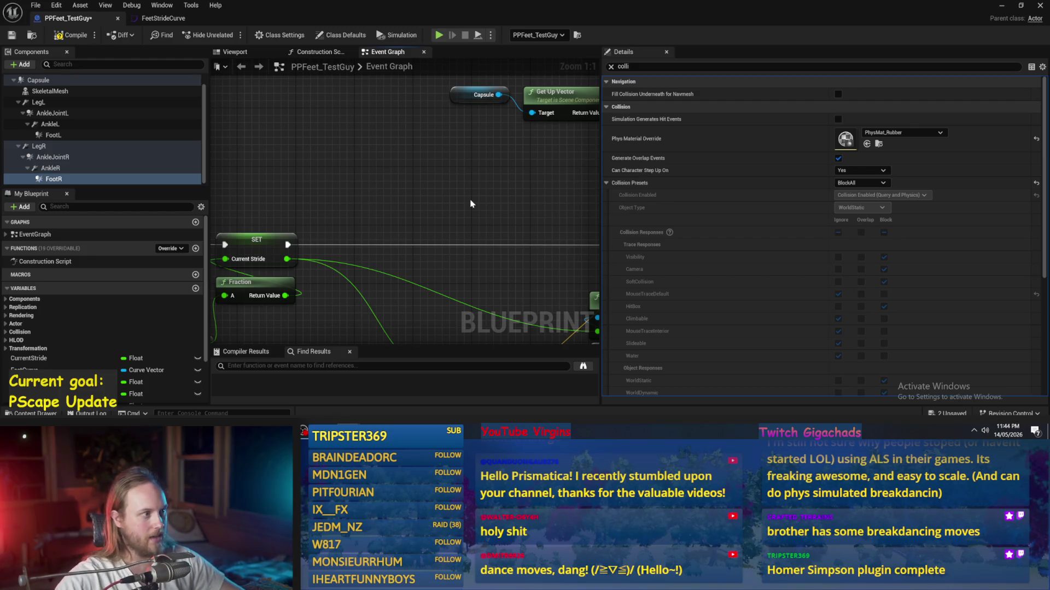
{"action": "scroll", "coordinate": [469, 200], "scroll_direction": "down", "scroll_amount": 5}
{"action": "scroll", "coordinate": [433, 181], "scroll_direction": "up", "scroll_amount": 2}
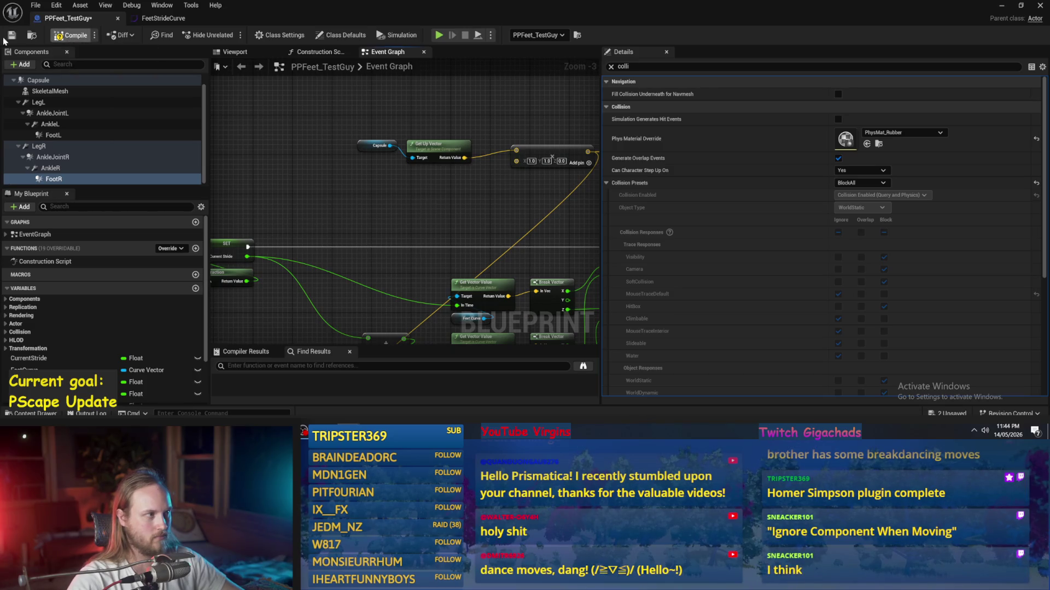
{"action": "left_click_drag", "start_coordinate": [448, 215], "coordinate": [524, 217]}
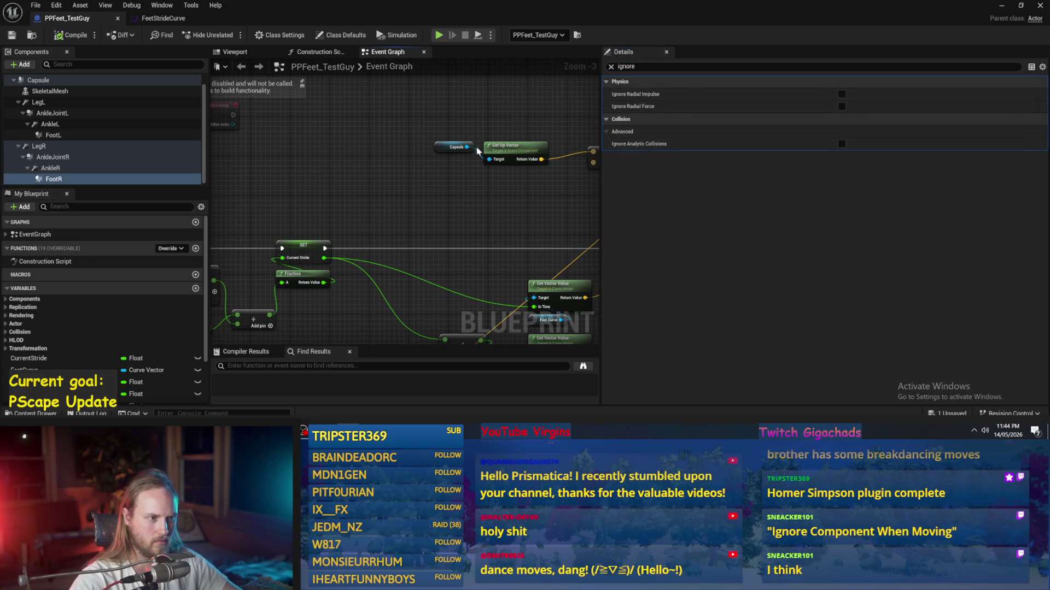
- Add an Ignore Component when Moving node on Foot R, with Should Ignore on, ignoring Foot L
{"action": "left_click_drag", "start_coordinate": [355, 181], "coordinate": [408, 218]}
{"action": "left_click_drag", "start_coordinate": [87, 180], "coordinate": [377, 206]}
{"action": "type", "text": "ignore"}
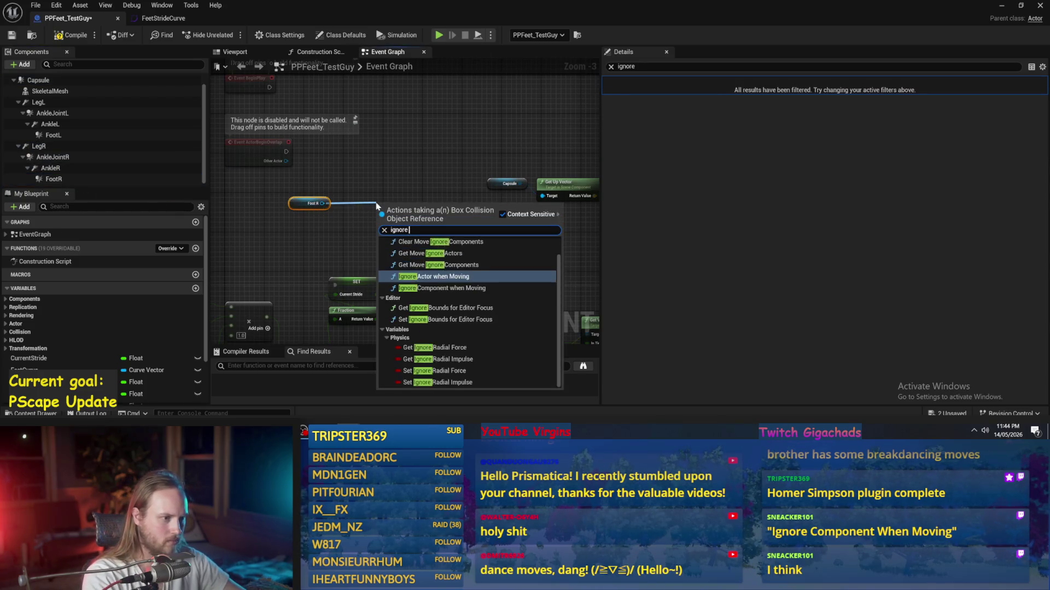
{"action": "type", "text": " com"}
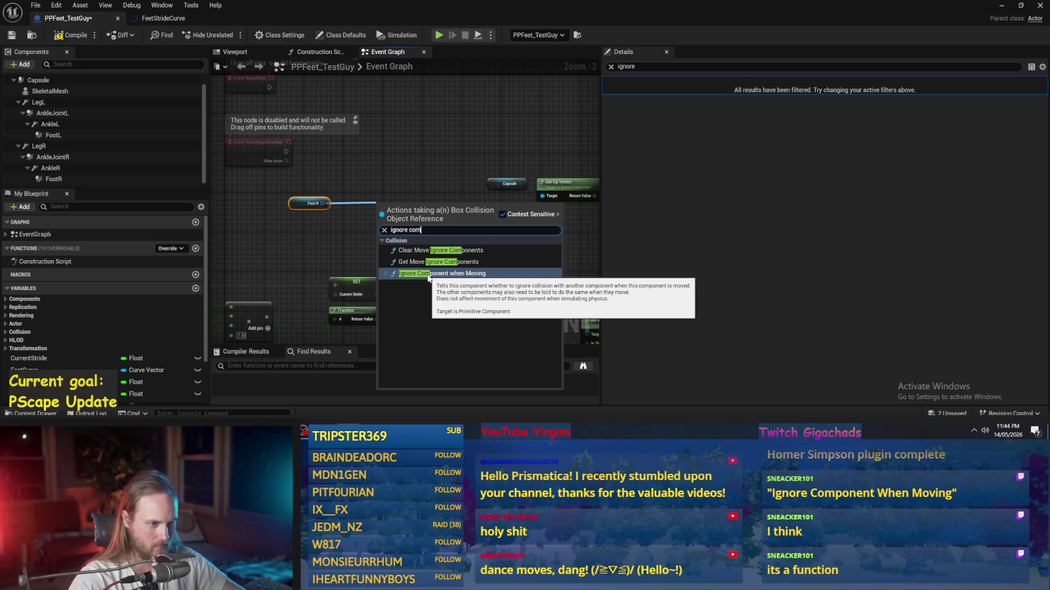
{"action": "left_click", "coordinate": [428, 278]}
{"action": "scroll", "coordinate": [401, 225], "scroll_direction": "up", "scroll_amount": 3}
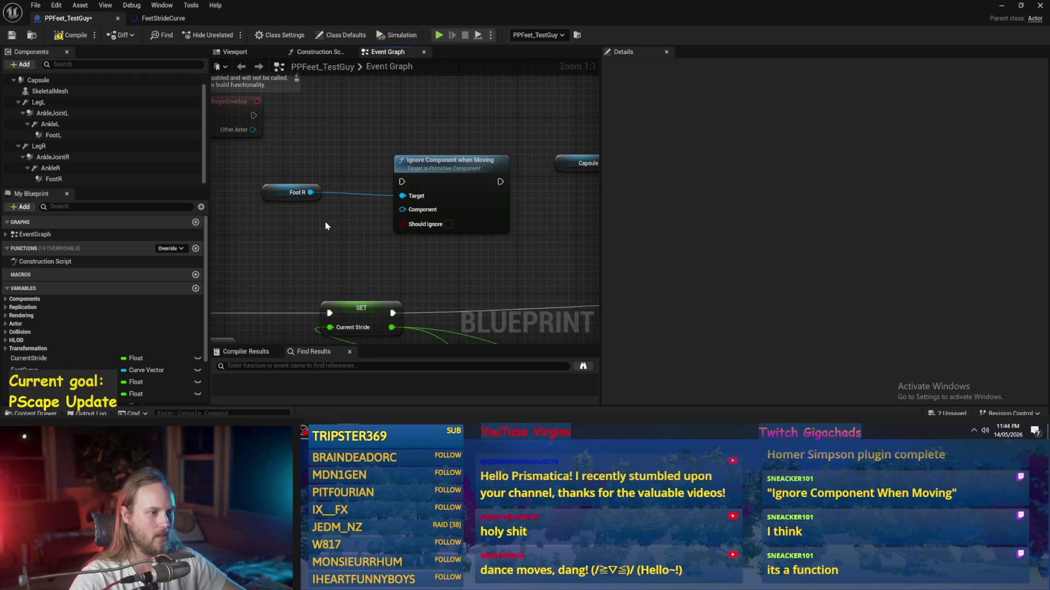
{"action": "left_click", "coordinate": [448, 224]}
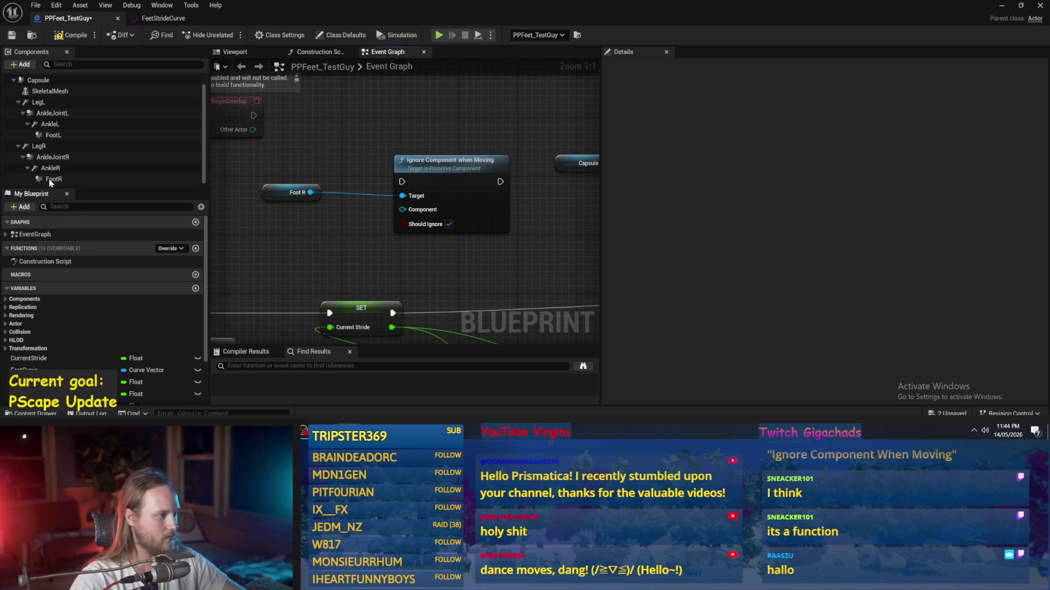
{"action": "mouse_move", "coordinate": [54, 135]}
{"action": "left_mouse_down"}
{"action": "mouse_move", "coordinate": [274, 205]}
{"action": "mouse_move", "coordinate": [279, 232]}
{"action": "mouse_move", "coordinate": [390, 222]}
{"action": "left_mouse_up"}
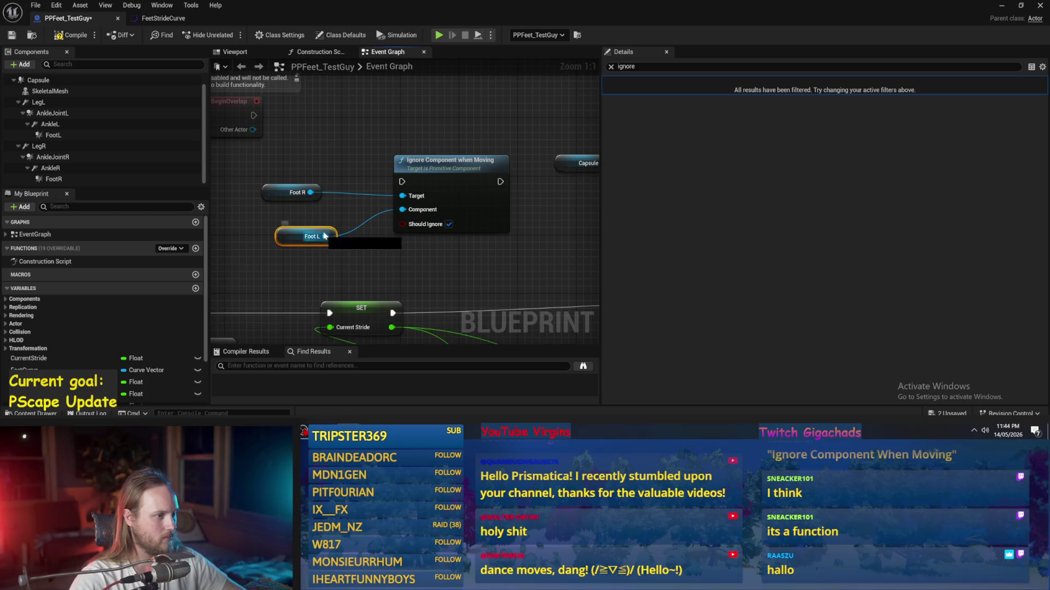
{"action": "mouse_move", "coordinate": [313, 223]}
{"action": "left_mouse_down"}
{"action": "mouse_move", "coordinate": [402, 209]}
{"action": "mouse_move", "coordinate": [298, 221]}
{"action": "left_mouse_up"}
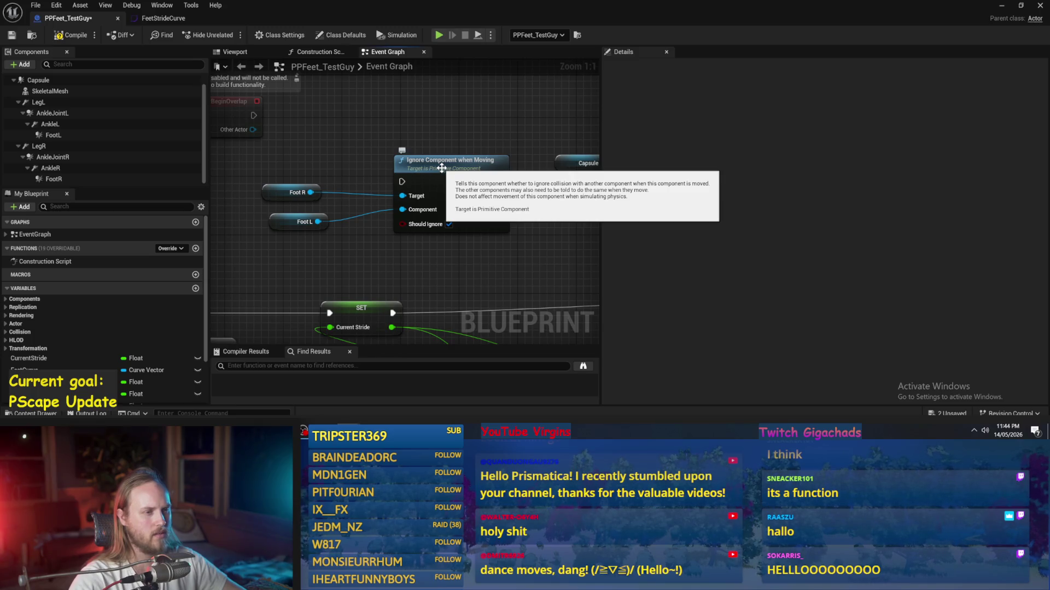
- Move the Foot R, Foot L and ignore nodes next to Event BeginPlay
{"action": "left_click_drag", "start_coordinate": [441, 168], "coordinate": [425, 169]}
{"action": "scroll", "coordinate": [425, 171], "scroll_direction": "down", "scroll_amount": 2}
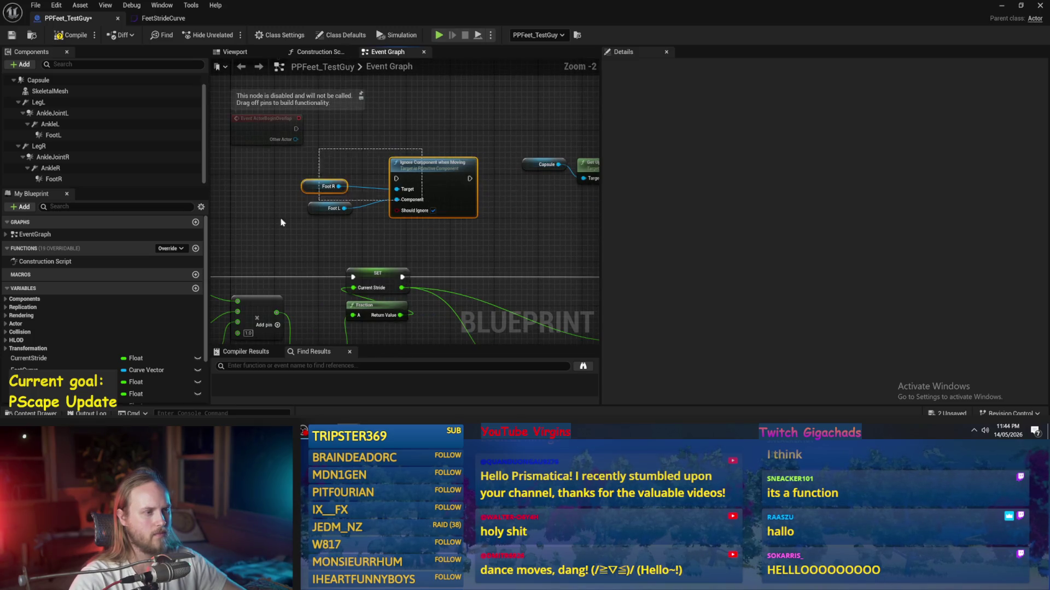
{"action": "left_click_drag", "start_coordinate": [328, 208], "coordinate": [240, 208]}
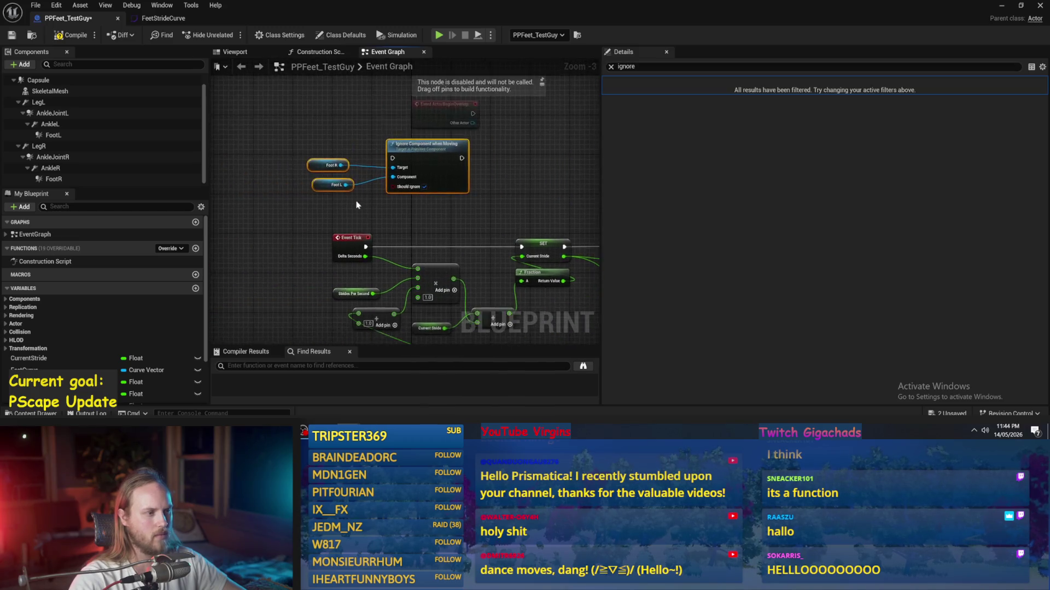
{"action": "scroll", "coordinate": [347, 180], "scroll_direction": "up", "scroll_amount": 2}
{"action": "scroll", "coordinate": [348, 180], "scroll_direction": "down", "scroll_amount": 3}
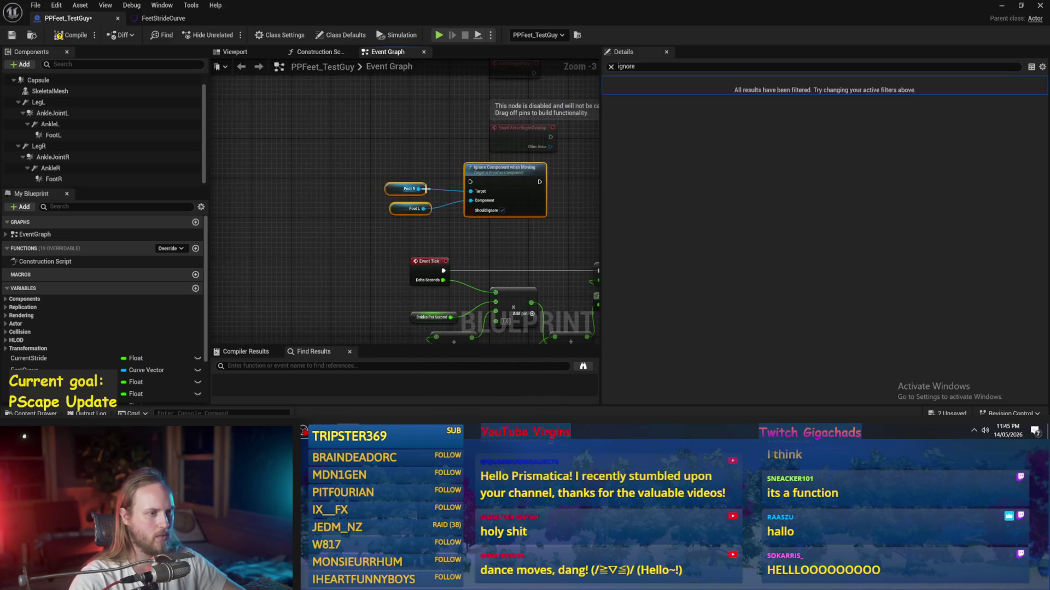
{"action": "left_click_drag", "start_coordinate": [257, 183], "coordinate": [389, 146]}
{"action": "left_click", "coordinate": [404, 208]}
{"action": "mouse_move", "coordinate": [405, 208]}
{"action": "left_mouse_down"}
{"action": "mouse_move", "coordinate": [312, 224]}
{"action": "mouse_move", "coordinate": [433, 203]}
{"action": "left_mouse_up"}
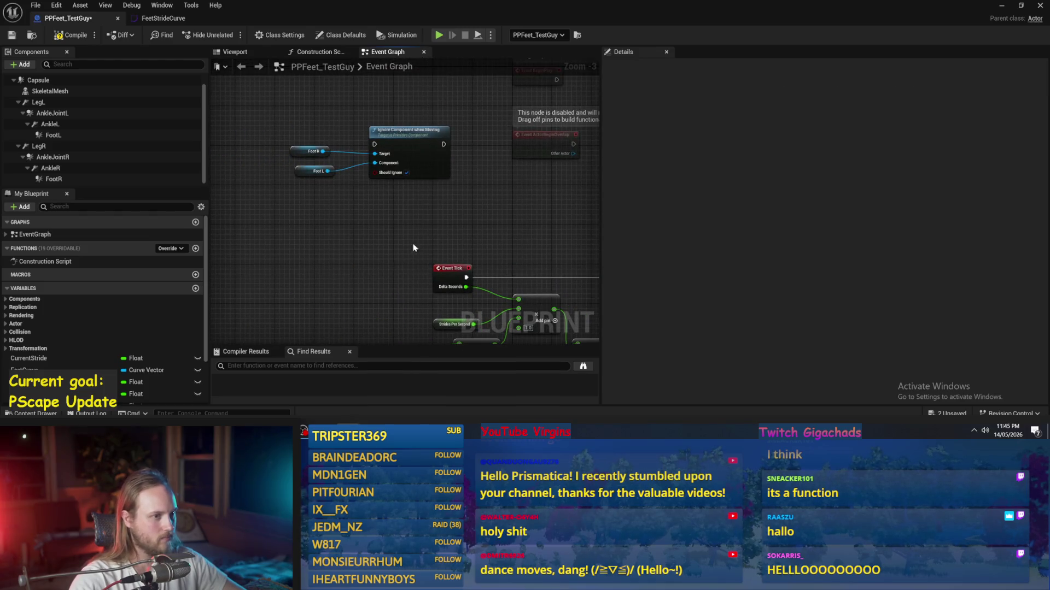
{"action": "left_click_drag", "start_coordinate": [412, 248], "coordinate": [284, 120]}
{"action": "mouse_move", "coordinate": [328, 153]}
{"action": "left_mouse_down"}
{"action": "mouse_move", "coordinate": [398, 146]}
{"action": "mouse_move", "coordinate": [516, 232]}
{"action": "left_mouse_up"}
{"action": "scroll", "coordinate": [300, 267], "scroll_direction": "up", "scroll_amount": 1}
{"action": "left_click", "coordinate": [300, 267]}
- Wire BeginPlay into the ignore node and place a duplicate beside it
{"action": "left_click", "coordinate": [416, 173]}
{"action": "key", "text": "ctrl+w"}
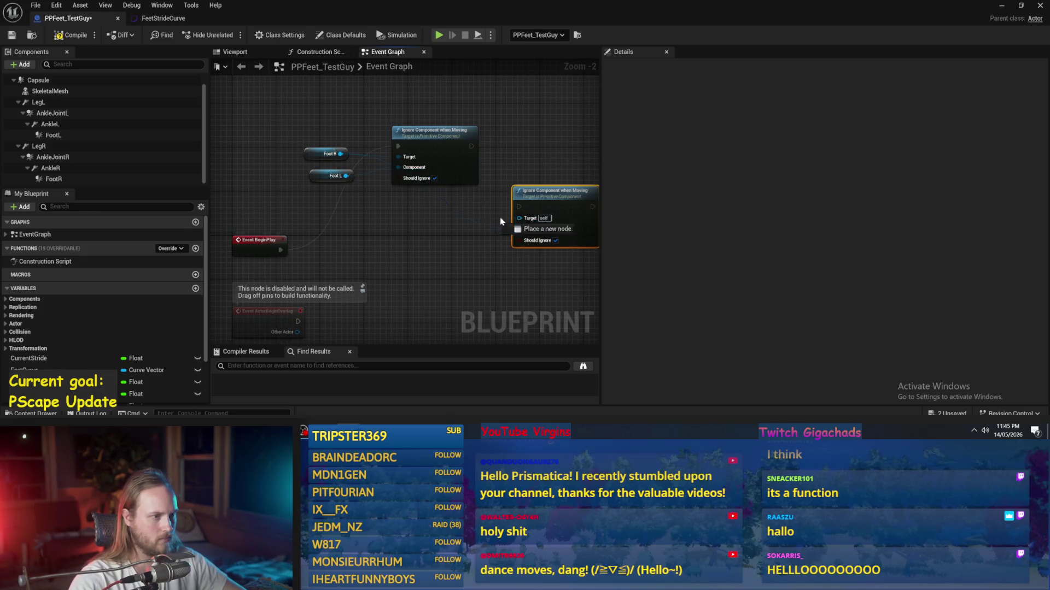
{"action": "left_click_drag", "start_coordinate": [580, 214], "coordinate": [552, 153]}
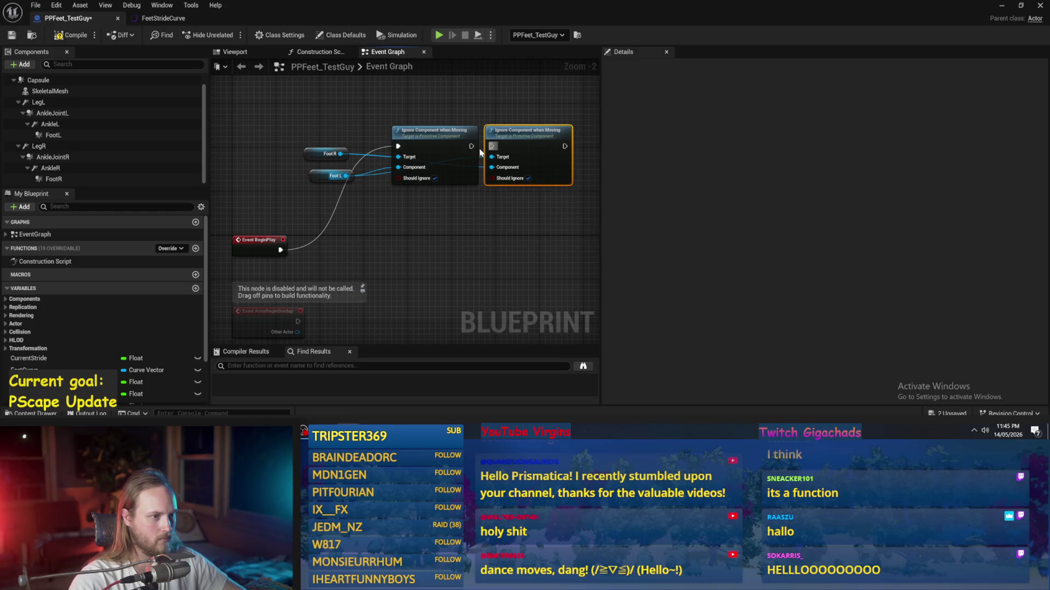
- Save the Blueprint, play-test the level watching the character ragdoll, then reopen the Blueprint preview
{"action": "key", "text": "ctrl+s"}
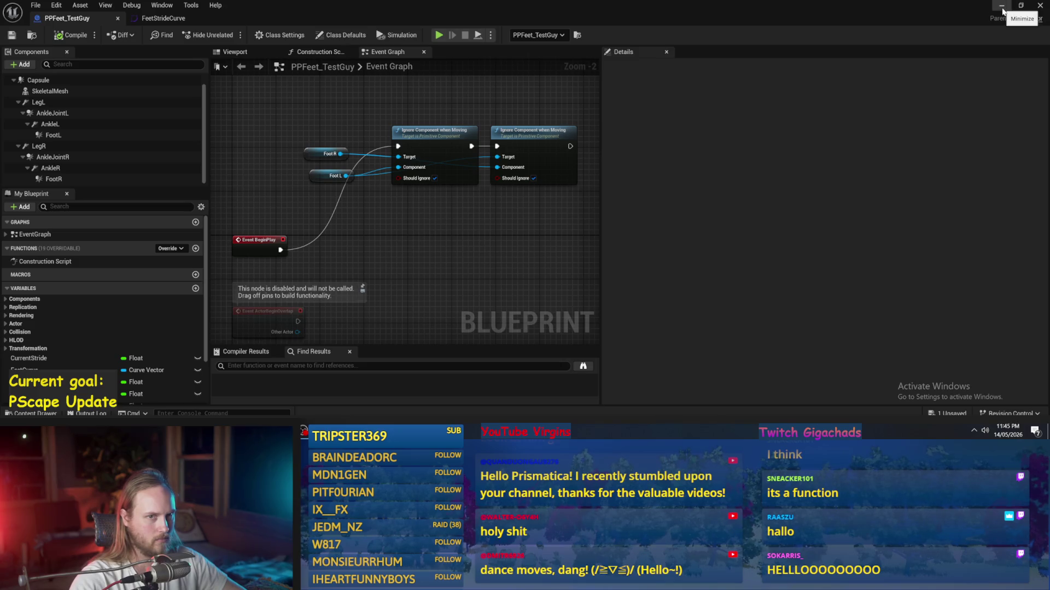
{"action": "left_click", "coordinate": [1002, 10]}
{"action": "key", "text": "alt+p"}
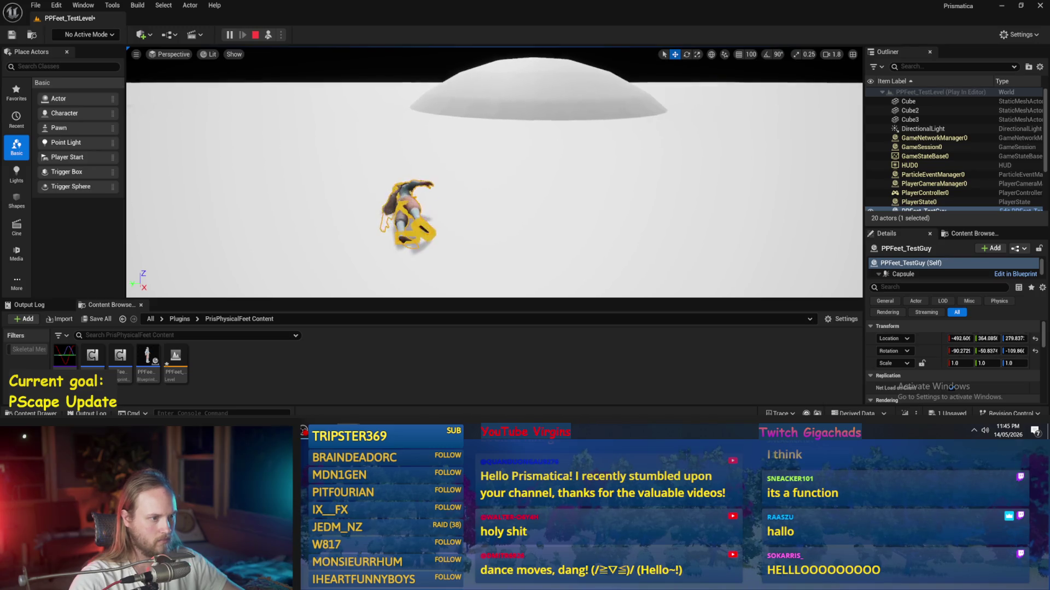
{"action": "scroll", "coordinate": [494, 172], "scroll_direction": "up", "scroll_amount": 2}
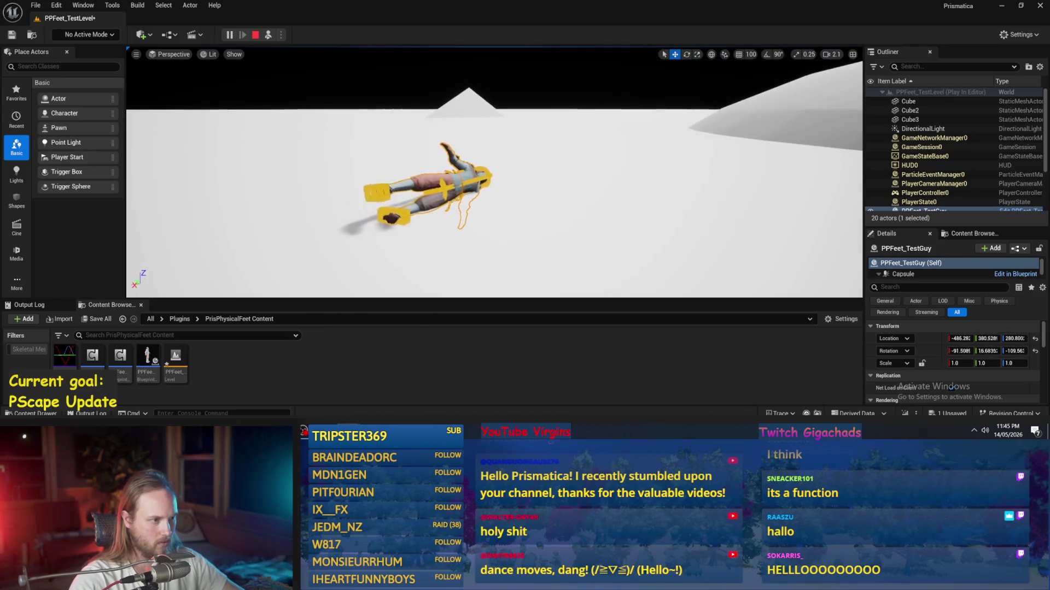
{"action": "mouse_move", "coordinate": [494, 172]}
{"action": "left_mouse_down"}
{"action": "mouse_move", "coordinate": [525, 164]}
{"action": "mouse_move", "coordinate": [546, 175]}
{"action": "mouse_move", "coordinate": [547, 197]}
{"action": "left_mouse_up"}
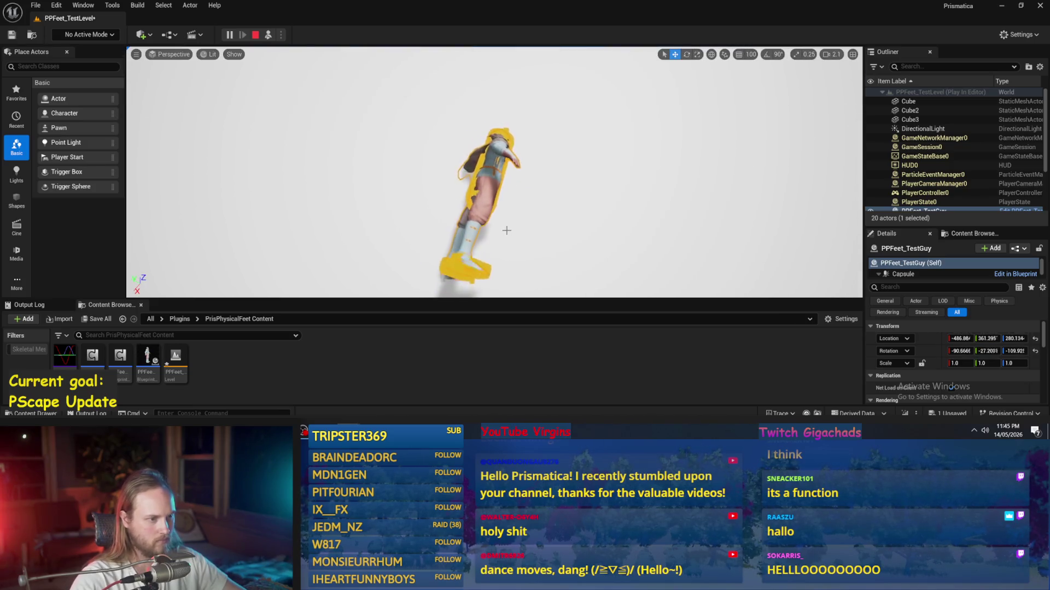
{"action": "key", "text": "Escape"}
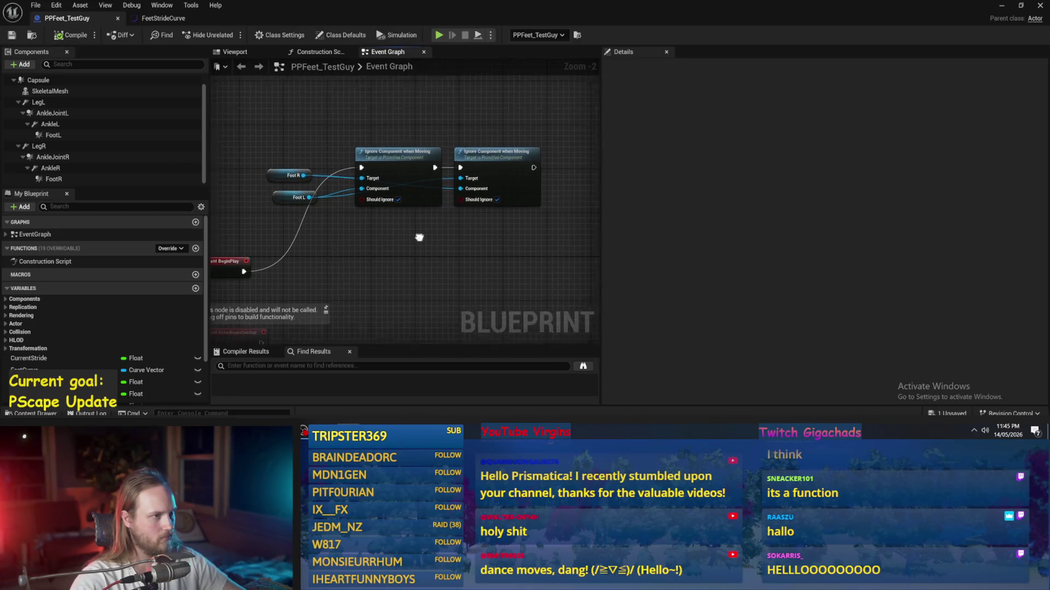
{"action": "left_click", "coordinate": [246, 55]}
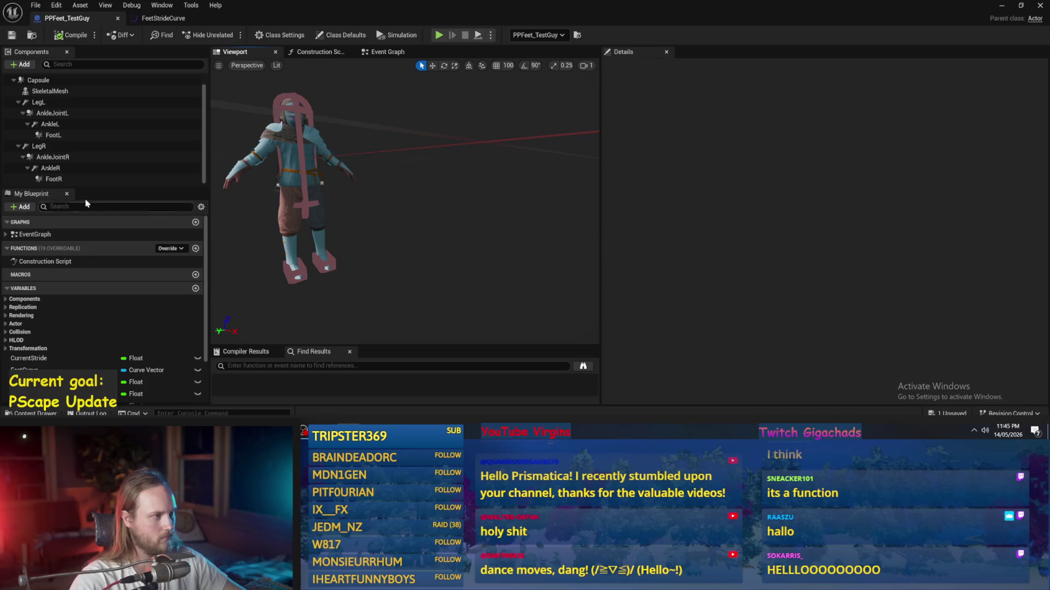
- Inspect the LegR and AnkleR joint motor settings with the Details filter cleared, then compile
{"action": "left_click", "coordinate": [52, 157]}
{"action": "double_click", "coordinate": [38, 146]}
{"action": "left_click", "coordinate": [610, 66]}
{"action": "left_click", "coordinate": [611, 66]}
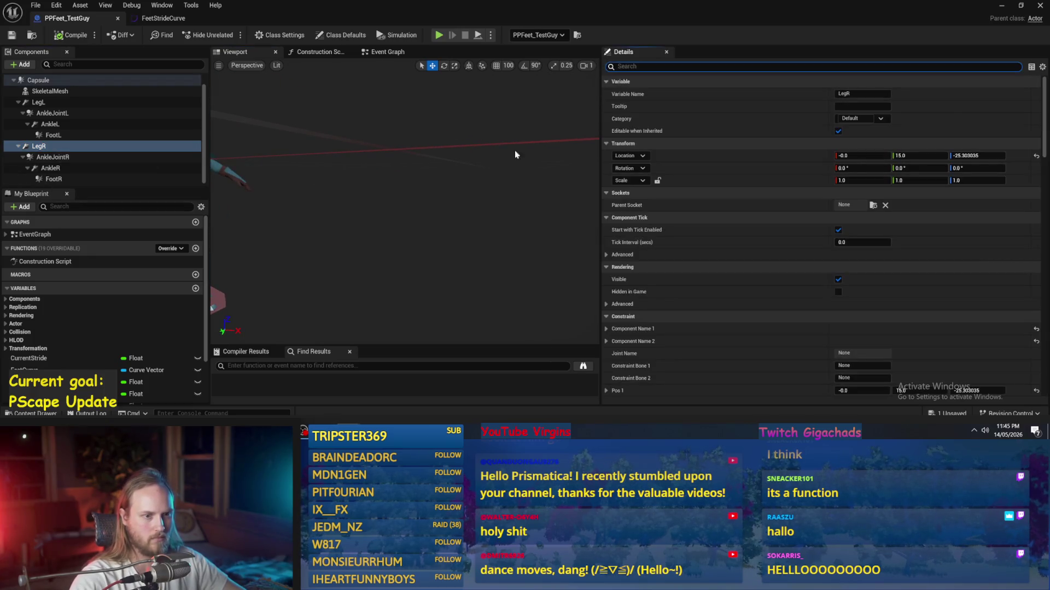
{"action": "scroll", "coordinate": [812, 284], "scroll_direction": "down", "scroll_amount": 5}
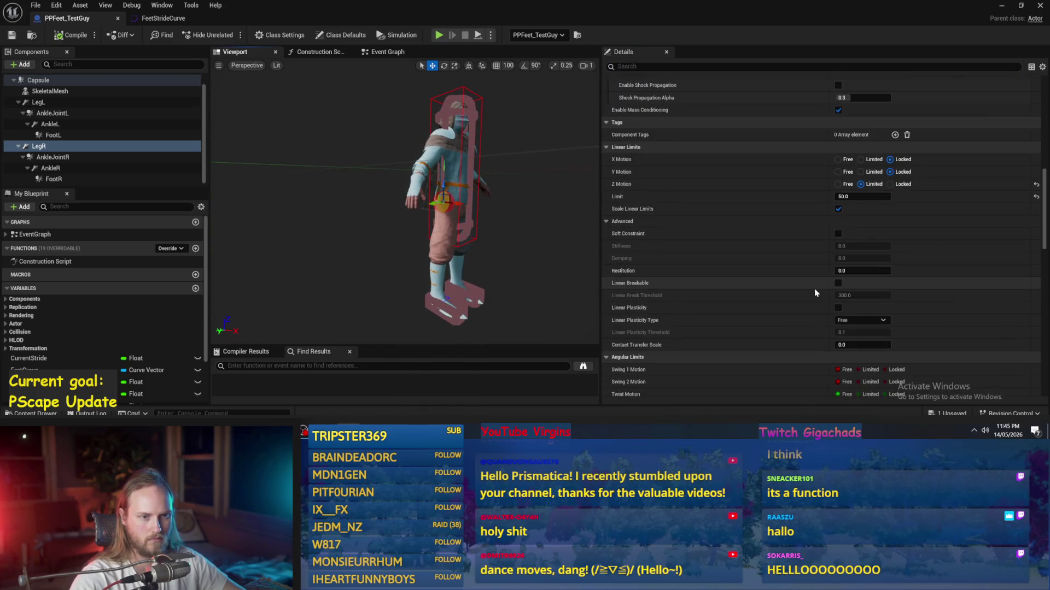
{"action": "scroll", "coordinate": [813, 293], "scroll_direction": "down", "scroll_amount": 10}
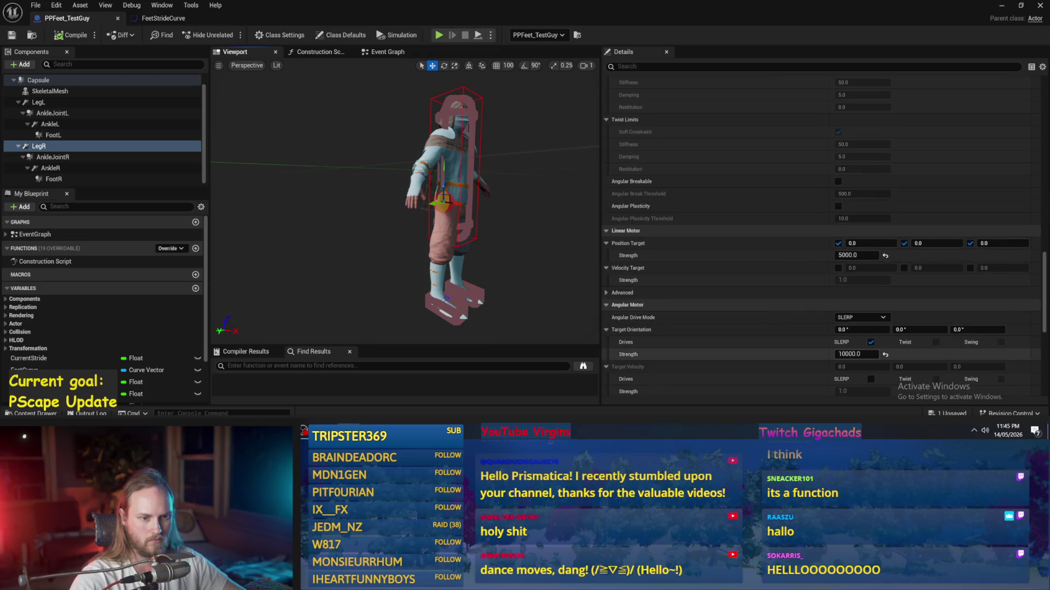
{"action": "scroll", "coordinate": [641, 293], "scroll_direction": "down", "scroll_amount": 2}
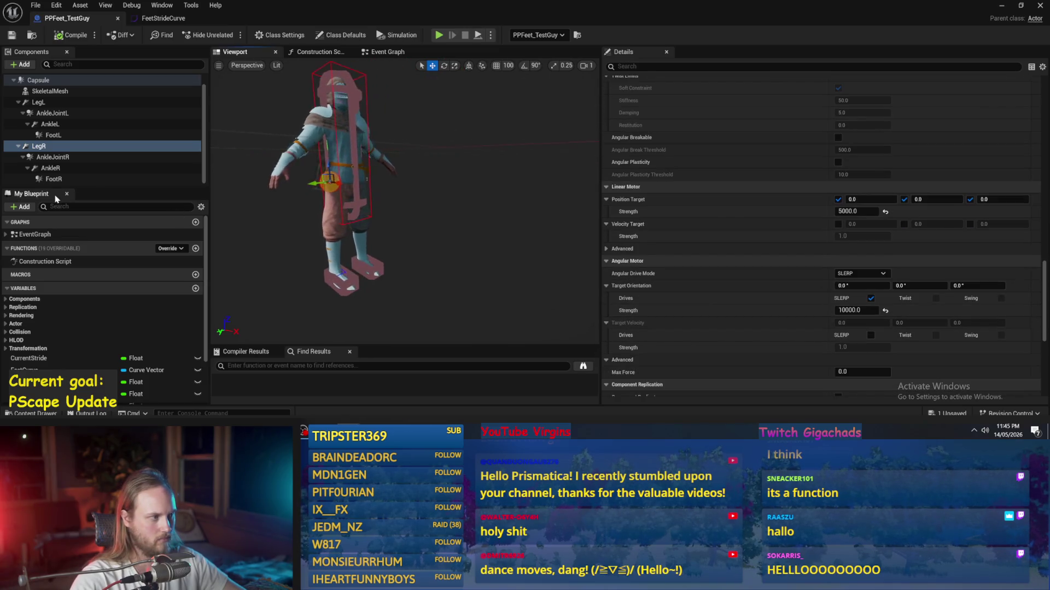
{"action": "left_click", "coordinate": [51, 168]}
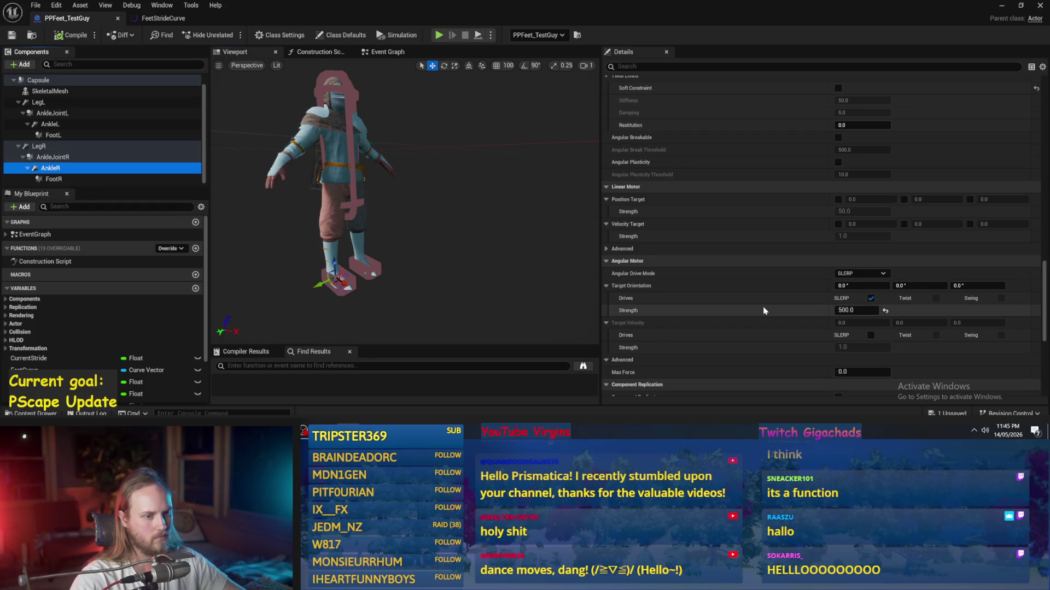
{"action": "left_click", "coordinate": [71, 35]}
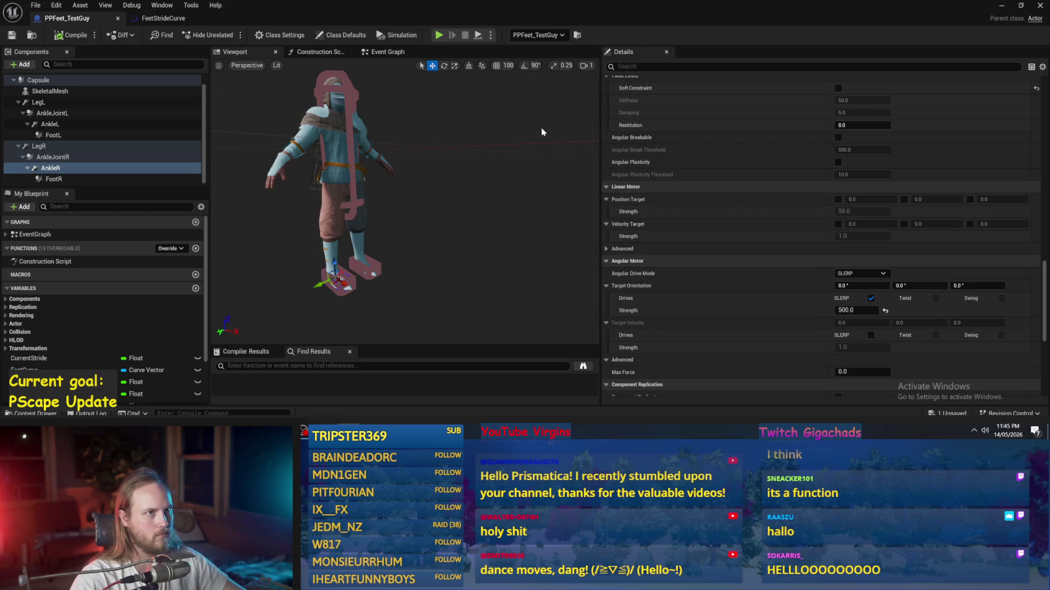
{"action": "left_click", "coordinate": [1003, 6]}
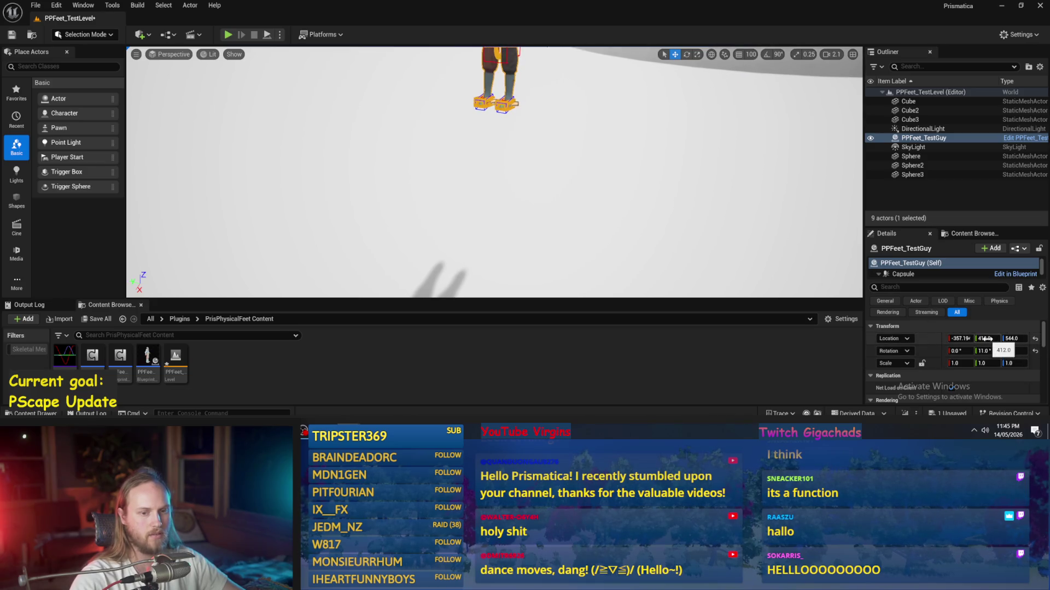
- Move the character to Y location 392 and test its fall at -1° Y rotation
{"action": "left_click_drag", "start_coordinate": [986, 338], "coordinate": [1001, 338]}
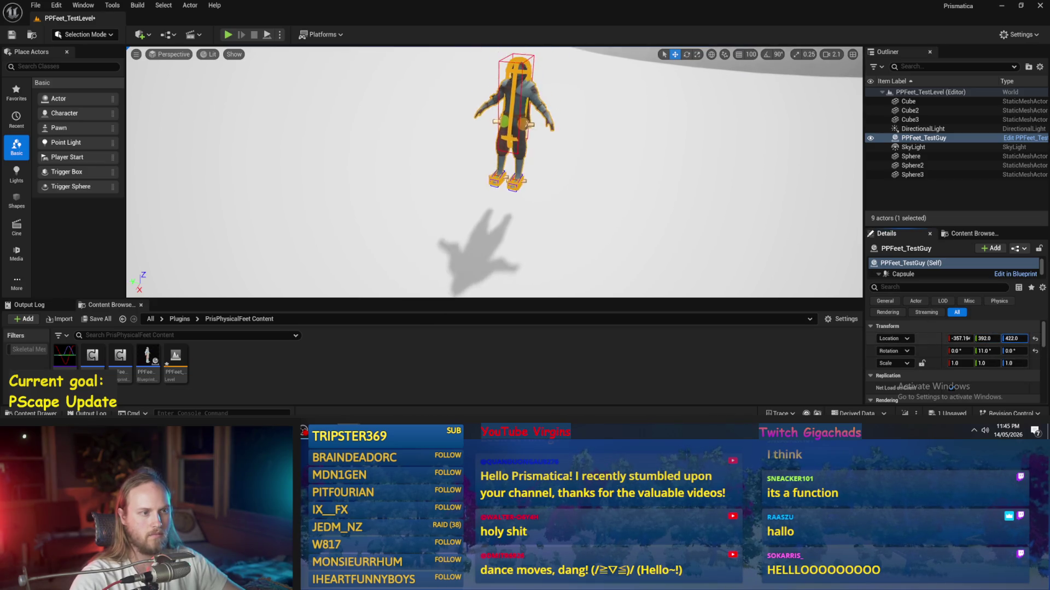
{"action": "left_click", "coordinate": [267, 34]}
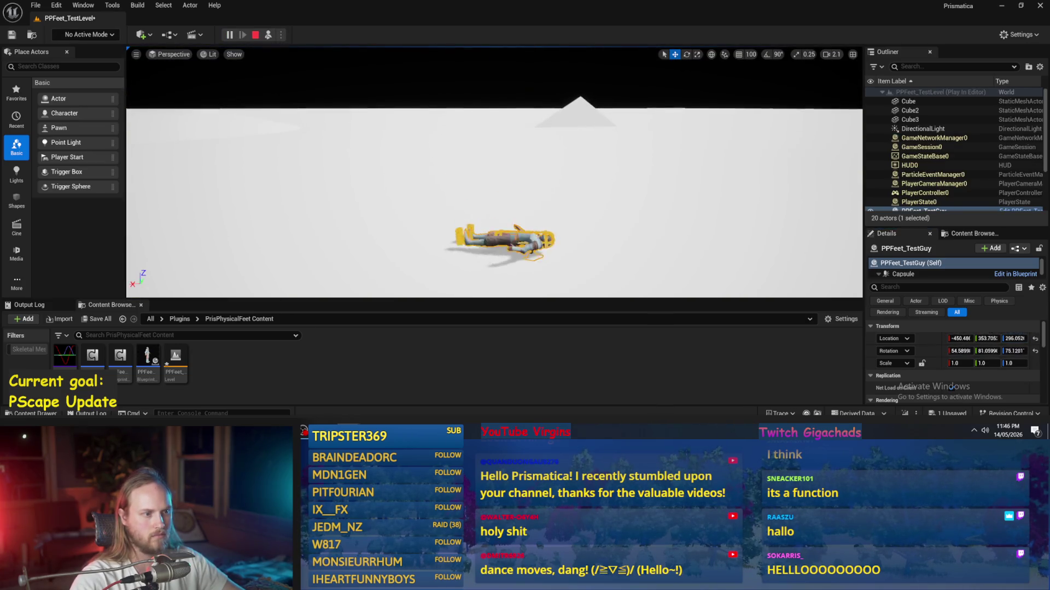
{"action": "scroll", "coordinate": [330, 89], "scroll_direction": "up", "scroll_amount": 3}
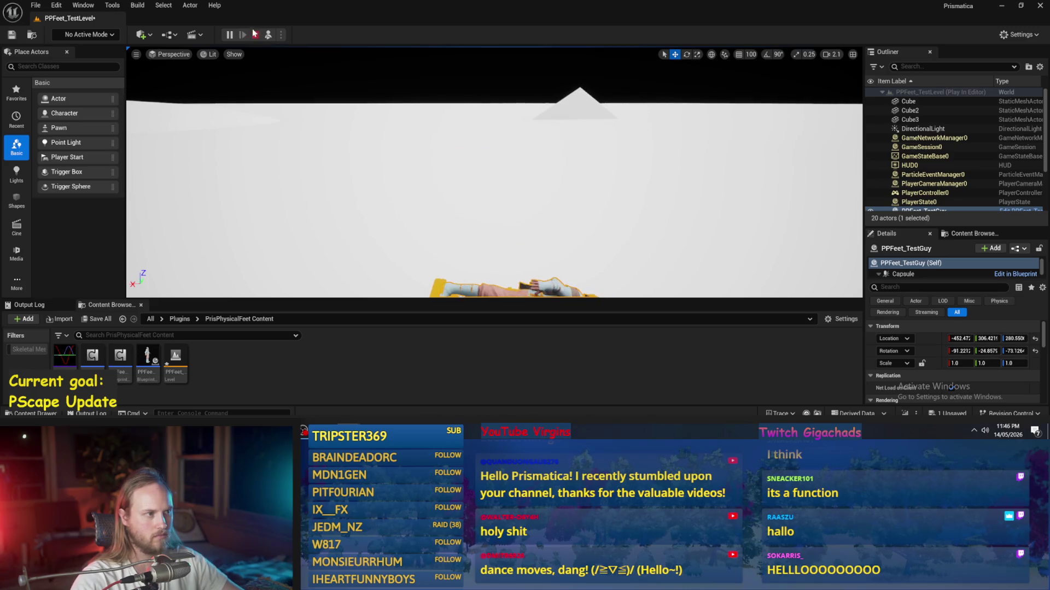
{"action": "left_click", "coordinate": [255, 34]}
{"action": "mouse_move", "coordinate": [993, 353]}
{"action": "left_mouse_down"}
{"action": "mouse_move", "coordinate": [1030, 354]}
{"action": "mouse_move", "coordinate": [990, 354]}
{"action": "left_mouse_up"}
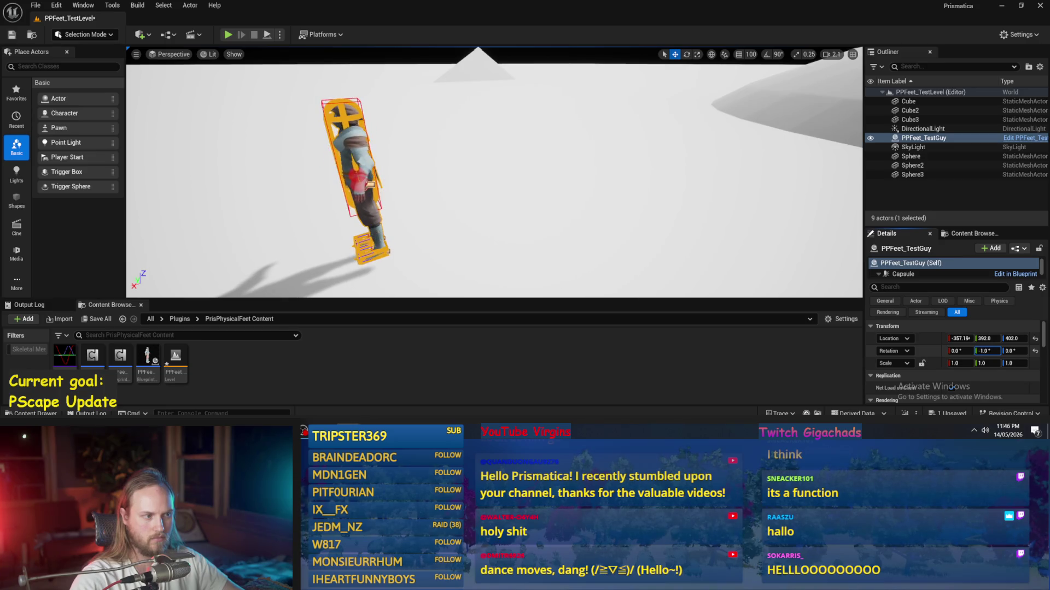
{"action": "left_click", "coordinate": [267, 34]}
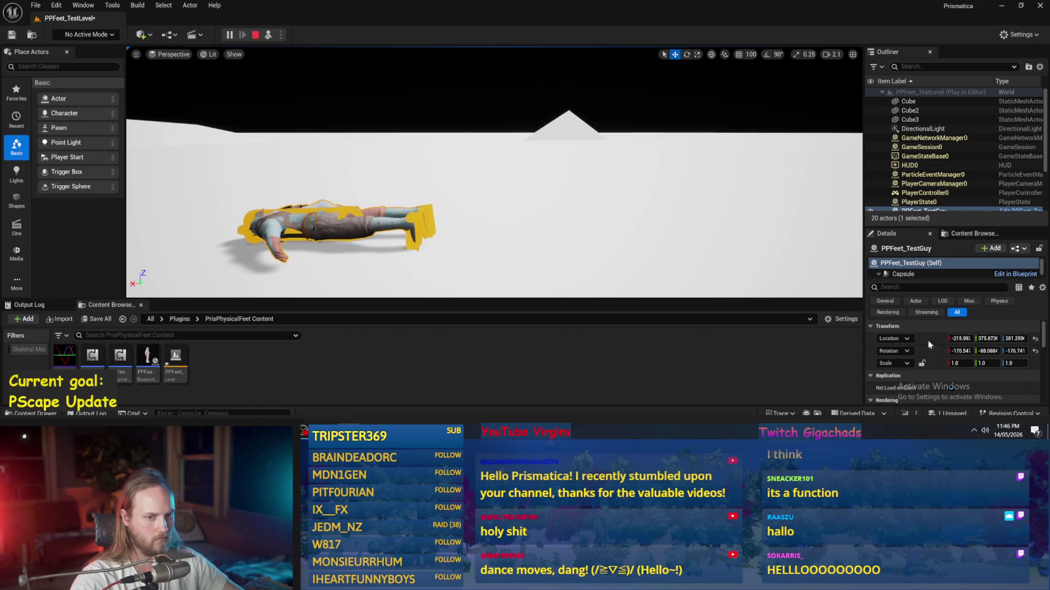
{"action": "key", "text": "Escape"}
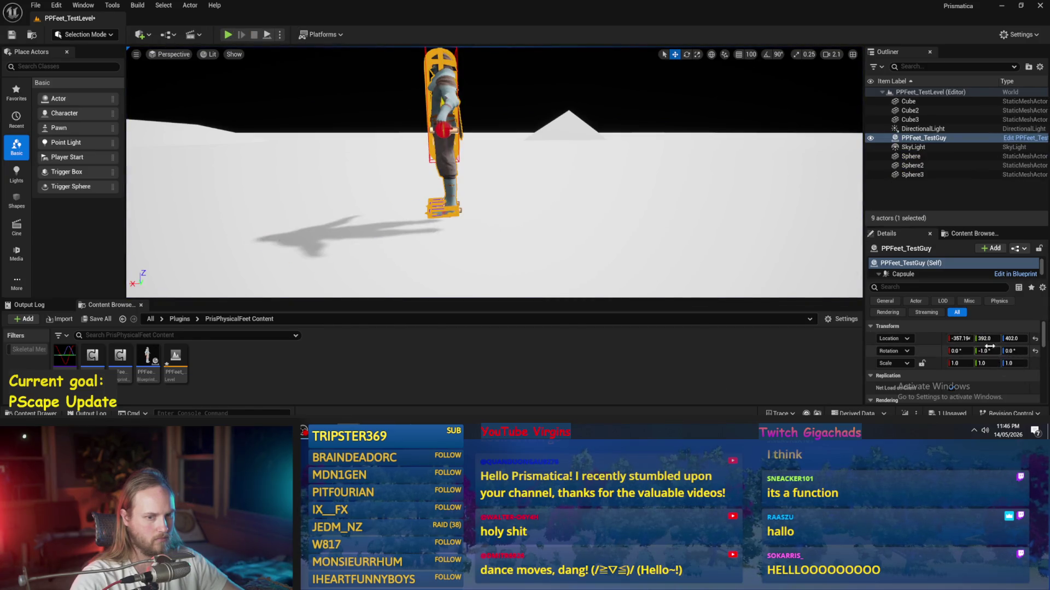
- Retest the fall from 0° and a slight Y tilt, settling on a 4° X rotation
{"action": "left_click", "coordinate": [1035, 353]}
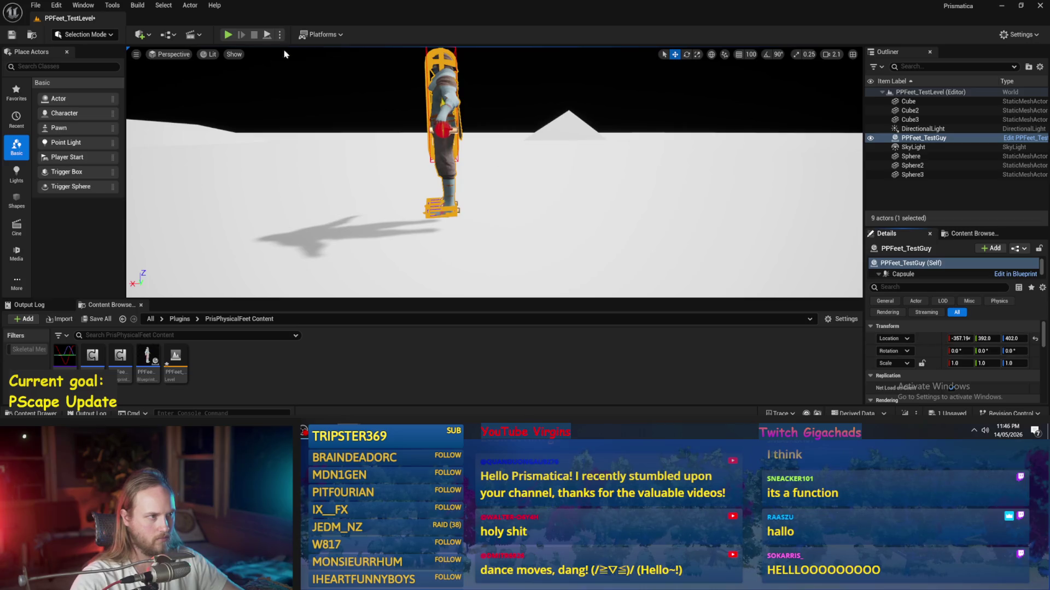
{"action": "left_click", "coordinate": [267, 35]}
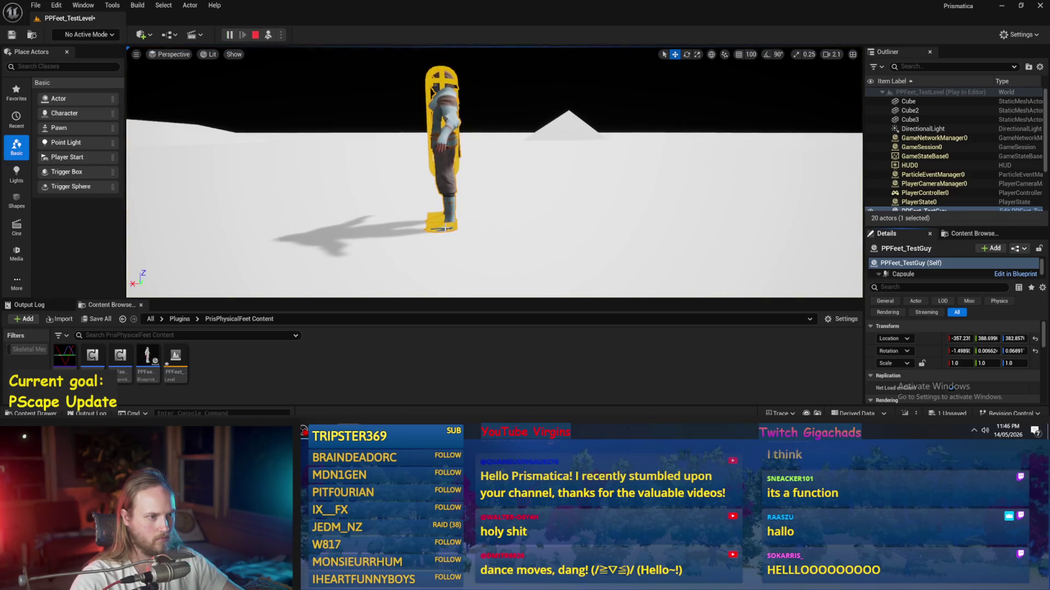
{"action": "key", "text": "f"}
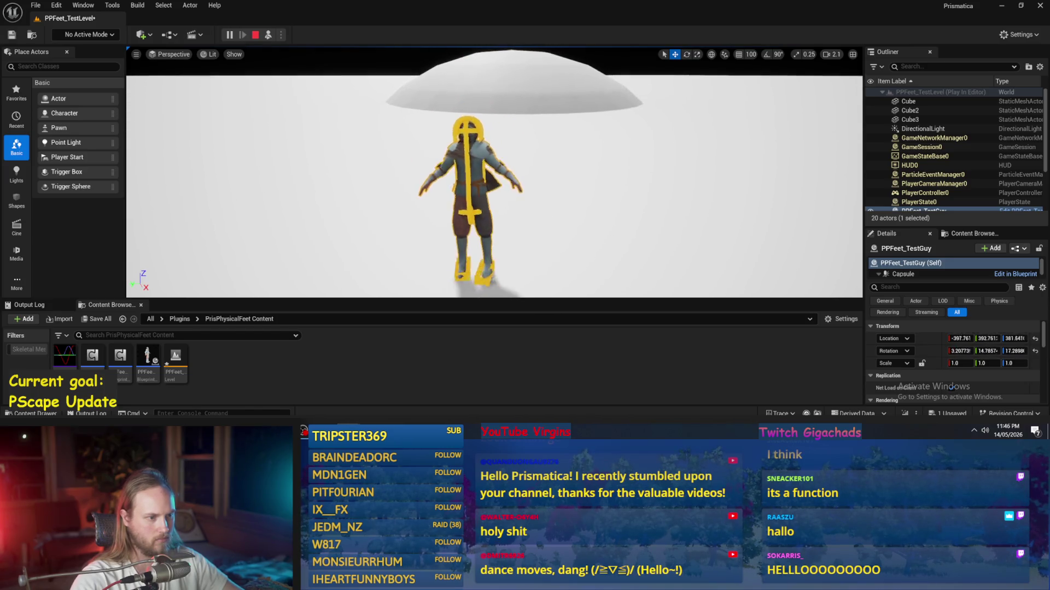
{"action": "left_click", "coordinate": [255, 35]}
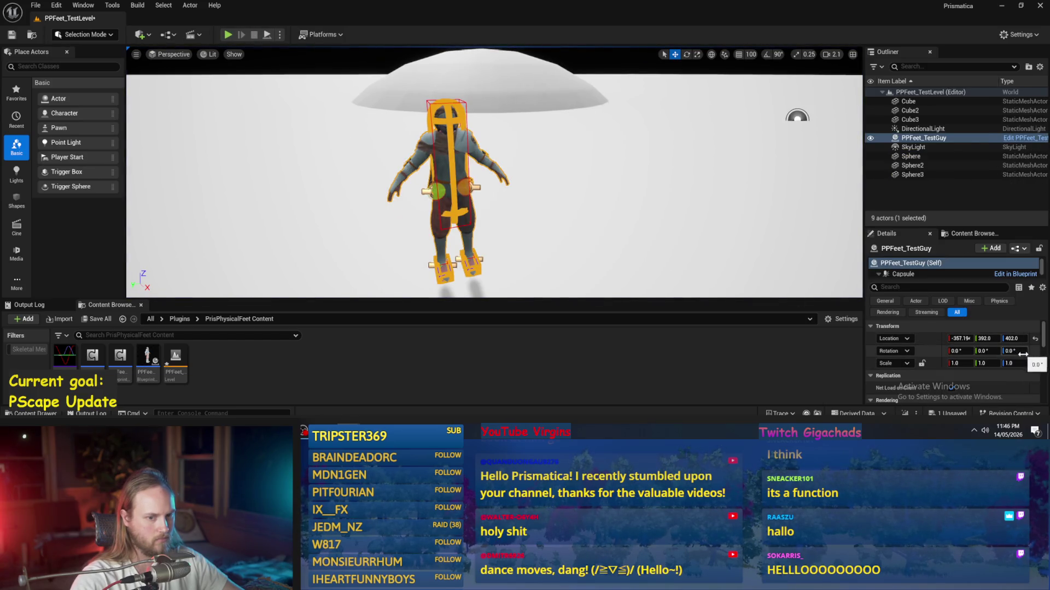
{"action": "left_click_drag", "start_coordinate": [984, 351], "coordinate": [968, 345]}
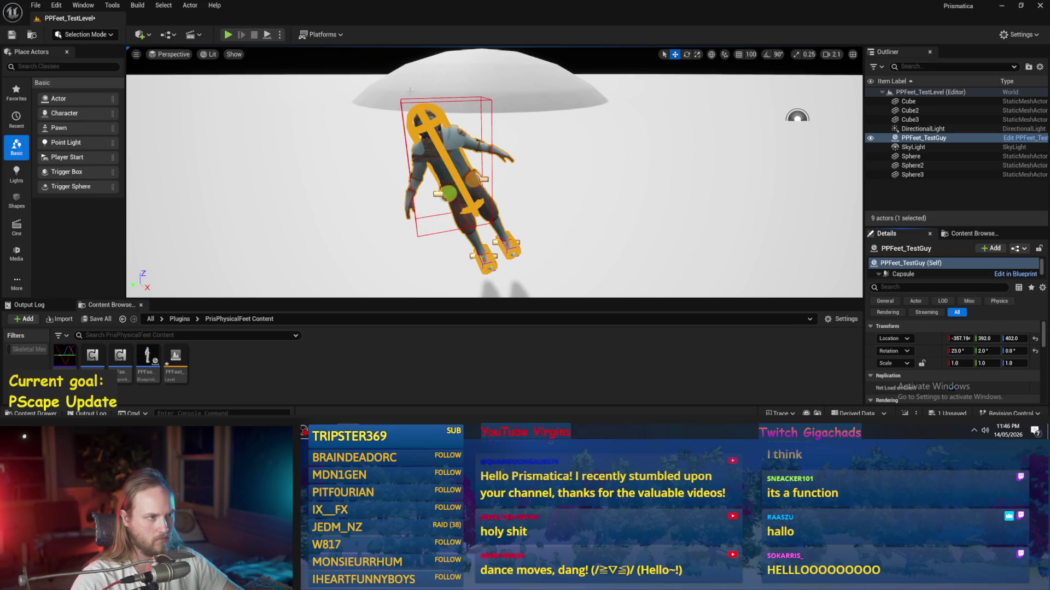
{"action": "left_click", "coordinate": [274, 34]}
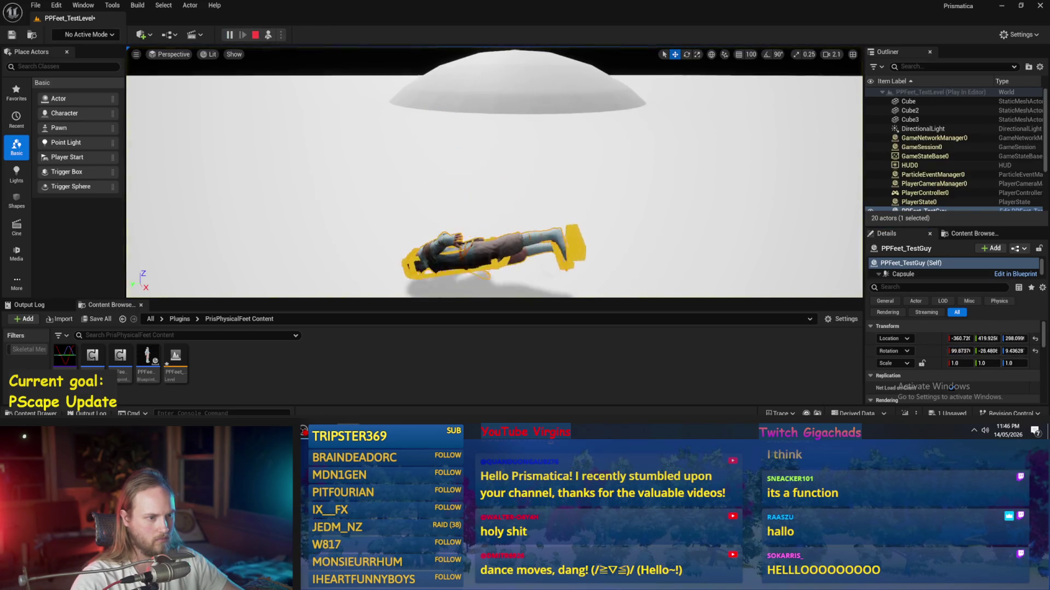
{"action": "key", "text": "Escape"}
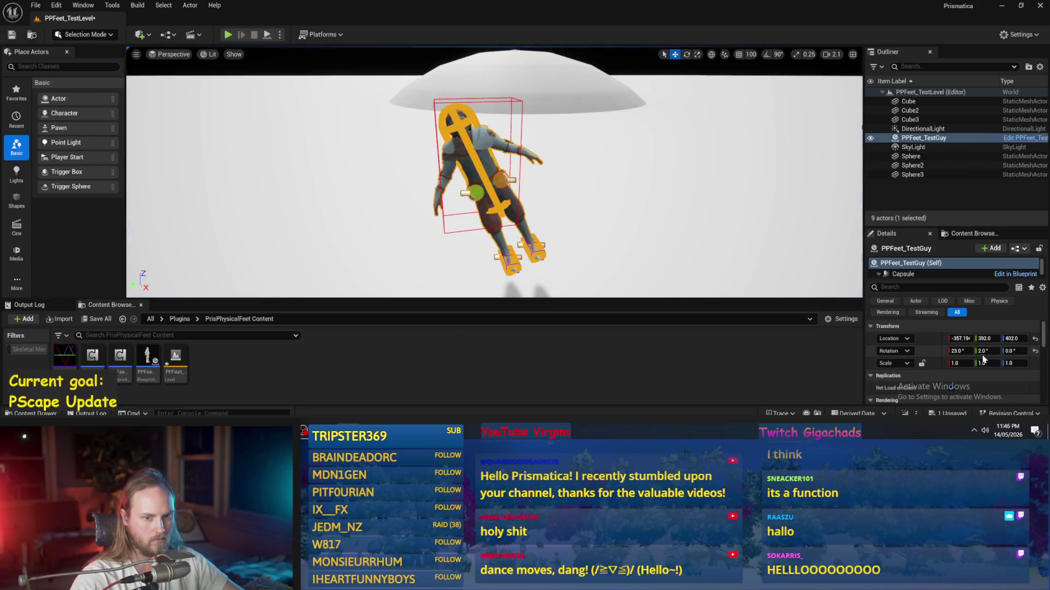
{"action": "left_click_drag", "start_coordinate": [961, 350], "coordinate": [942, 351]}
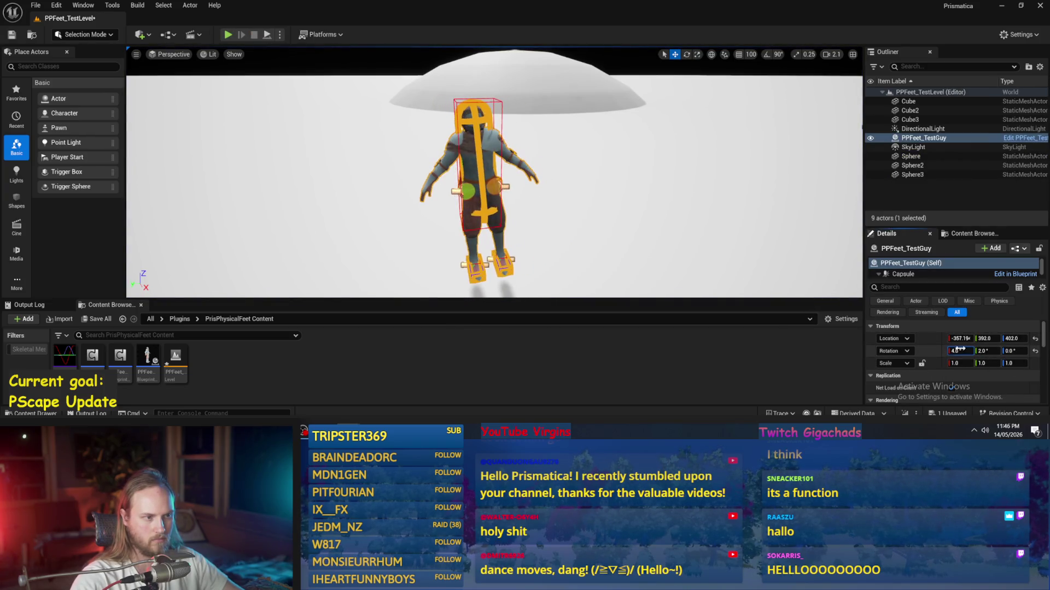
{"action": "left_click", "coordinate": [266, 35]}
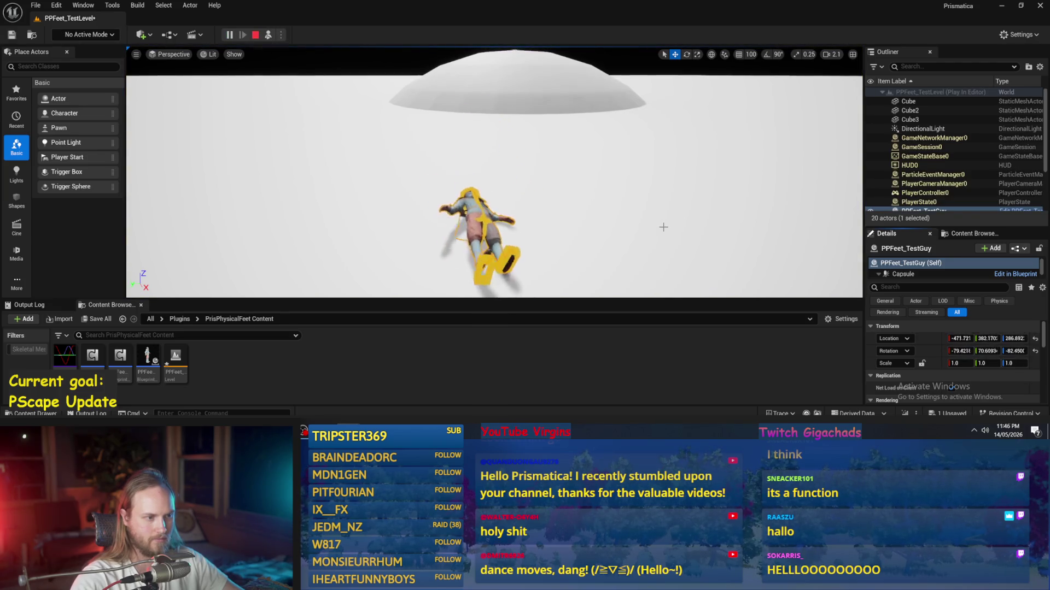
{"action": "key", "text": "Escape"}
- Save all modified packages and select the floor Cube
{"action": "left_click", "coordinate": [35, 5]}
{"action": "left_click", "coordinate": [60, 126]}
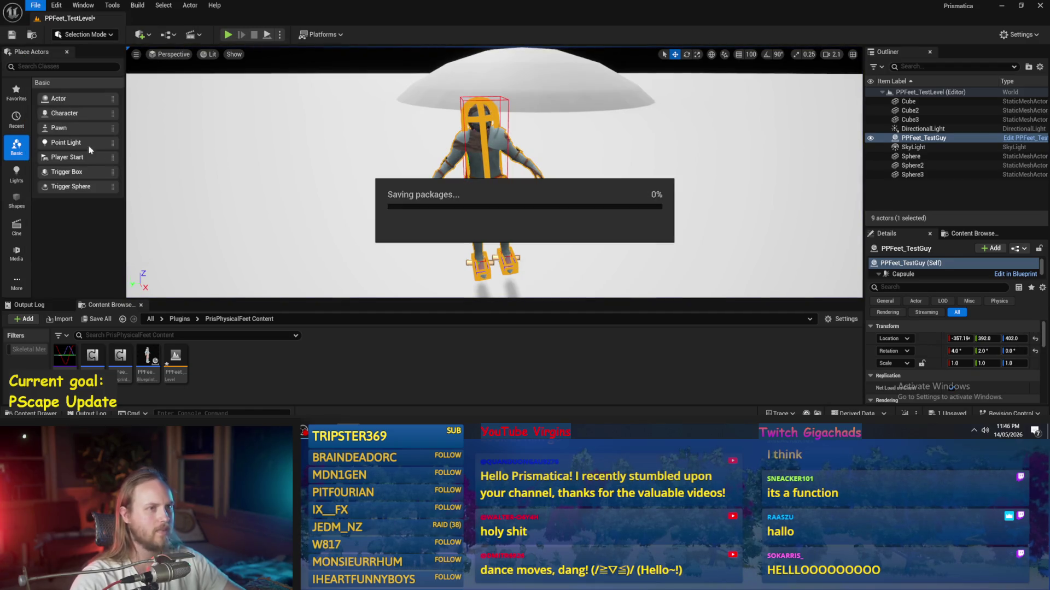
{"action": "scroll", "coordinate": [333, 229], "scroll_direction": "down", "scroll_amount": 1}
{"action": "left_click", "coordinate": [334, 215]}
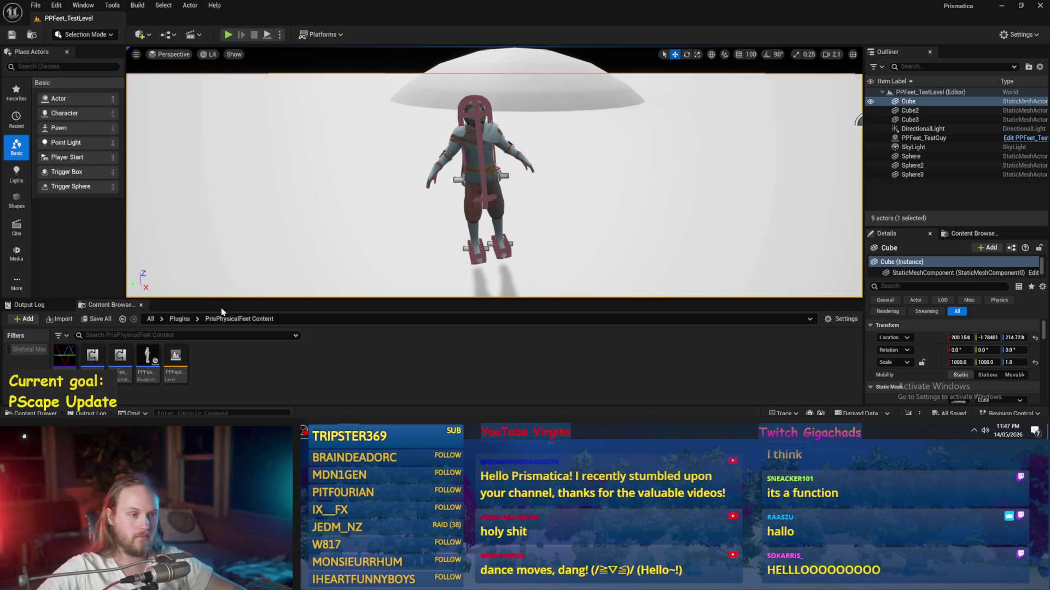
{"action": "mouse_move", "coordinate": [500, 168]}
{"action": "left_mouse_down"}
{"action": "mouse_move", "coordinate": [500, 230]}
{"action": "mouse_move", "coordinate": [509, 164]}
{"action": "mouse_move", "coordinate": [481, 142]}
{"action": "left_mouse_up"}
{"action": "left_click", "coordinate": [432, 99]}
{"action": "mouse_move", "coordinate": [432, 99]}
{"action": "left_mouse_down"}
{"action": "mouse_move", "coordinate": [461, 146]}
{"action": "mouse_move", "coordinate": [435, 141]}
{"action": "left_mouse_up"}
{"action": "mouse_move", "coordinate": [349, 580]}
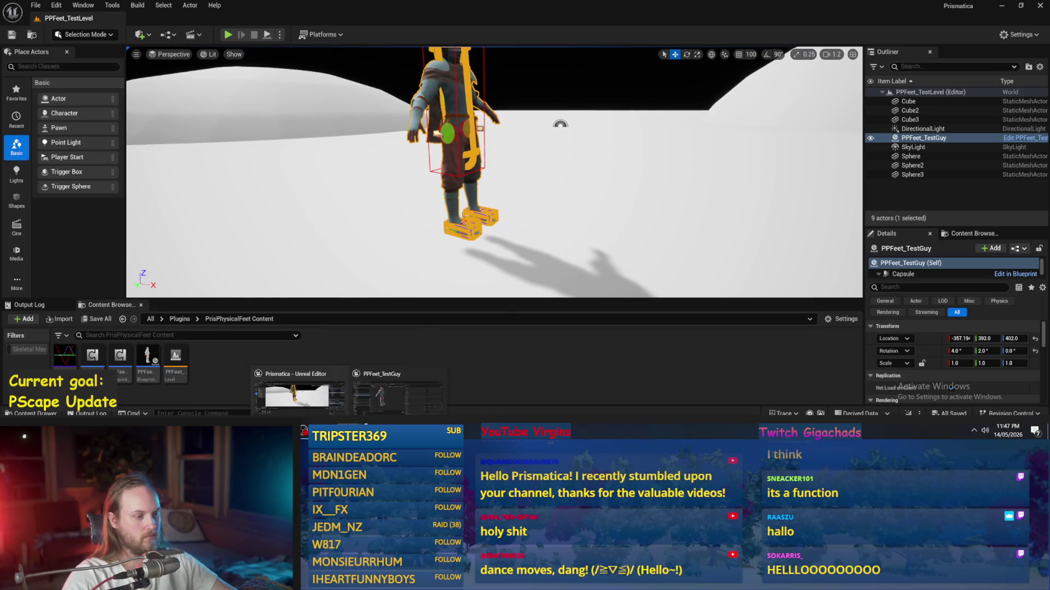
- Zoom in on the character's feet and inspect the LegR and ankle joint components
{"action": "left_click", "coordinate": [398, 397]}
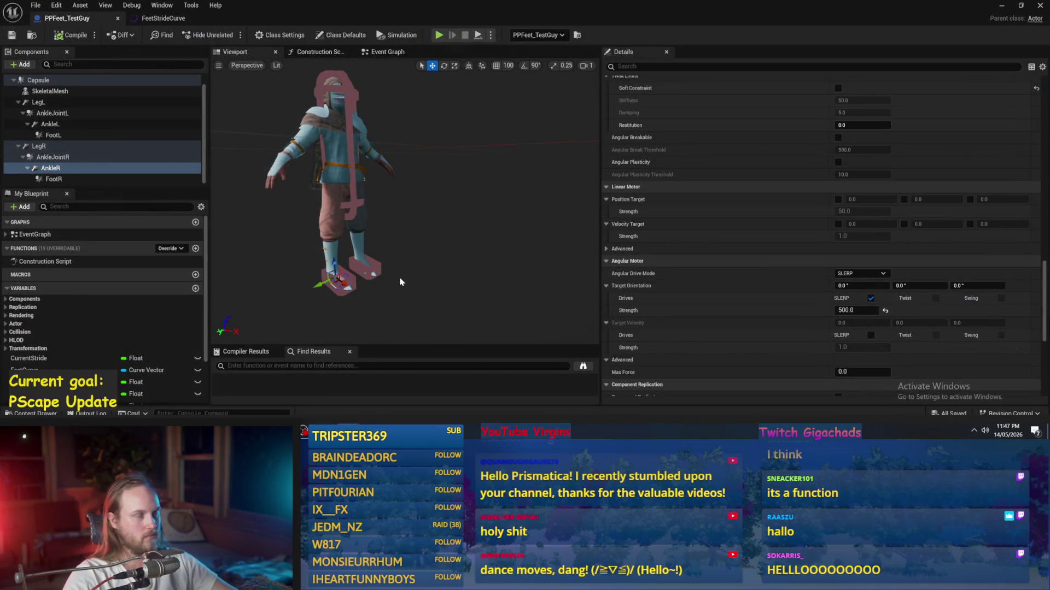
{"action": "mouse_move", "coordinate": [383, 295]}
{"action": "left_mouse_down"}
{"action": "mouse_move", "coordinate": [382, 276]}
{"action": "mouse_move", "coordinate": [383, 286]}
{"action": "left_mouse_up"}
{"action": "left_click", "coordinate": [382, 276]}
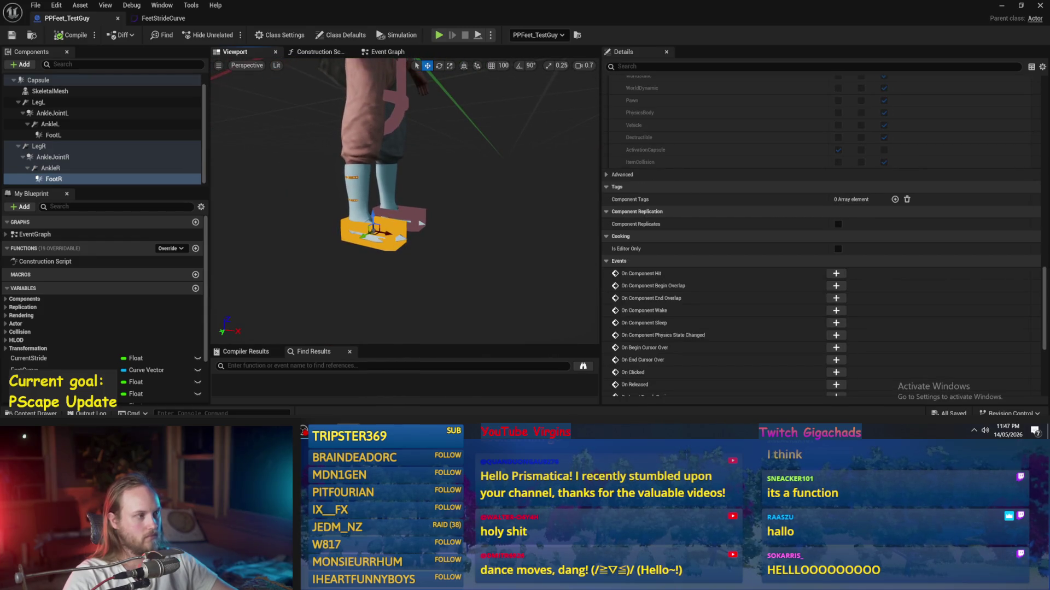
{"action": "left_click", "coordinate": [82, 146]}
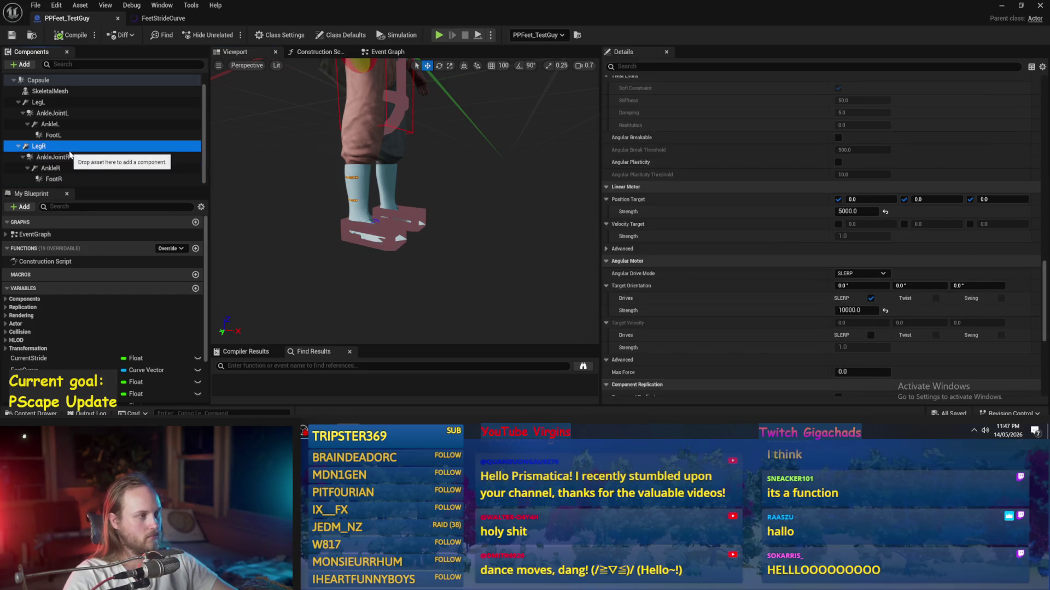
{"action": "key", "text": "Up"}
{"action": "key", "text": "Up"}
{"action": "key", "text": "Up"}
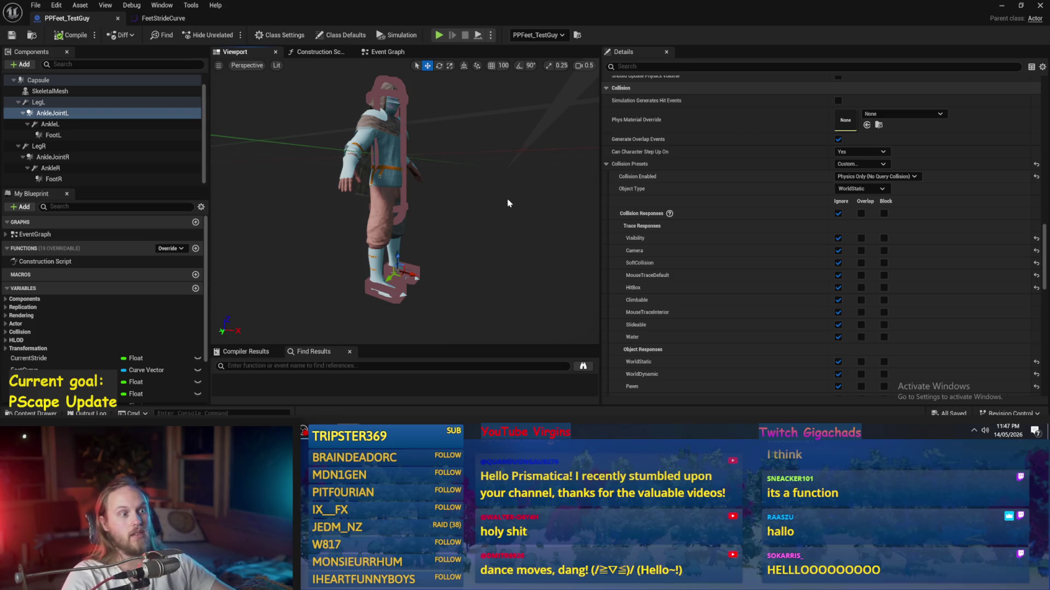
{"action": "scroll", "coordinate": [804, 217], "scroll_direction": "down", "scroll_amount": 15}
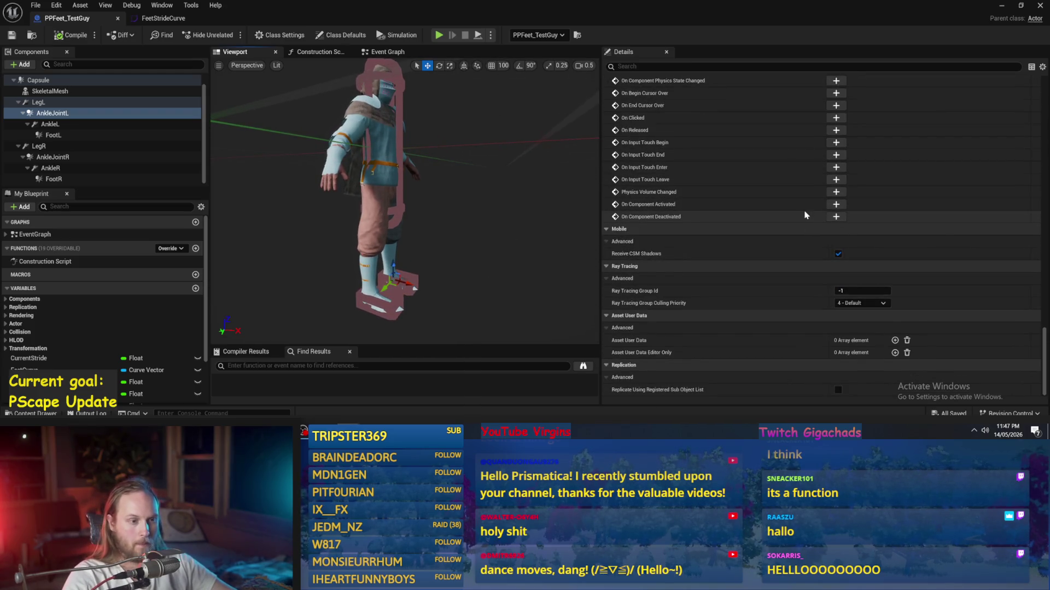
{"action": "scroll", "coordinate": [766, 256], "scroll_direction": "up", "scroll_amount": 10}
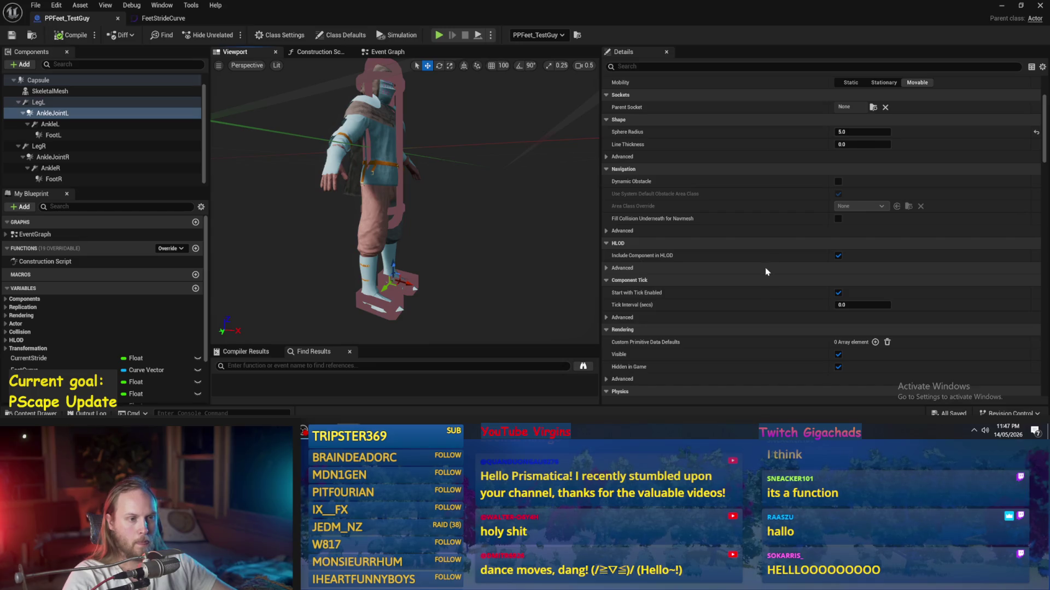
{"action": "scroll", "coordinate": [765, 272], "scroll_direction": "up", "scroll_amount": 4}
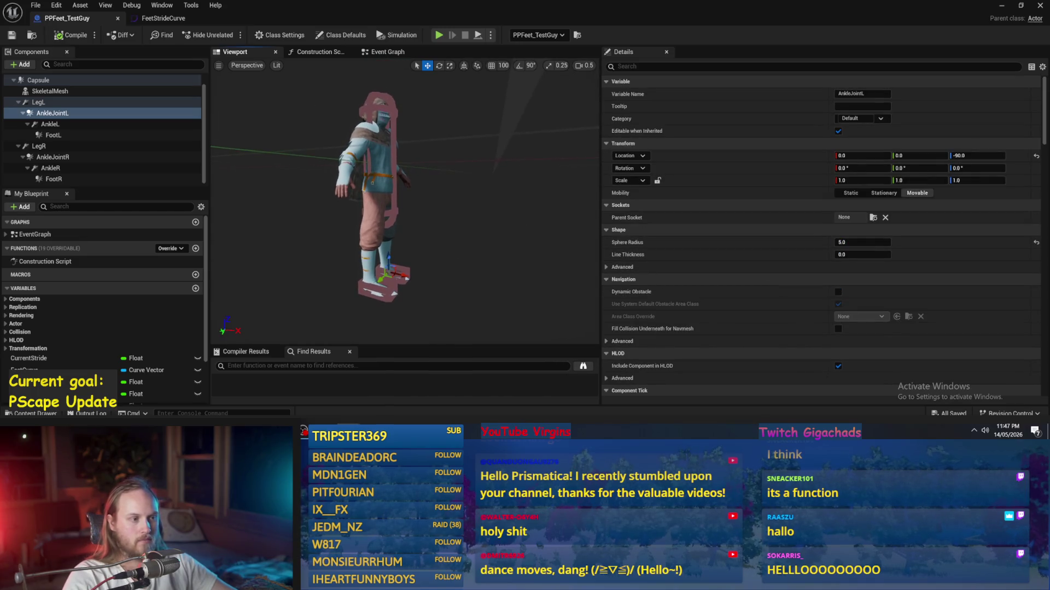
{"action": "left_click_drag", "start_coordinate": [462, 251], "coordinate": [462, 251]}
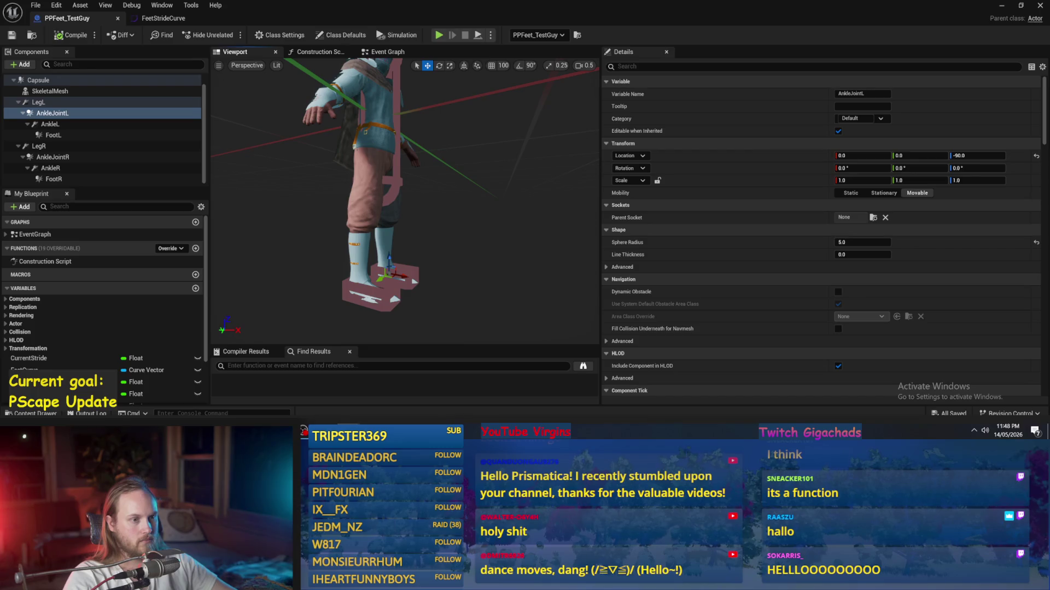
{"action": "left_click_drag", "start_coordinate": [462, 250], "coordinate": [462, 250]}
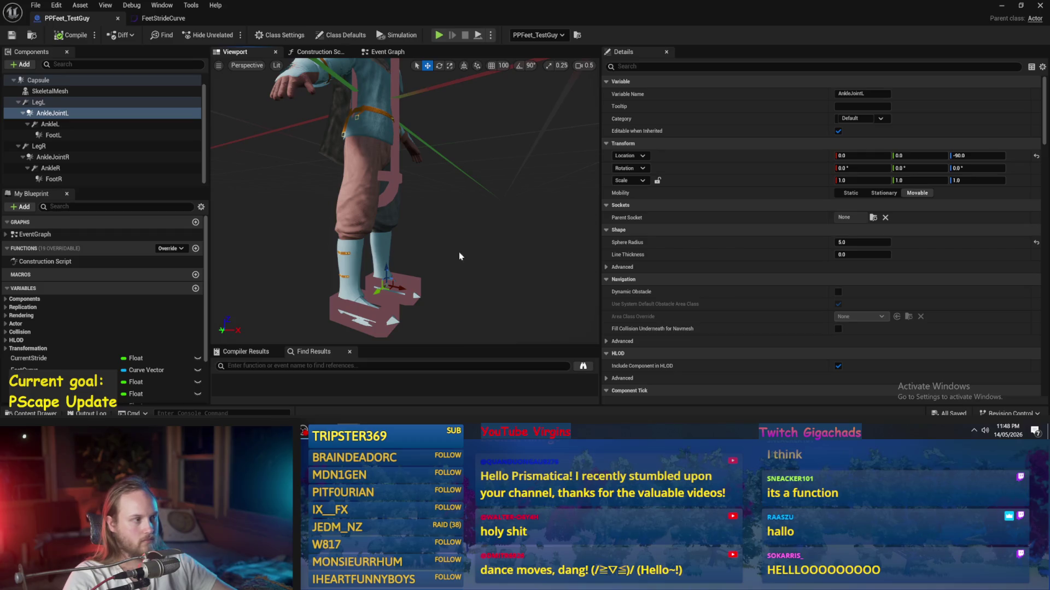
{"action": "left_click", "coordinate": [39, 146]}
{"action": "left_click", "coordinate": [54, 157]}
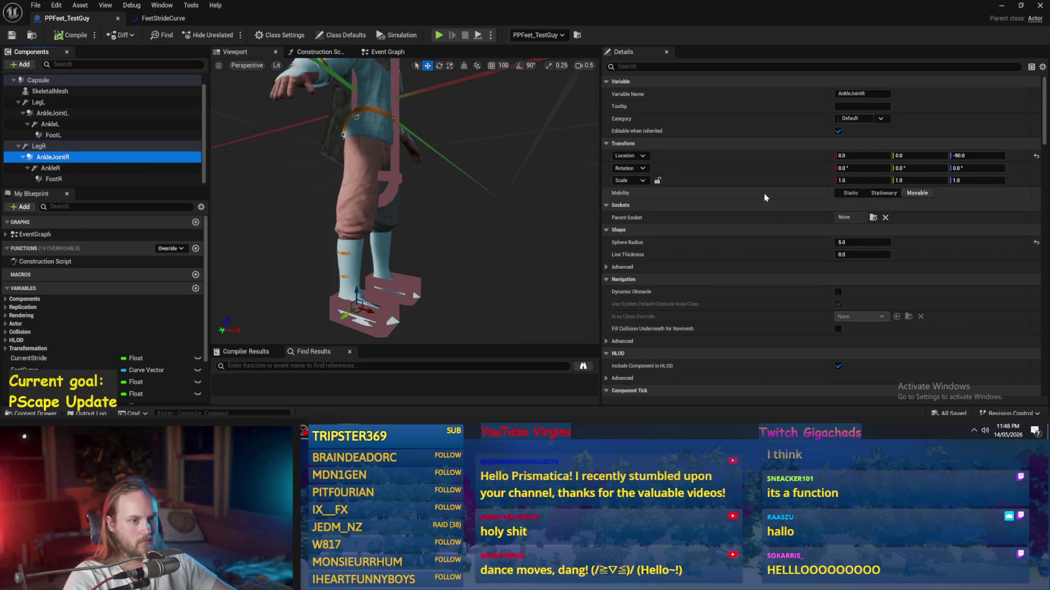
- Set the Sphere Radius of AnkleJointR and AnkleJointL to 1.0
{"action": "left_click", "coordinate": [872, 242]}
{"action": "type", "text": "1"}
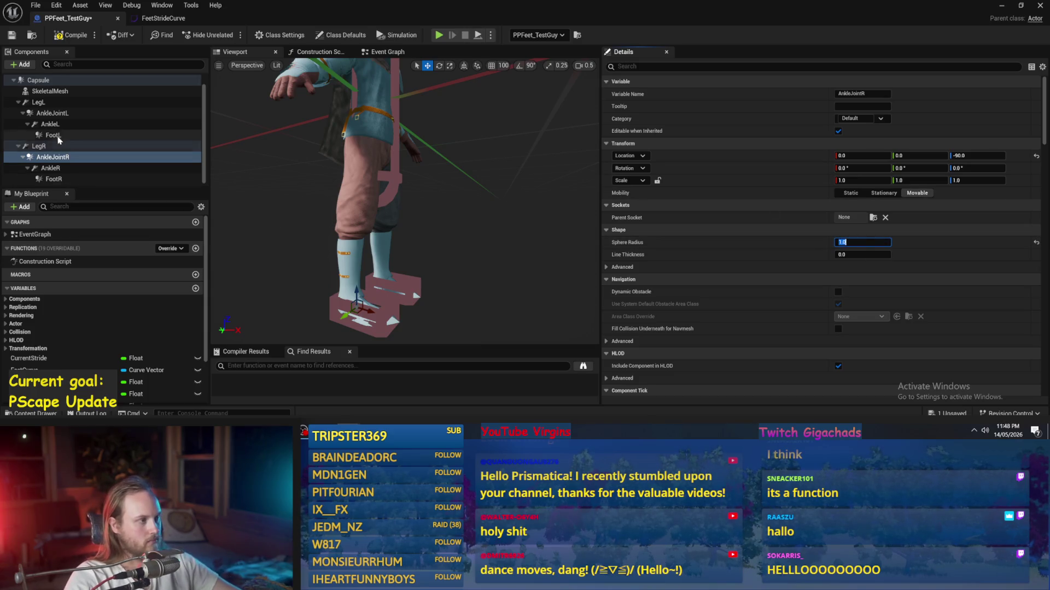
{"action": "left_click", "coordinate": [55, 113]}
{"action": "left_click", "coordinate": [863, 242]}
{"action": "type", "text": "1"}
{"action": "key", "text": "Return"}
{"action": "left_click_drag", "start_coordinate": [389, 182], "coordinate": [389, 164]}
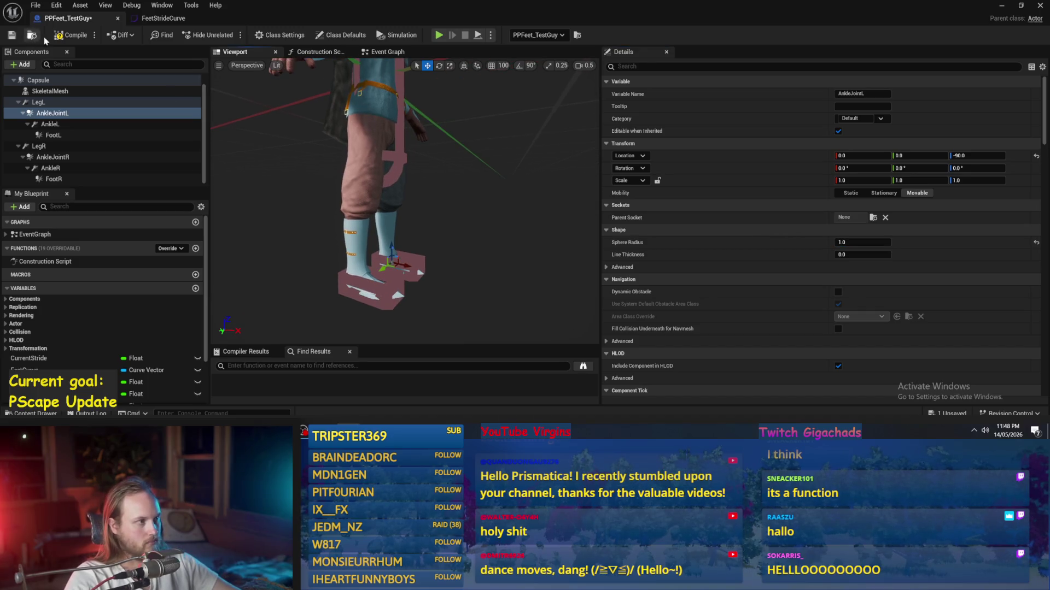
- Save the PPFeet_TestGuy Blueprint
{"action": "left_click", "coordinate": [14, 35]}
{"action": "scroll", "coordinate": [734, 165], "scroll_direction": "down", "scroll_amount": 3}
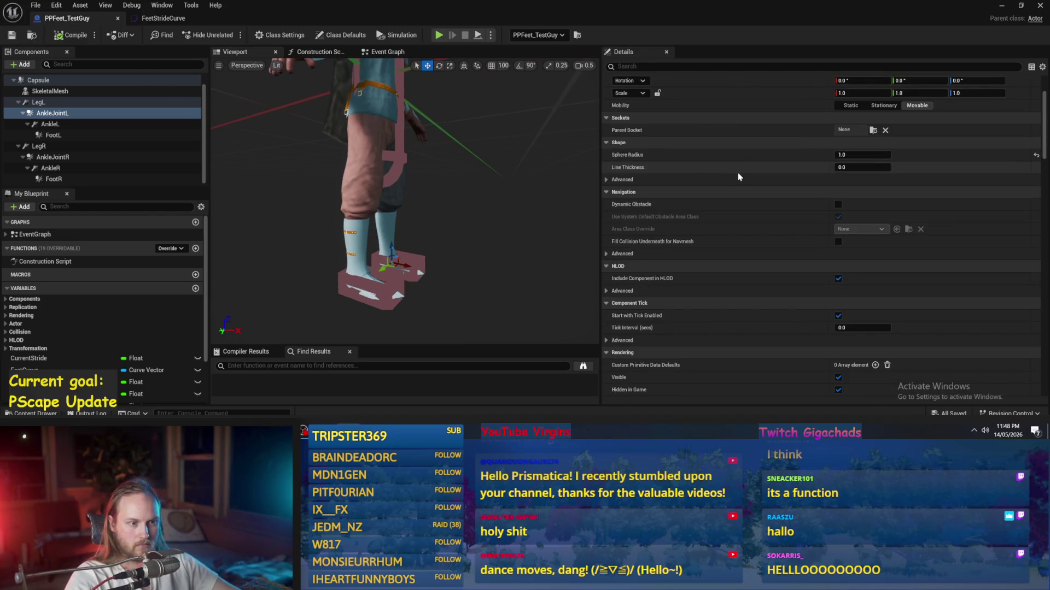
{"action": "left_click", "coordinate": [678, 66]}
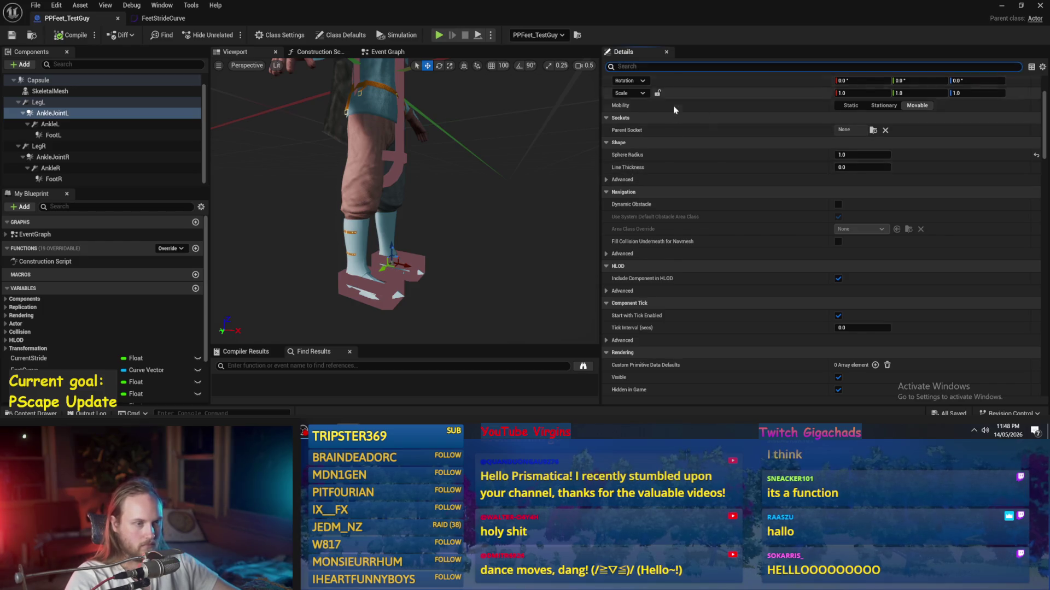
- Search the ankle joint's Details for 'inher', then clear the filter and compile
{"action": "type", "text": "inher"}
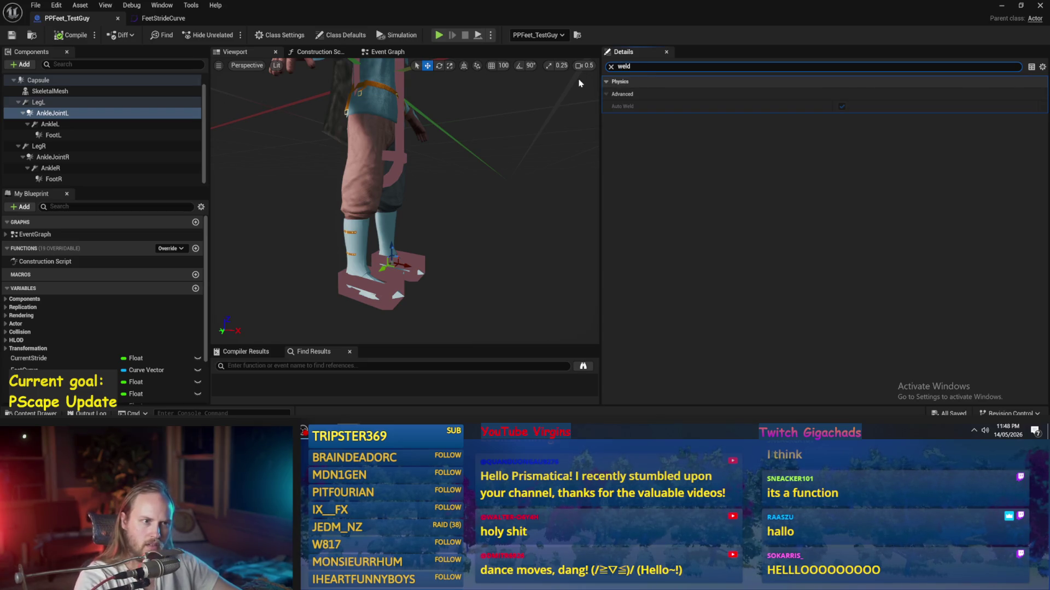
{"action": "mouse_move", "coordinate": [621, 109]}
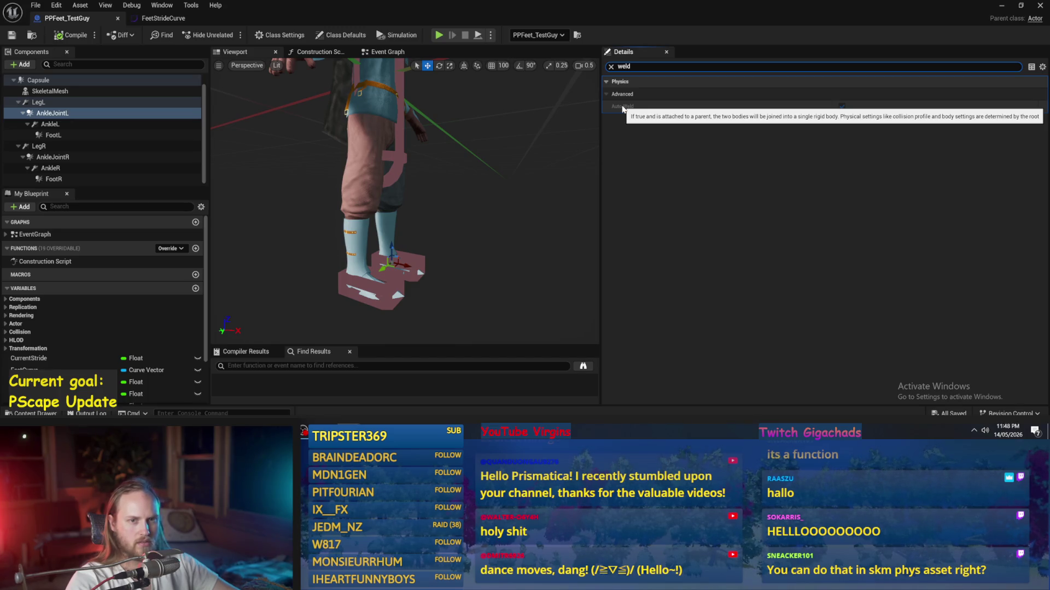
{"action": "left_click", "coordinate": [610, 66]}
{"action": "left_click", "coordinate": [57, 36]}
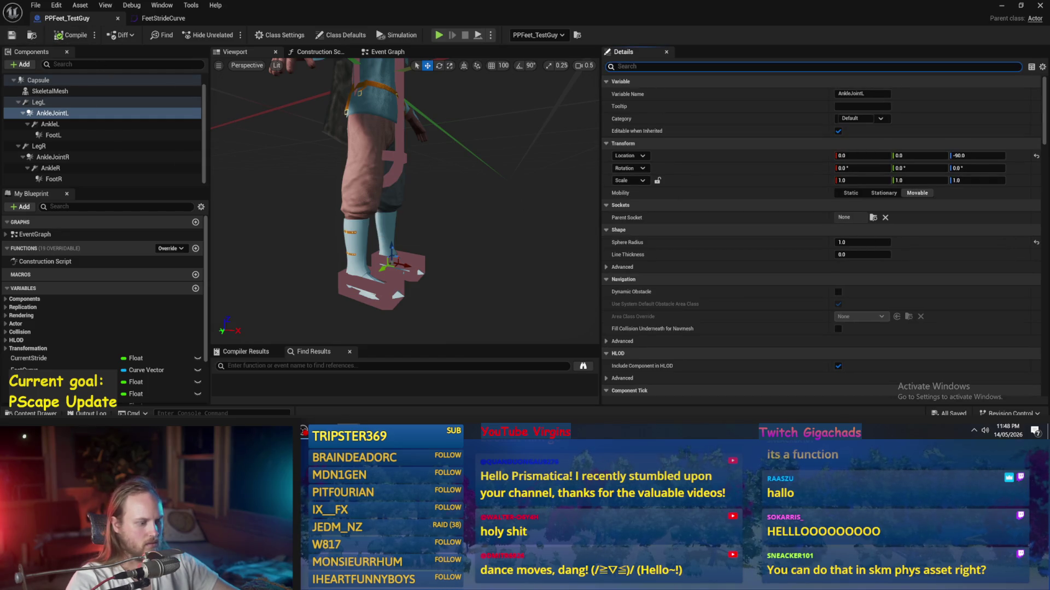
- Set Center Of Mass Offset Z to 10.0 on both AnkleJointL and AnkleJointR
{"action": "type", "text": "cent"}
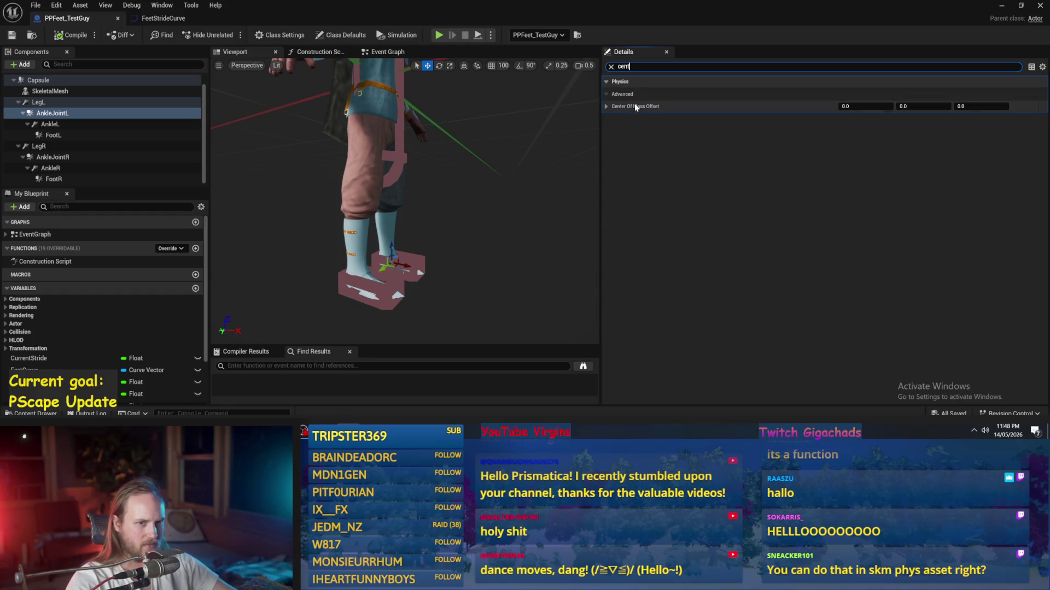
{"action": "mouse_move", "coordinate": [378, 250]}
{"action": "left_mouse_down"}
{"action": "mouse_move", "coordinate": [377, 127]}
{"action": "mouse_move", "coordinate": [345, 127]}
{"action": "left_mouse_up"}
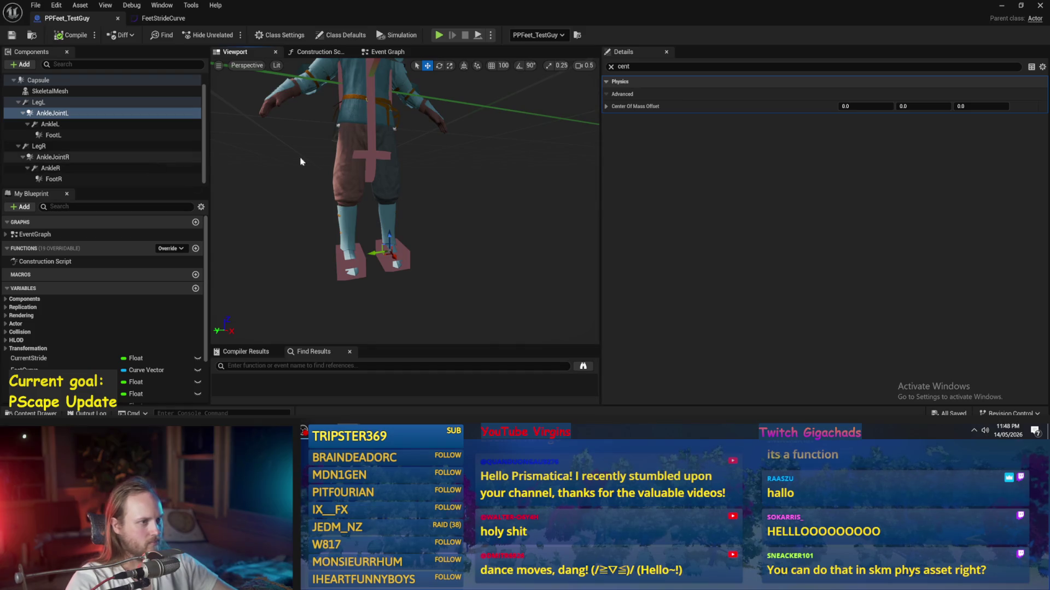
{"action": "left_click_drag", "start_coordinate": [978, 107], "coordinate": [982, 105]}
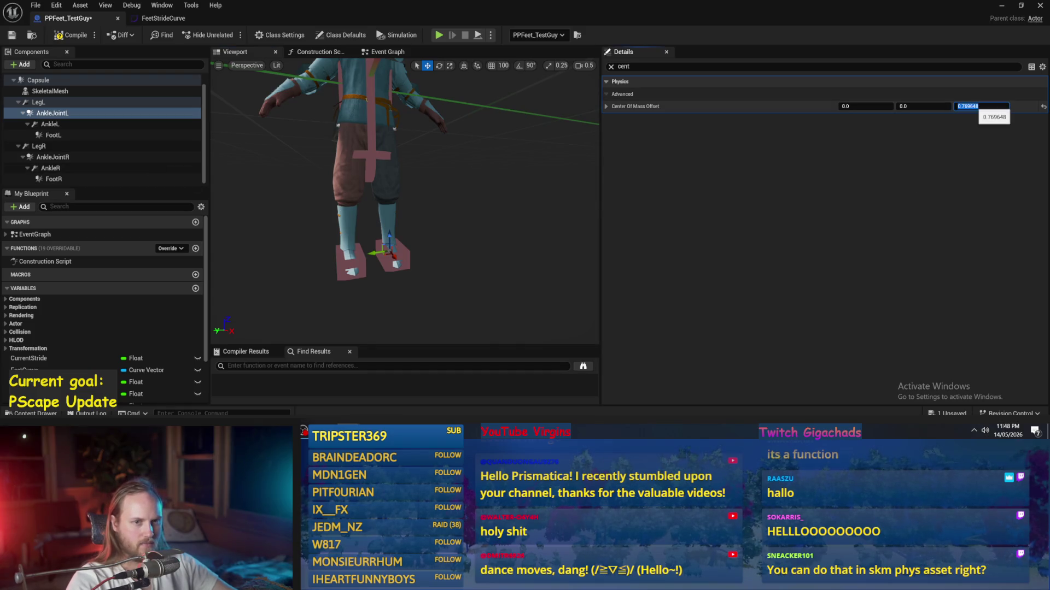
{"action": "type", "text": "10"}
{"action": "key", "text": "Return"}
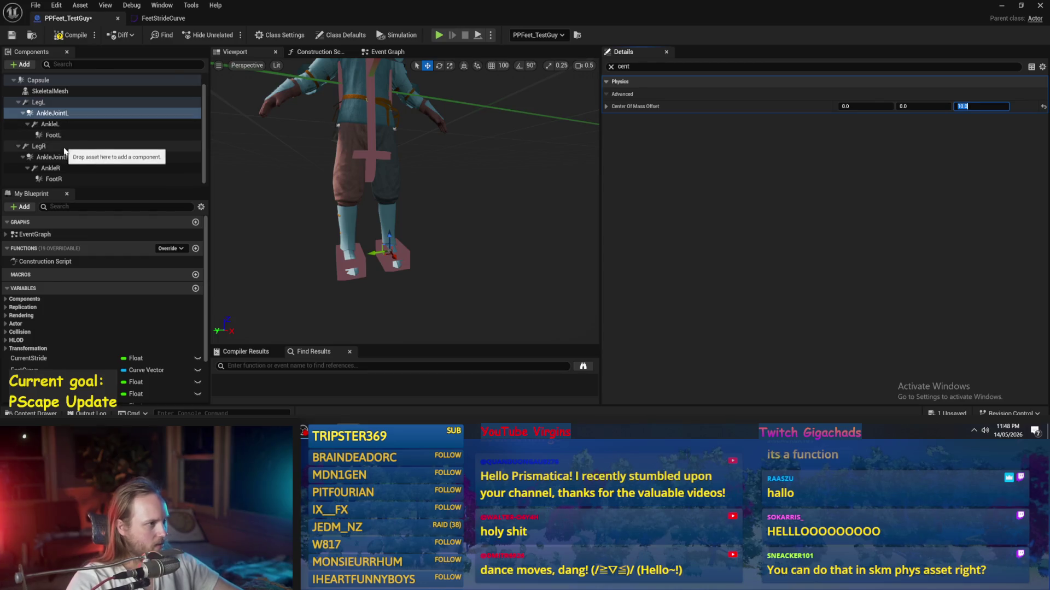
{"action": "left_click", "coordinate": [60, 157]}
{"action": "left_click", "coordinate": [982, 106]}
{"action": "type", "text": "0"}
{"action": "key", "text": "Return"}
- Compile and save the Blueprint, then return to PPFeet_TestLevel
{"action": "left_click", "coordinate": [63, 36]}
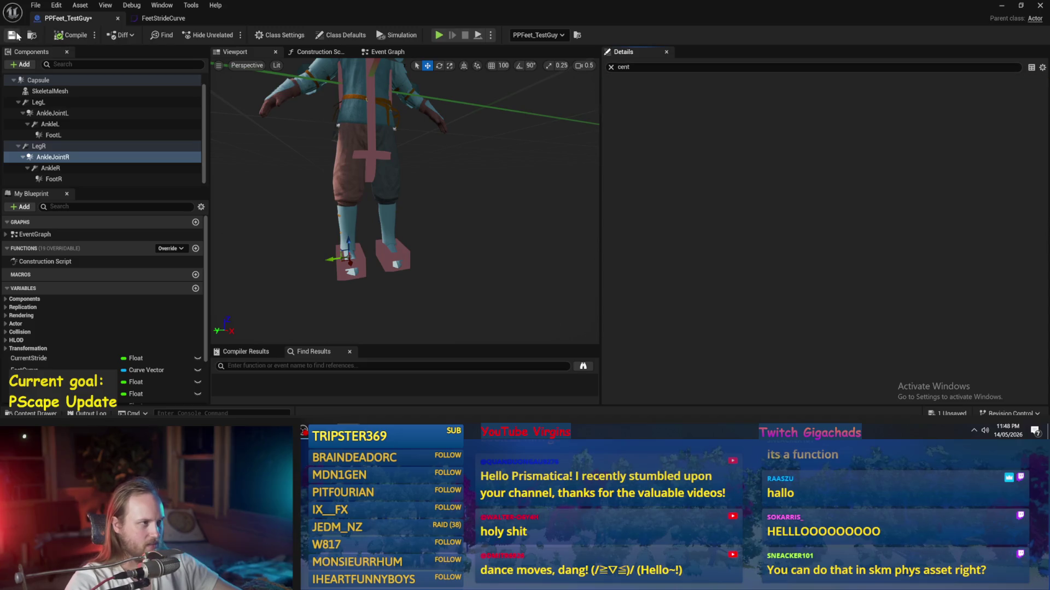
{"action": "left_click", "coordinate": [611, 67]}
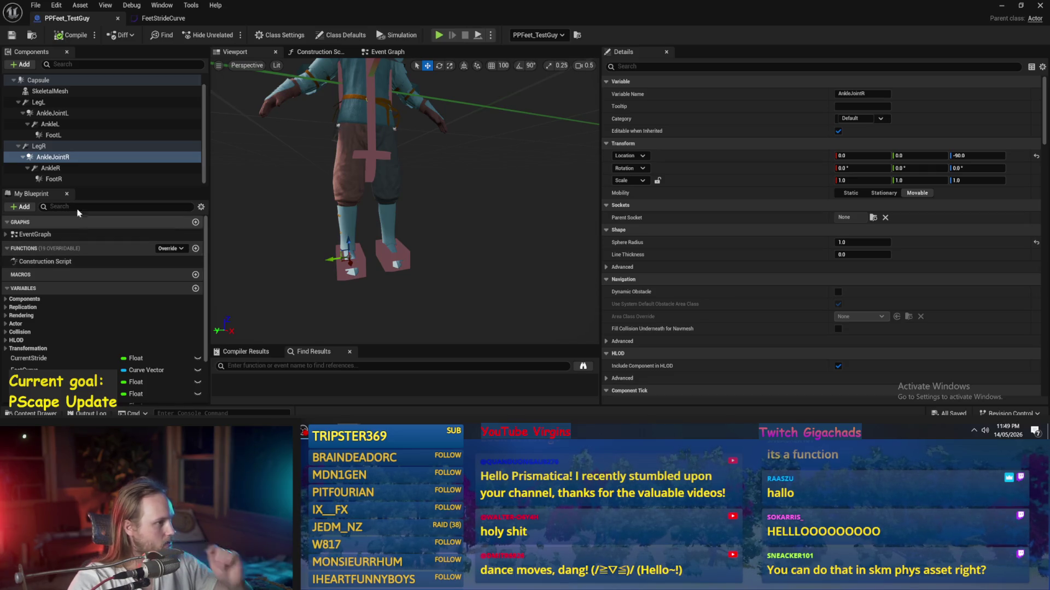
{"action": "left_click_drag", "start_coordinate": [404, 208], "coordinate": [361, 197]}
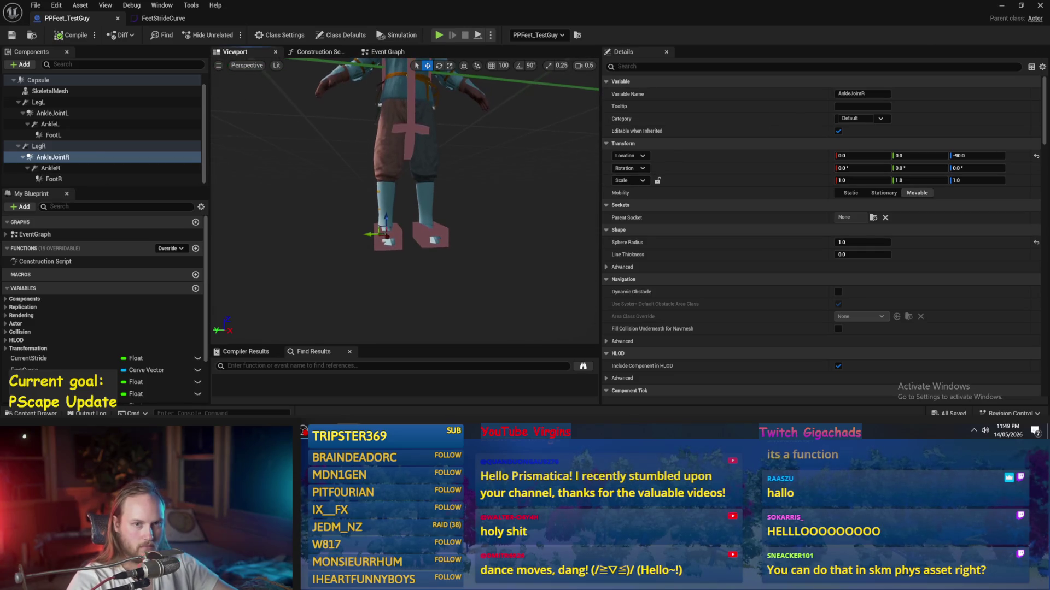
{"action": "left_click", "coordinate": [1001, 6]}
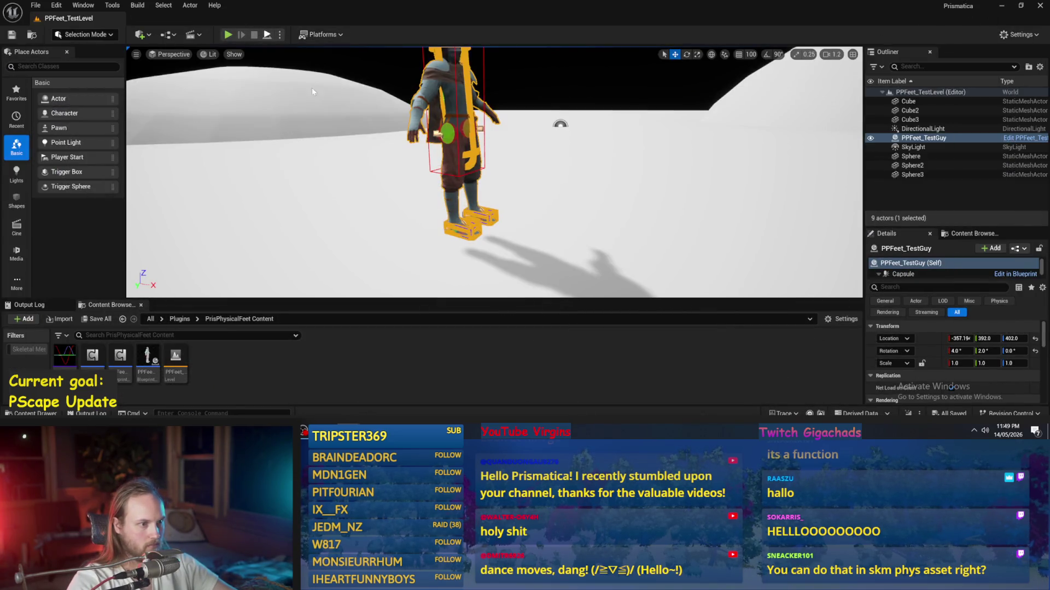
- Run another PPFeet_TestLevel play test, then return to PPFeet_TestGuy's Event Graph
{"action": "key", "text": "alt+p"}
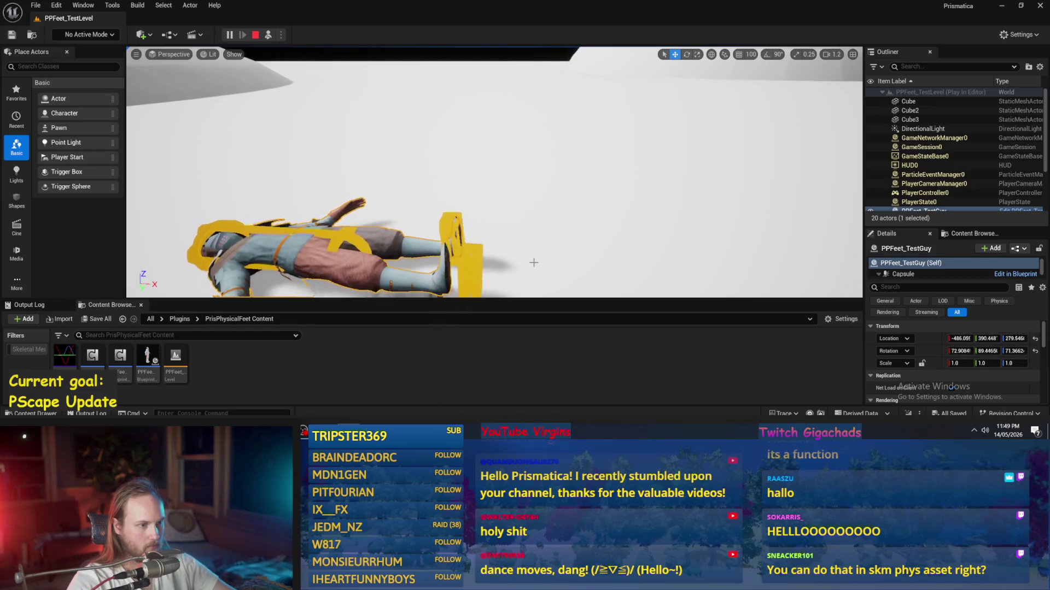
{"action": "key", "text": "Escape"}
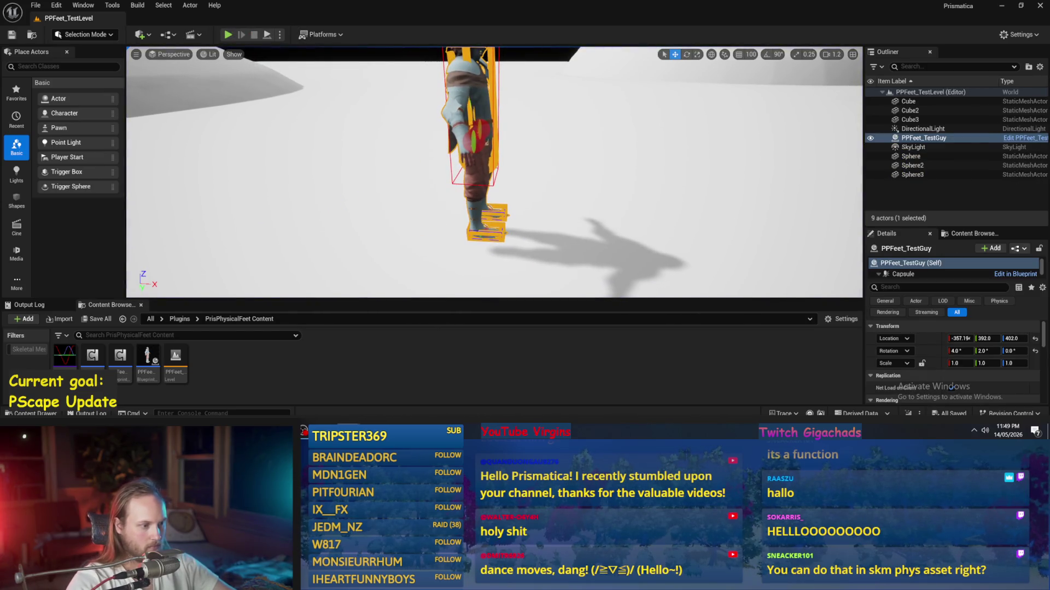
{"action": "key", "text": "alt+Tab"}
{"action": "left_click", "coordinate": [365, 55]}
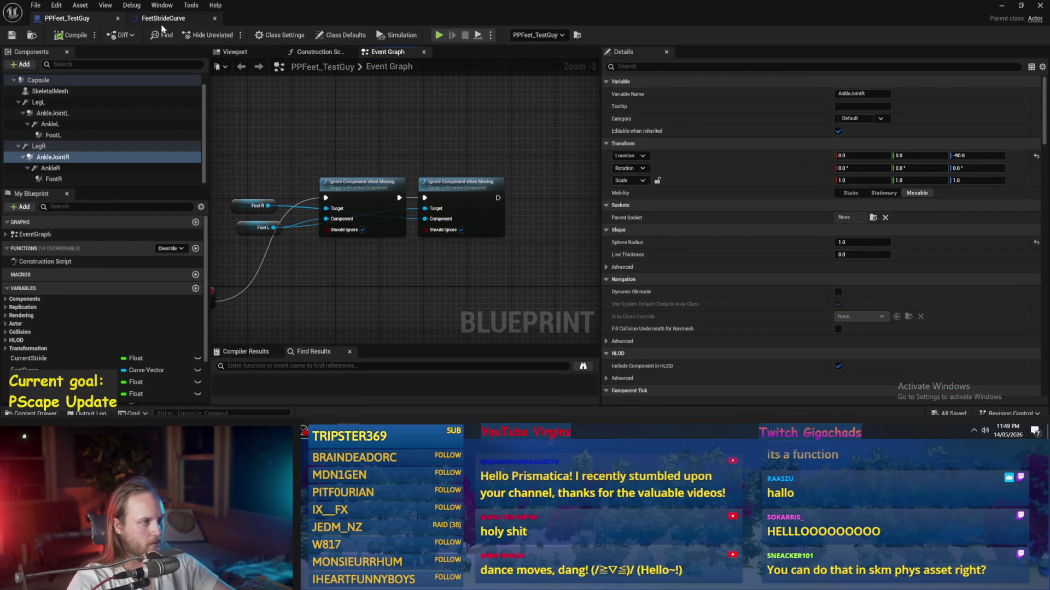
- Pan the Event Graph to the vector value nodes and reposition the Vector Length node
{"action": "left_click", "coordinate": [250, 54]}
{"action": "left_click", "coordinate": [387, 52]}
{"action": "scroll", "coordinate": [467, 214], "scroll_direction": "down", "scroll_amount": 3}
{"action": "left_click_drag", "start_coordinate": [467, 214], "coordinate": [470, 54]}
{"action": "scroll", "coordinate": [533, 260], "scroll_direction": "up", "scroll_amount": 1}
{"action": "left_click_drag", "start_coordinate": [294, 261], "coordinate": [362, 237]}
{"action": "mouse_move", "coordinate": [444, 236]}
{"action": "left_mouse_down"}
{"action": "mouse_move", "coordinate": [324, 273]}
{"action": "mouse_move", "coordinate": [399, 283]}
{"action": "left_mouse_up"}
{"action": "scroll", "coordinate": [390, 272], "scroll_direction": "up", "scroll_amount": 1}
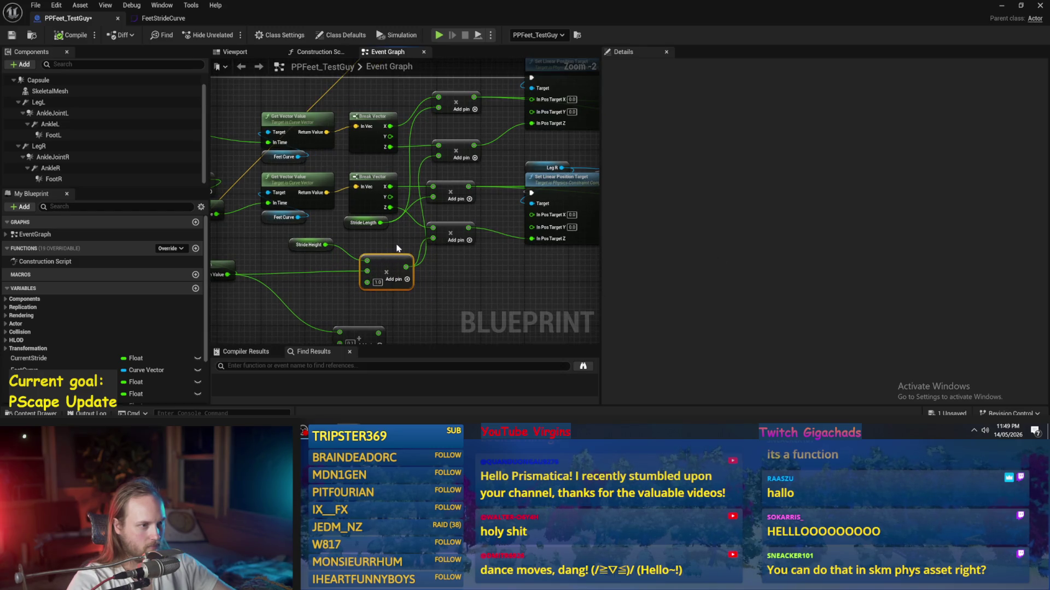
{"action": "scroll", "coordinate": [390, 242], "scroll_direction": "up", "scroll_amount": 2}
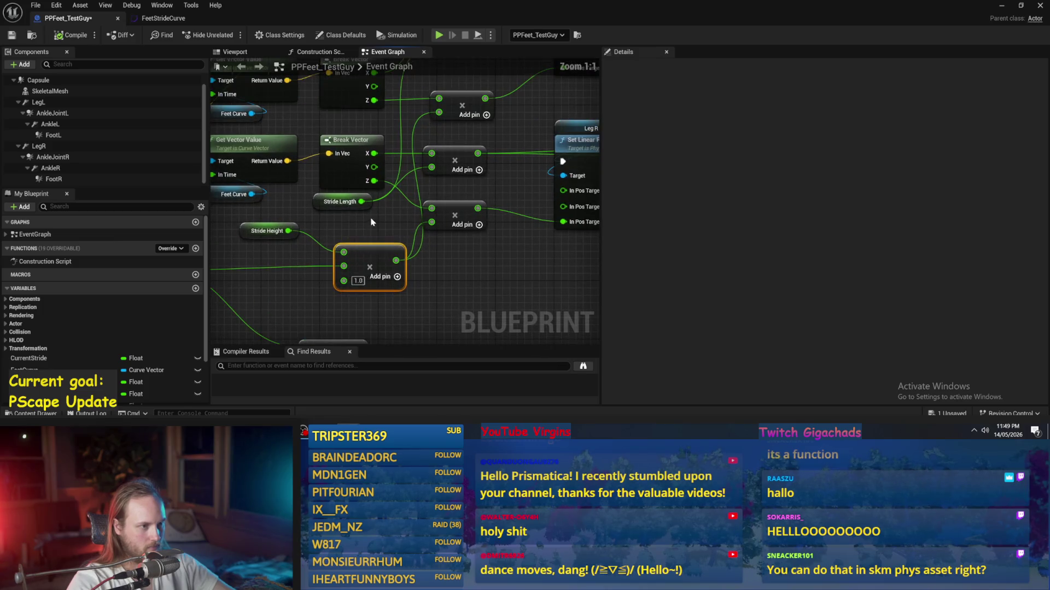
- Change Stride Height's default value from 15.0, compile and save, then start a play test
{"action": "left_click", "coordinate": [297, 233]}
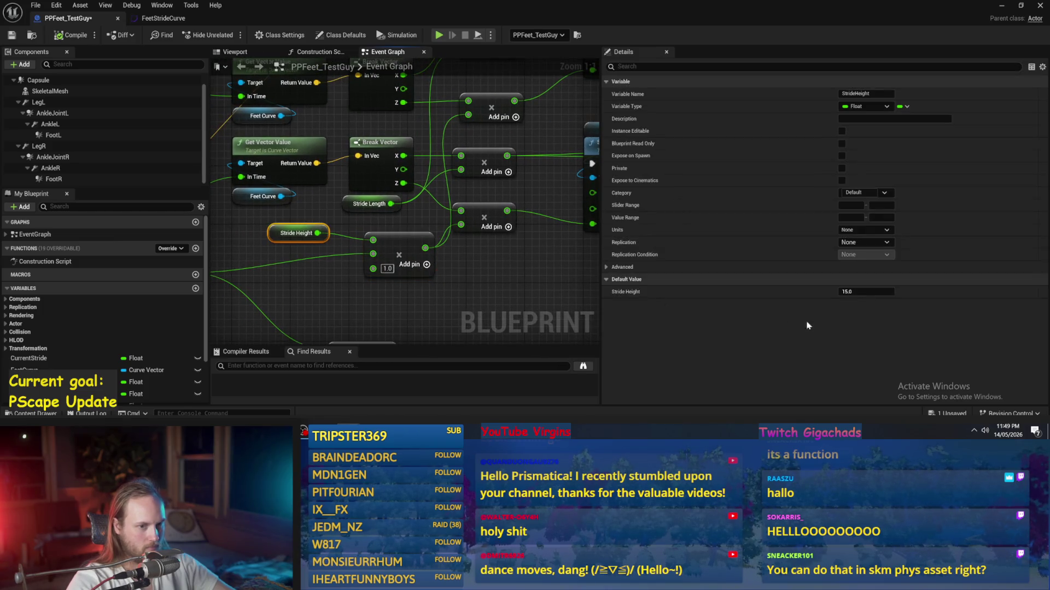
{"action": "left_click", "coordinate": [869, 291]}
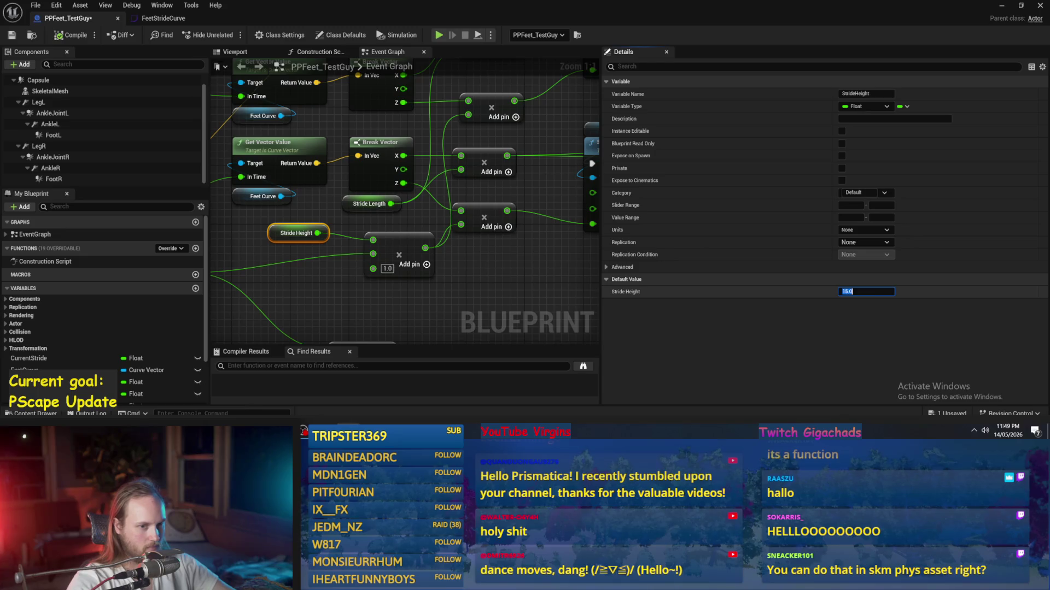
{"action": "left_click", "coordinate": [510, 266]}
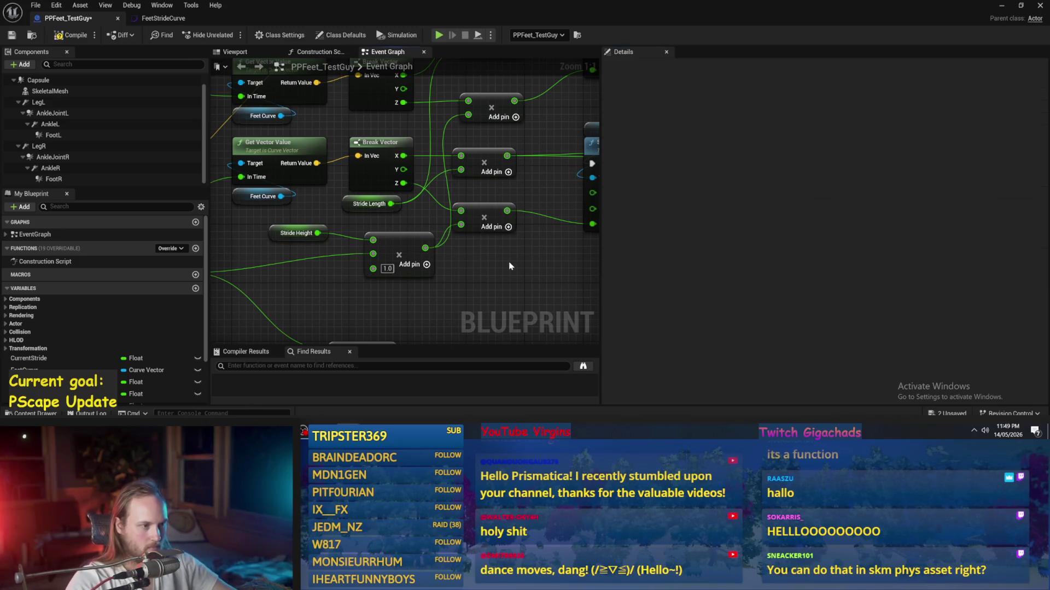
{"action": "key", "text": "ctrl+s"}
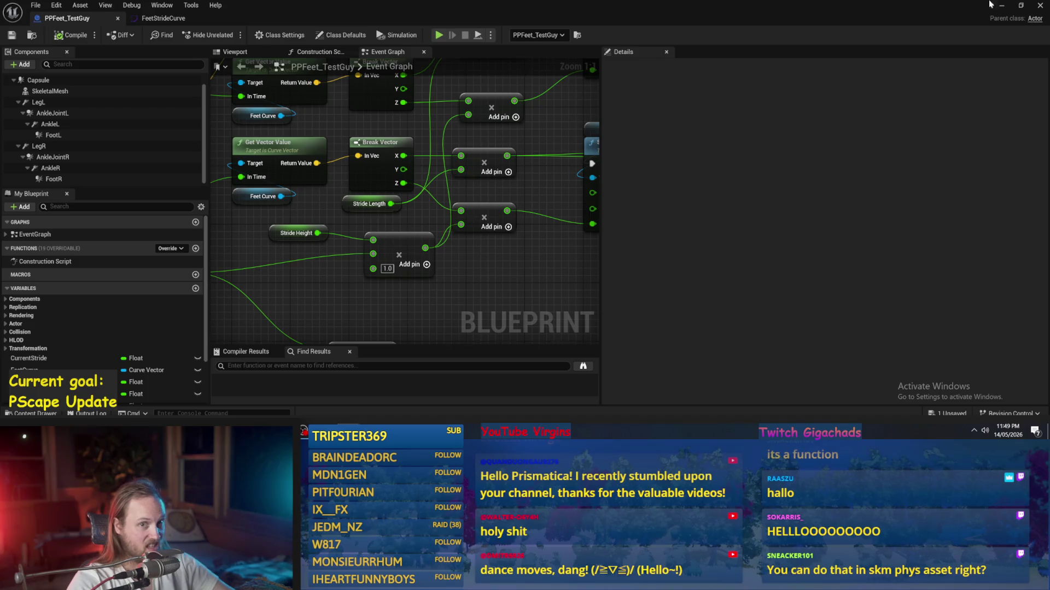
{"action": "left_click", "coordinate": [1003, 7]}
{"action": "key", "text": "alt+p"}
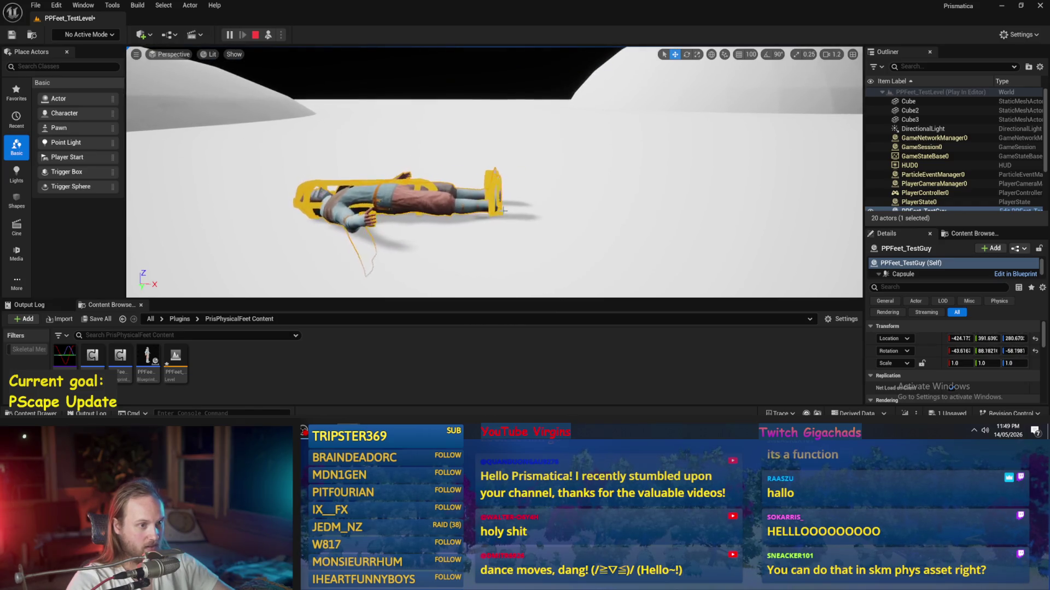
- Stop the play session and play-test the ragdoll character once more
{"action": "key", "text": "Escape"}
{"action": "left_click", "coordinate": [228, 34]}
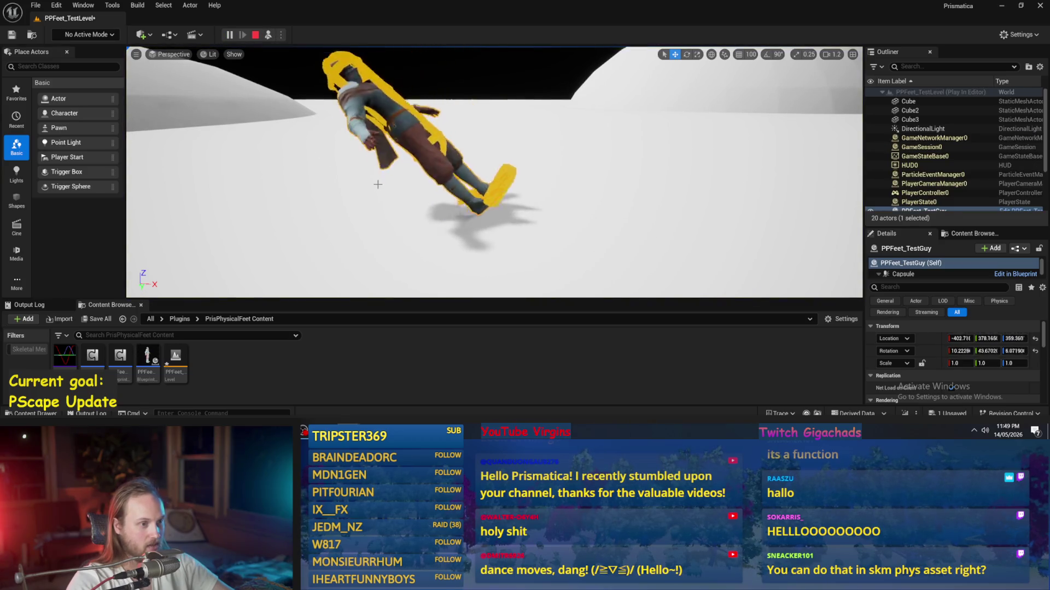
{"action": "key", "text": "Escape"}
- Move the multiply node left, edit its constant, and save the PPFeet_TestGuy Blueprint
{"action": "left_click", "coordinate": [390, 390]}
{"action": "scroll", "coordinate": [436, 257], "scroll_direction": "down", "scroll_amount": 2}
{"action": "mouse_move", "coordinate": [436, 257]}
{"action": "left_mouse_down"}
{"action": "mouse_move", "coordinate": [412, 254]}
{"action": "mouse_move", "coordinate": [492, 253]}
{"action": "left_mouse_up"}
{"action": "left_click", "coordinate": [382, 228]}
{"action": "scroll", "coordinate": [381, 229], "scroll_direction": "down", "scroll_amount": 2}
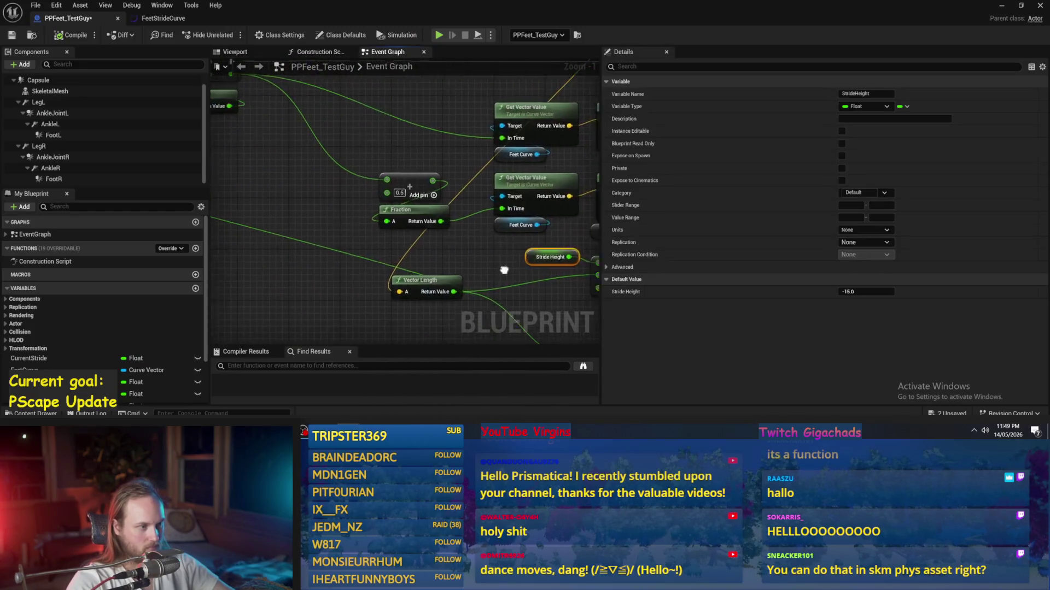
{"action": "left_click", "coordinate": [391, 213]}
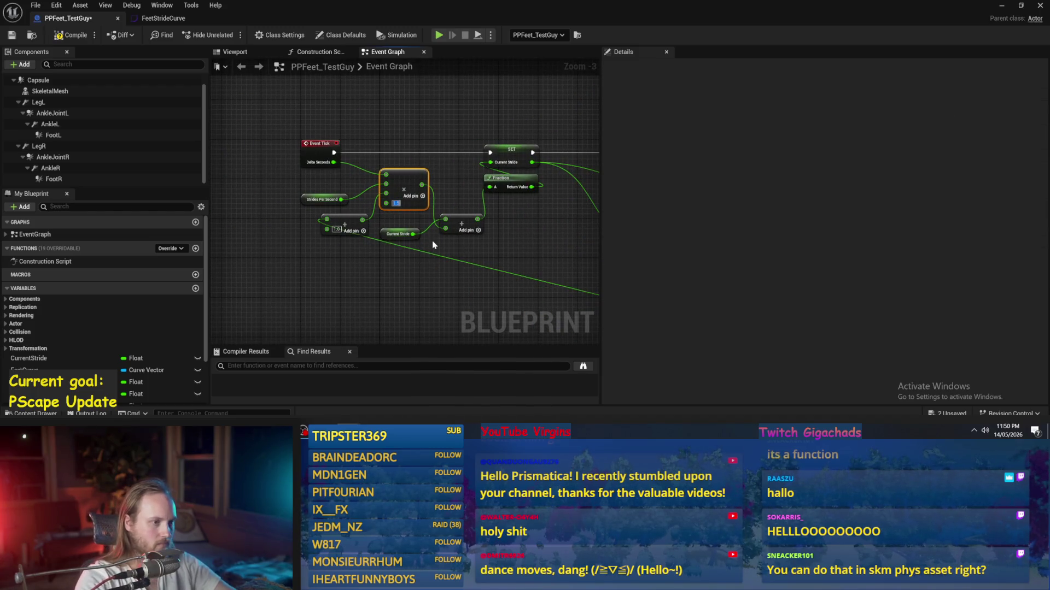
{"action": "left_click", "coordinate": [8, 37]}
{"action": "left_click", "coordinate": [1005, 7]}
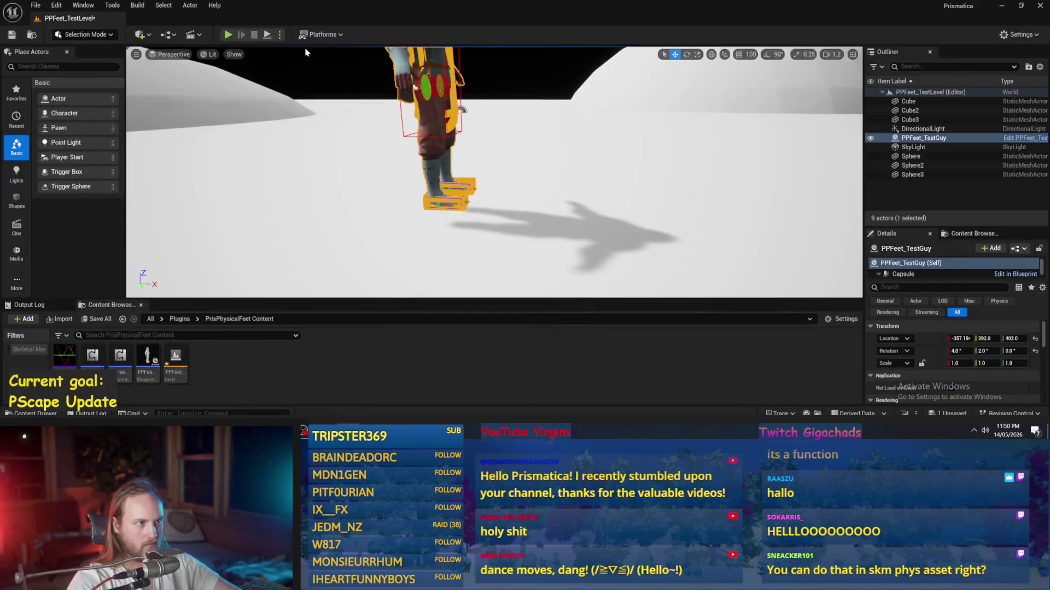
- Simulate the level, select the floor Cube, save the level, and run a quick play test
{"action": "left_click", "coordinate": [266, 35]}
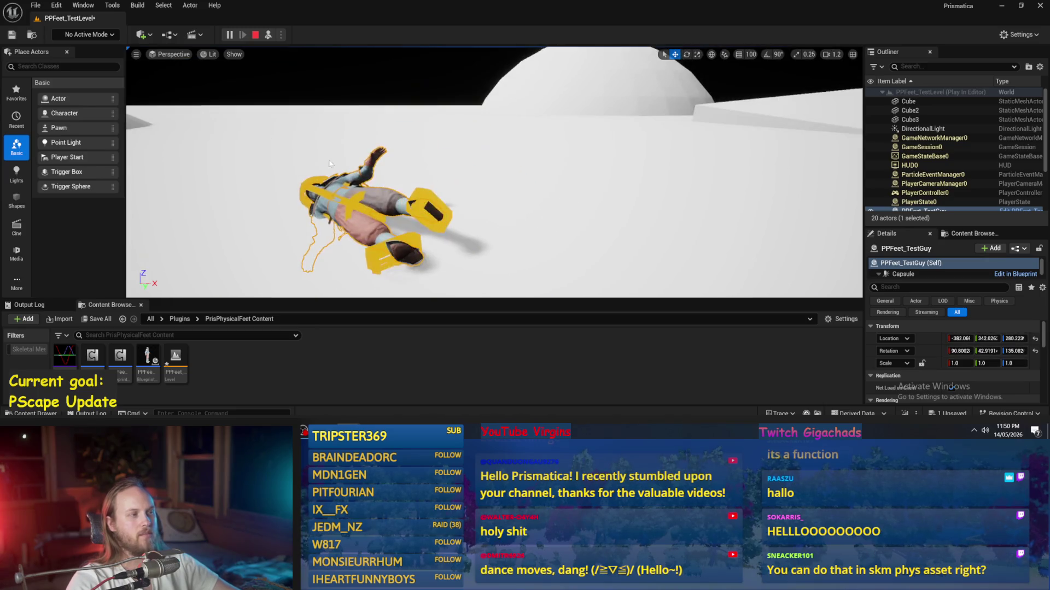
{"action": "key", "text": "Escape"}
{"action": "left_click", "coordinate": [477, 203]}
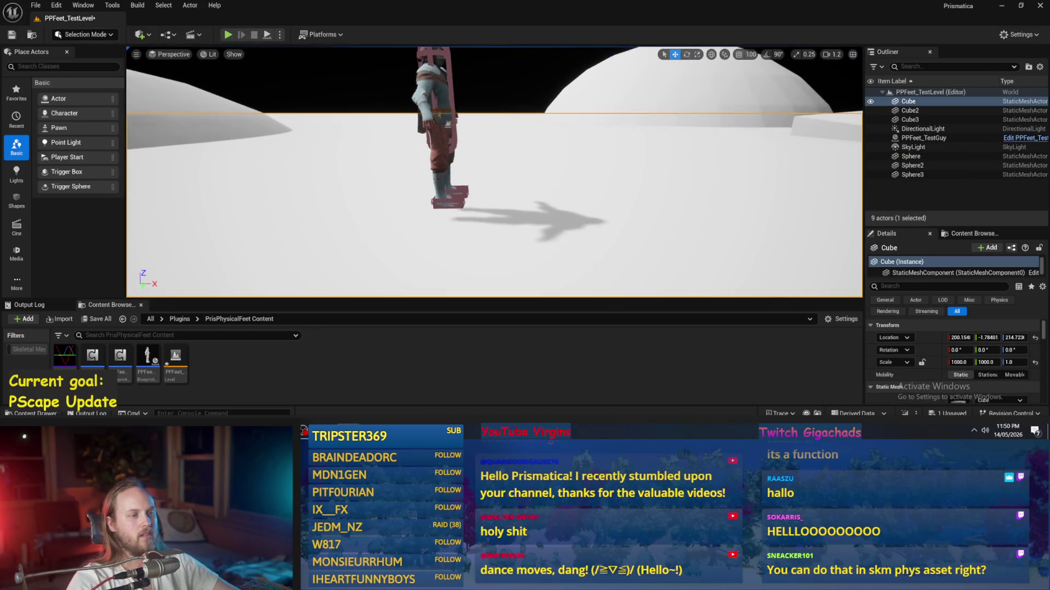
{"action": "left_click", "coordinate": [13, 36]}
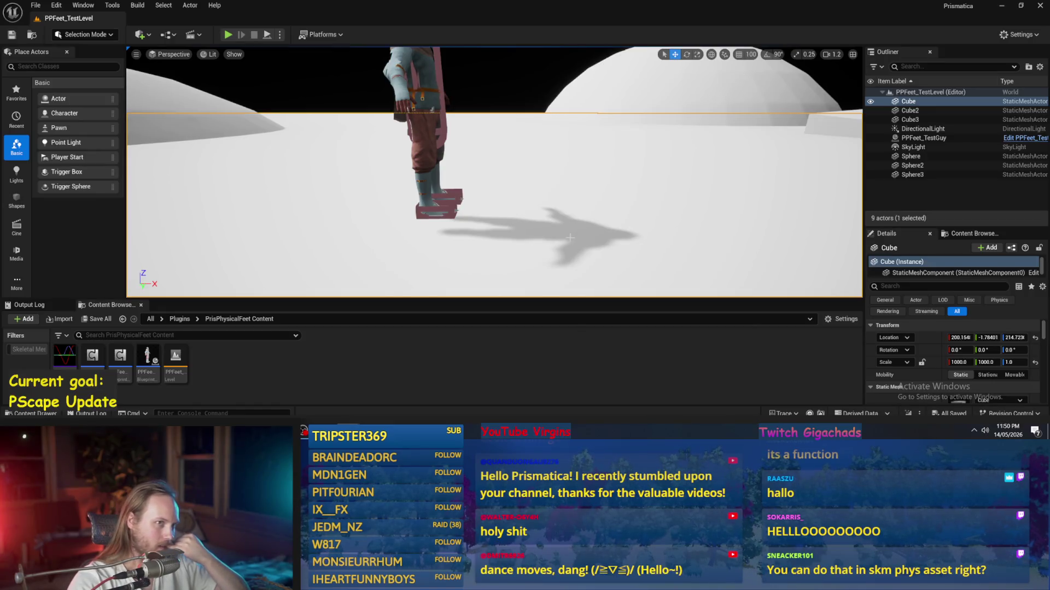
{"action": "mouse_move", "coordinate": [435, 279]}
{"action": "left_mouse_down"}
{"action": "mouse_move", "coordinate": [488, 199]}
{"action": "mouse_move", "coordinate": [479, 188]}
{"action": "left_mouse_up"}
{"action": "left_click", "coordinate": [267, 35]}
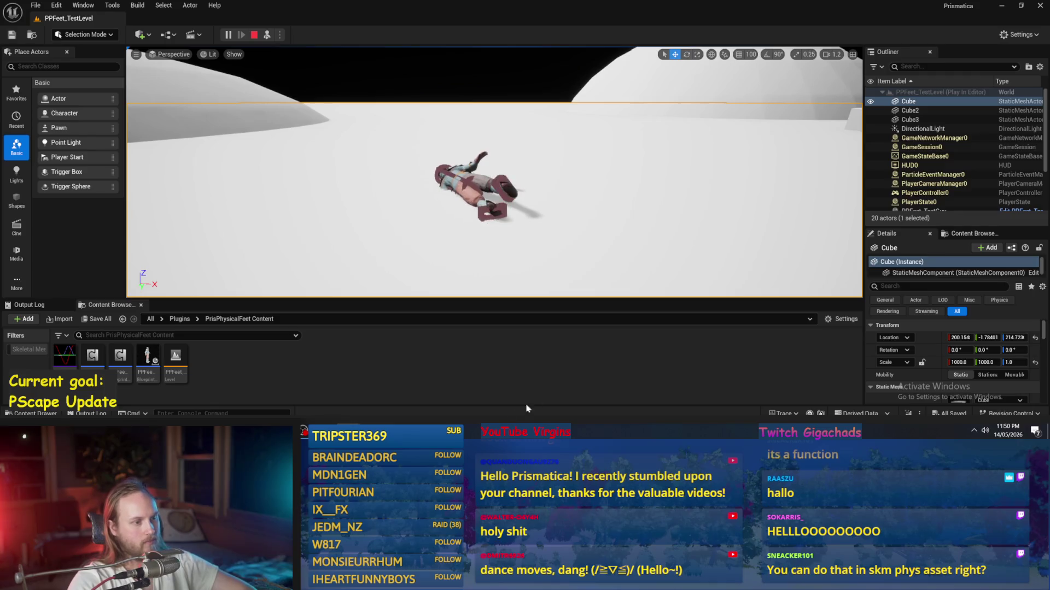
{"action": "key", "text": "Escape"}
- Open the PPFeet_TestGuy Blueprint briefly and go back to the level editor
{"action": "double_click", "coordinate": [146, 363]}
{"action": "scroll", "coordinate": [422, 227], "scroll_direction": "down", "scroll_amount": 2}
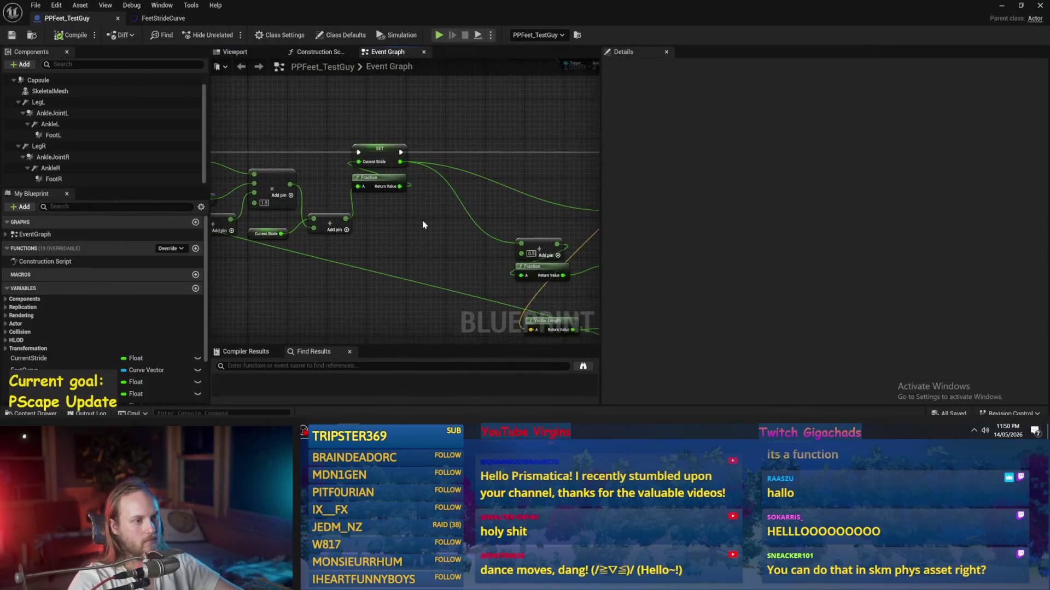
{"action": "left_click", "coordinate": [1002, 5]}
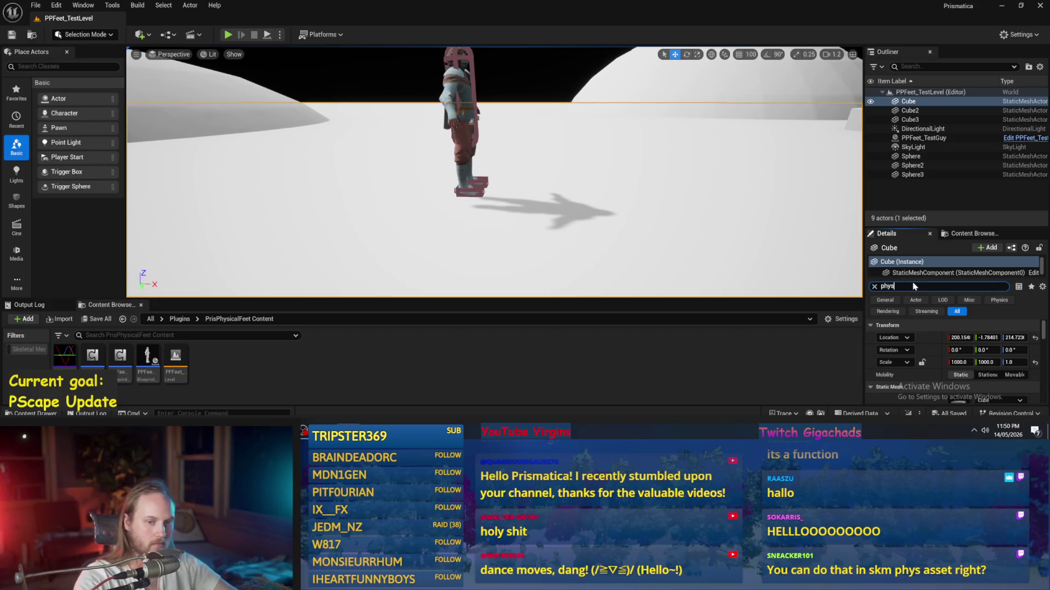
- Set the floor Cube's Phys Material Override to PhysMat_Rubber and save the level
{"action": "scroll", "coordinate": [954, 347], "scroll_direction": "down", "scroll_amount": 3}
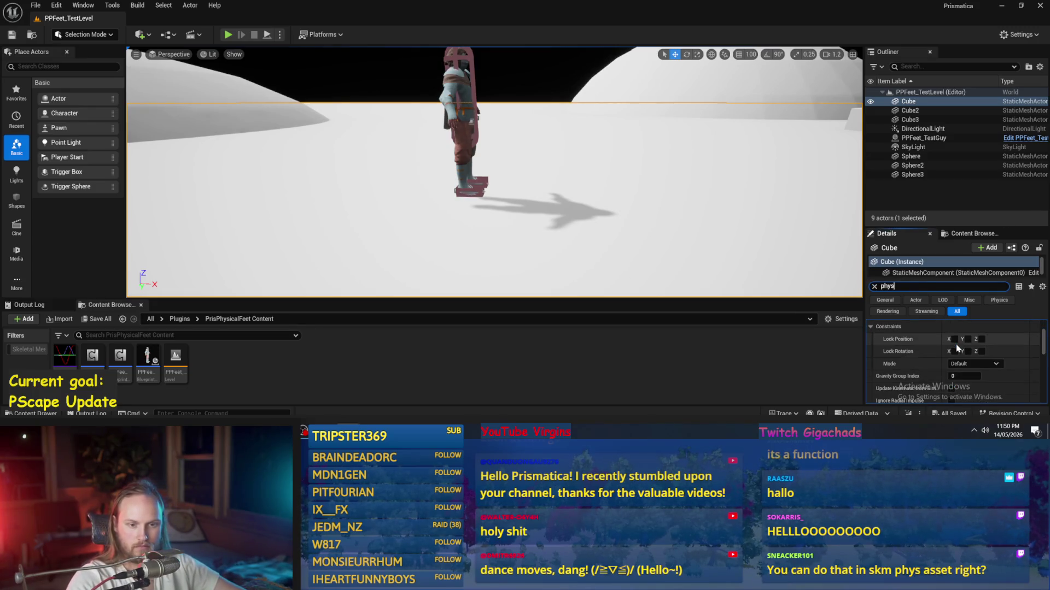
{"action": "type", "text": " material"}
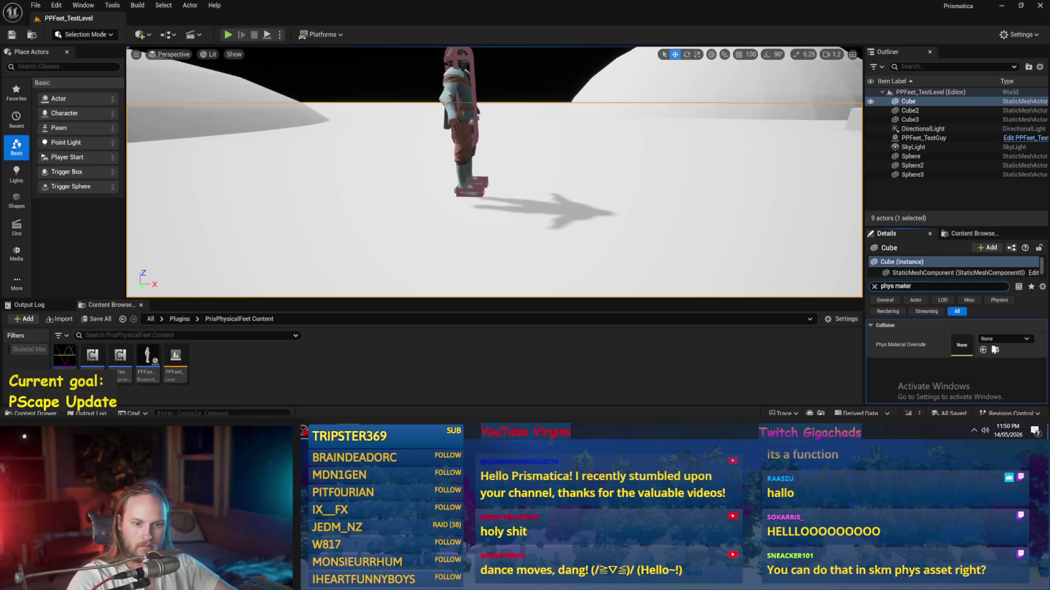
{"action": "left_click", "coordinate": [1006, 339]}
{"action": "scroll", "coordinate": [989, 290], "scroll_direction": "down", "scroll_amount": 2}
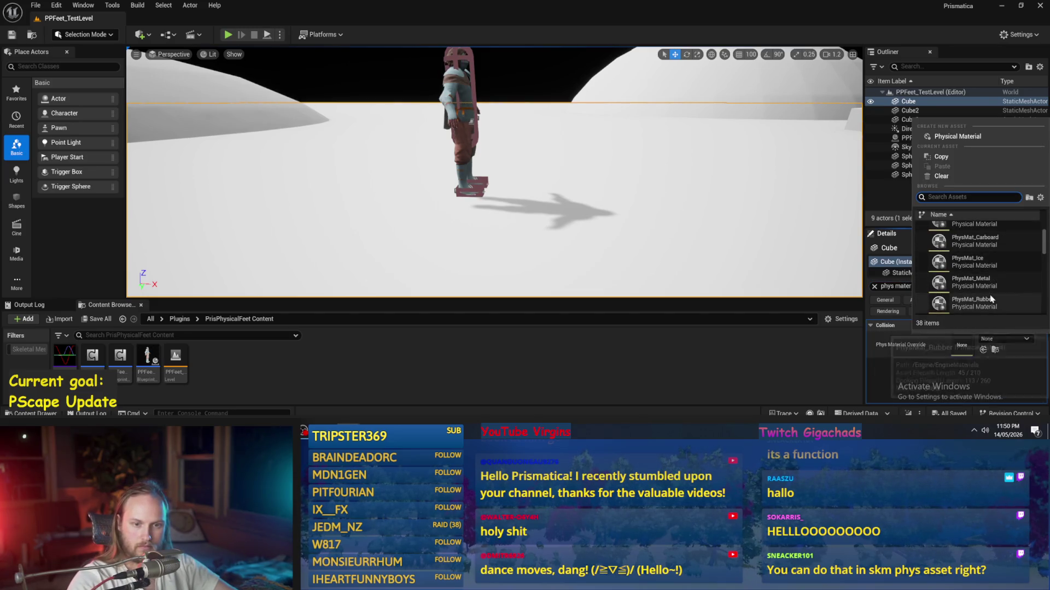
{"action": "left_click", "coordinate": [991, 297]}
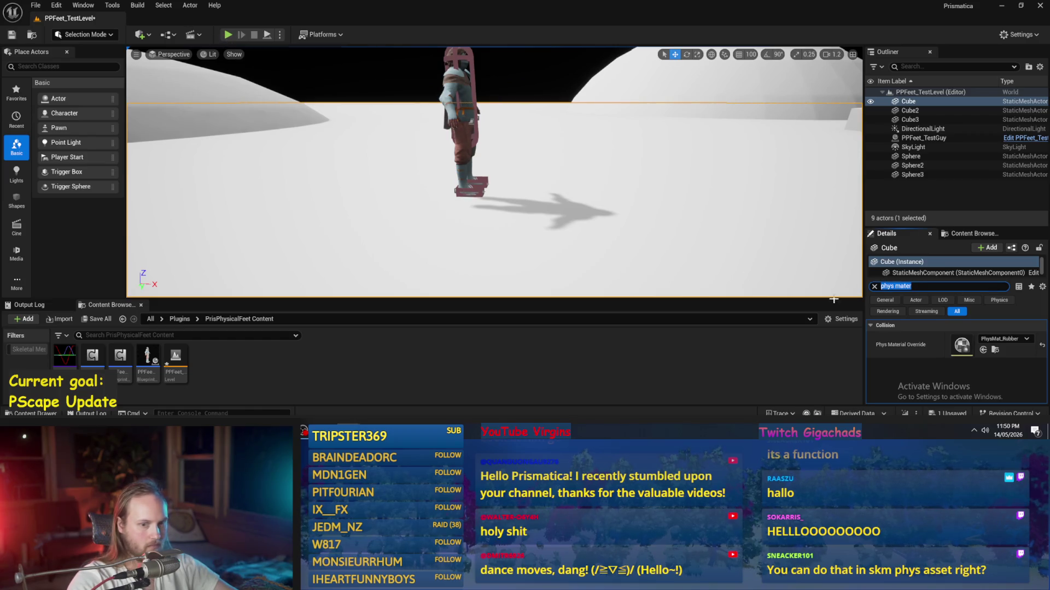
{"action": "key", "text": "ctrl+s"}
- Play-test on the rubber floor, ejecting to watch the ragdoll from the side, then stop
{"action": "left_click", "coordinate": [228, 34]}
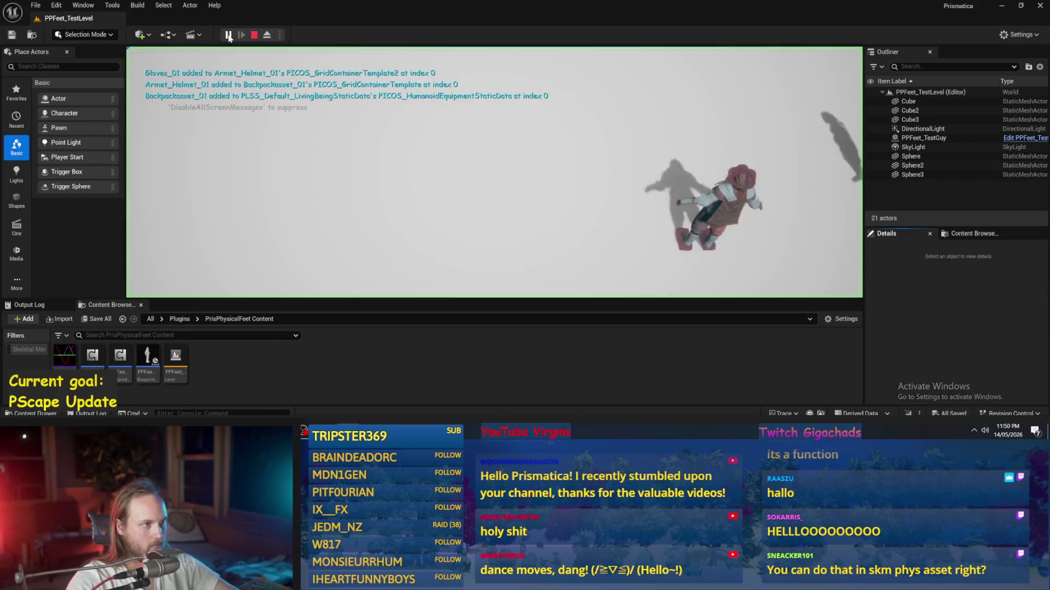
{"action": "left_click", "coordinate": [266, 35]}
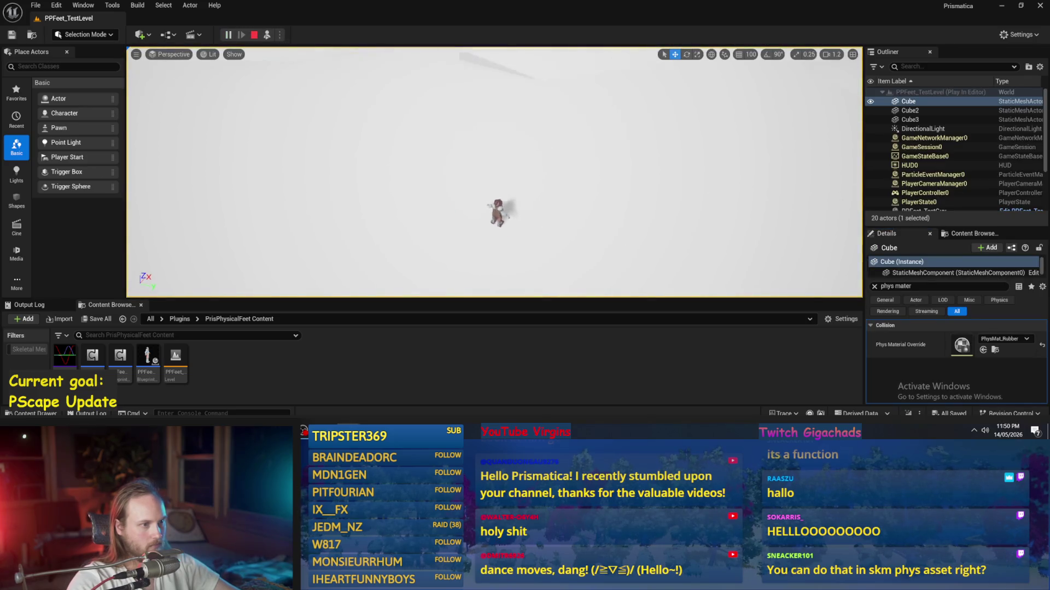
{"action": "left_click_drag", "start_coordinate": [217, 117], "coordinate": [218, 117]}
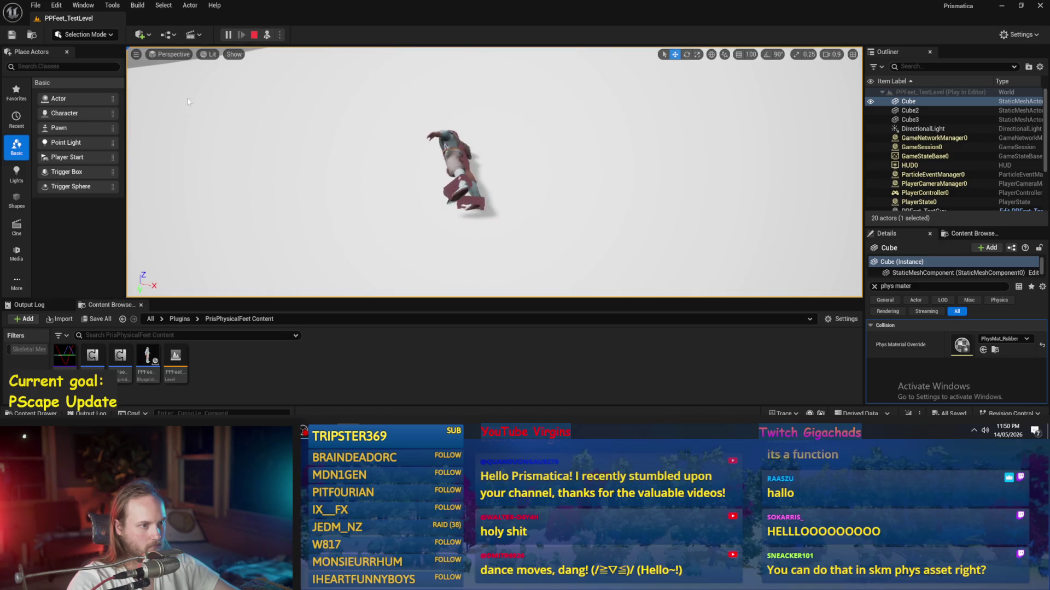
{"action": "key", "text": "Escape"}
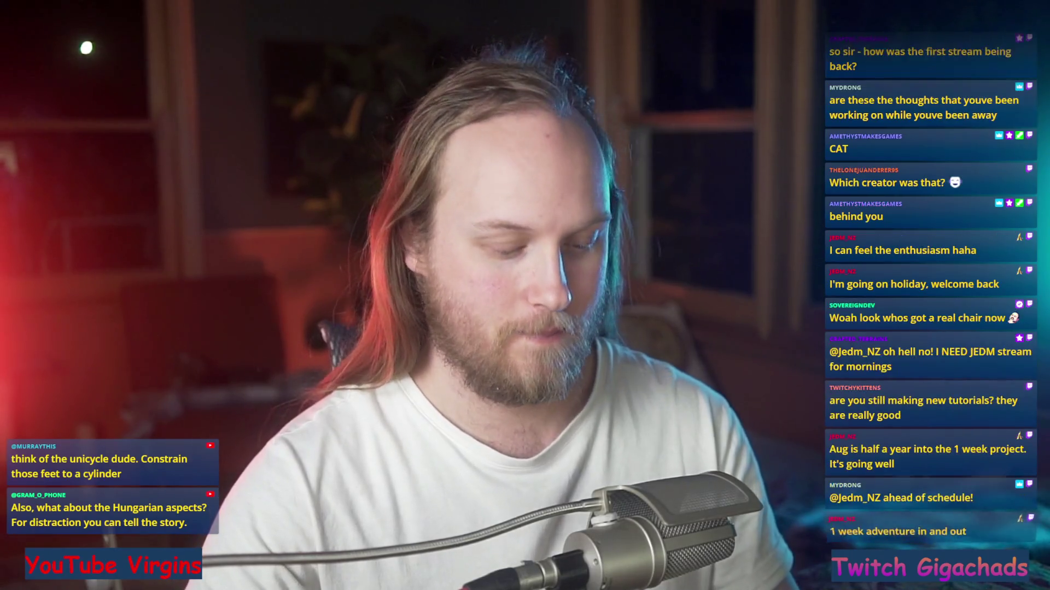
{"action": "type", "text": "3"}
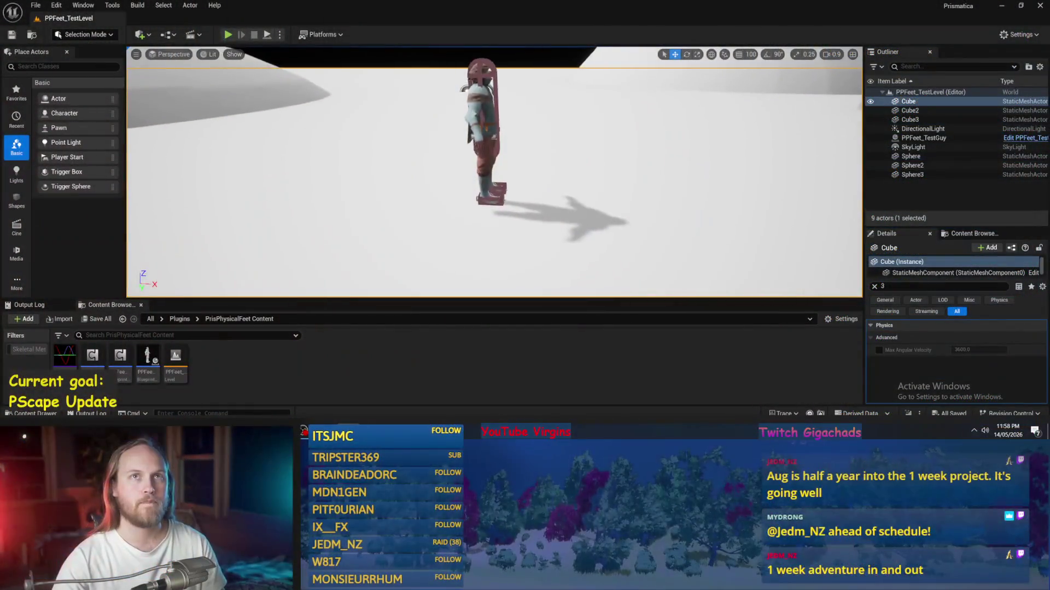
- Drag the splitter above the Content Browser down to make the 3D viewport taller
{"action": "left_click_drag", "start_coordinate": [415, 305], "coordinate": [415, 334]}
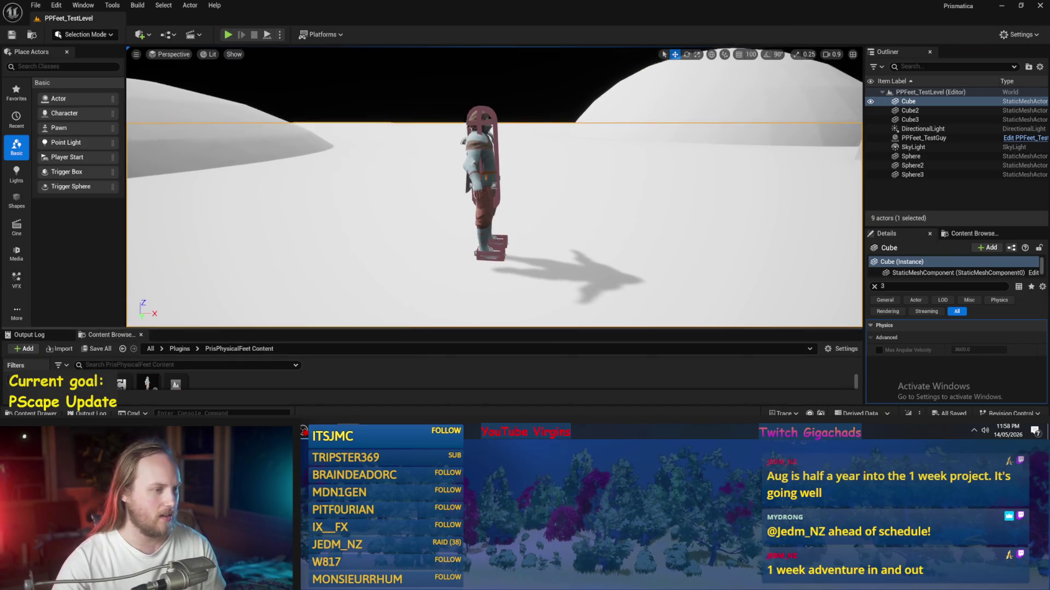
- Play-test and watch PPFeet_TestGuy fall, then frame its feet close up and select it
{"action": "key", "text": "alt+p"}
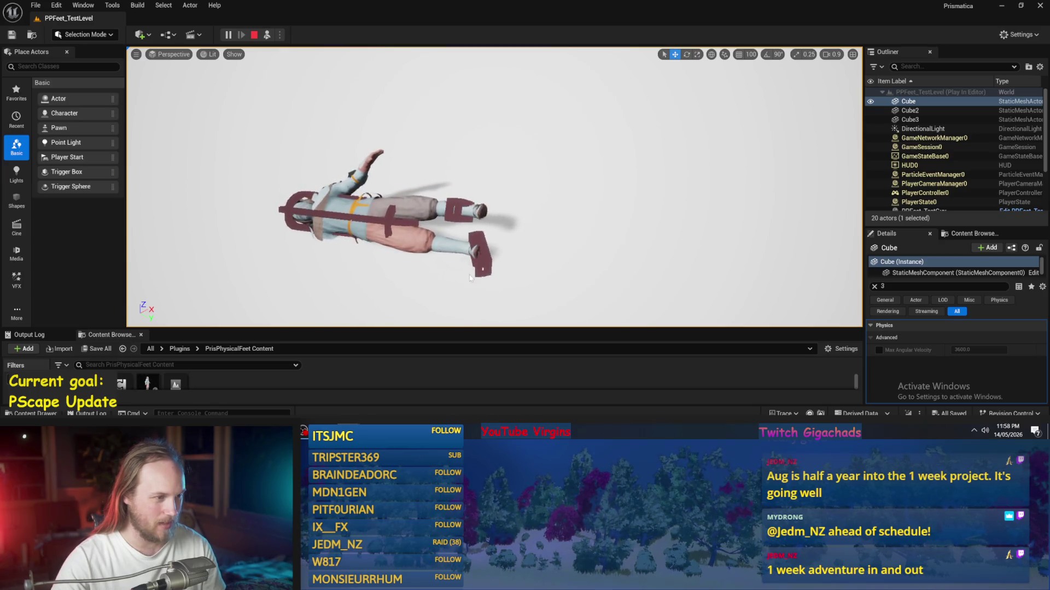
{"action": "key", "text": "Escape"}
{"action": "left_click_drag", "start_coordinate": [547, 239], "coordinate": [547, 215]}
{"action": "left_click_drag", "start_coordinate": [449, 296], "coordinate": [449, 290]}
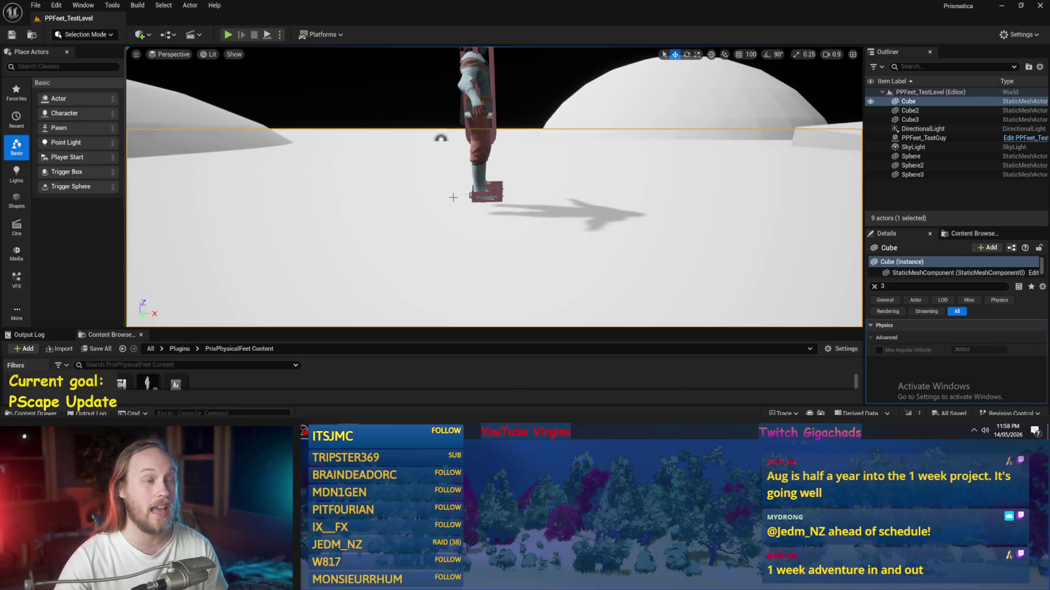
{"action": "left_click_drag", "start_coordinate": [486, 191], "coordinate": [485, 181]}
{"action": "left_click", "coordinate": [479, 121]}
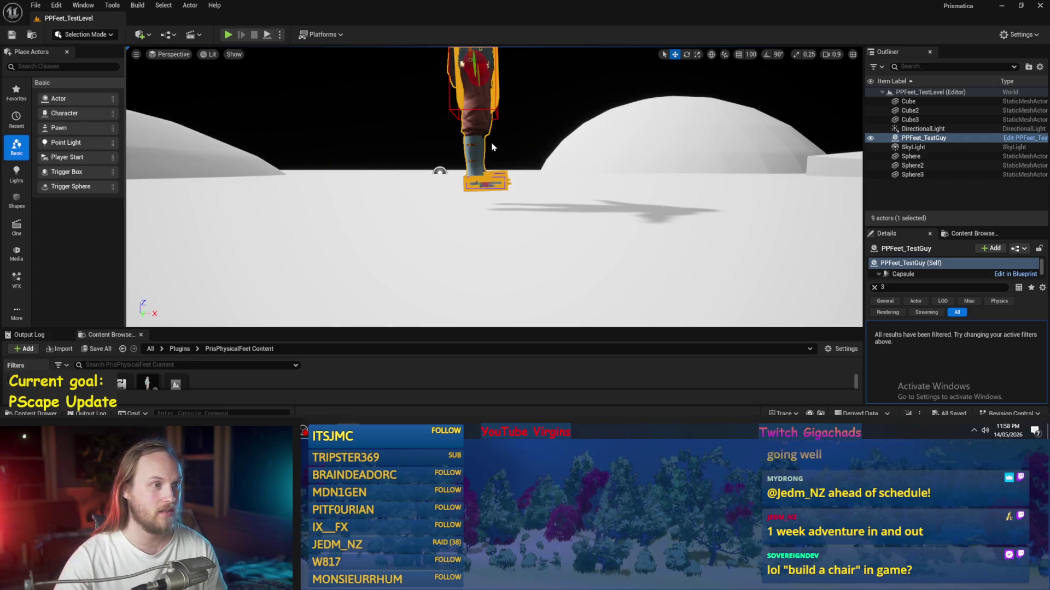
- Tilt the camera down toward the floor and enlarge the Content Browser to show the Plugins folder
{"action": "key", "text": "e"}
{"action": "left_click_drag", "start_coordinate": [491, 146], "coordinate": [491, 160]}
{"action": "left_click_drag", "start_coordinate": [565, 175], "coordinate": [566, 164]}
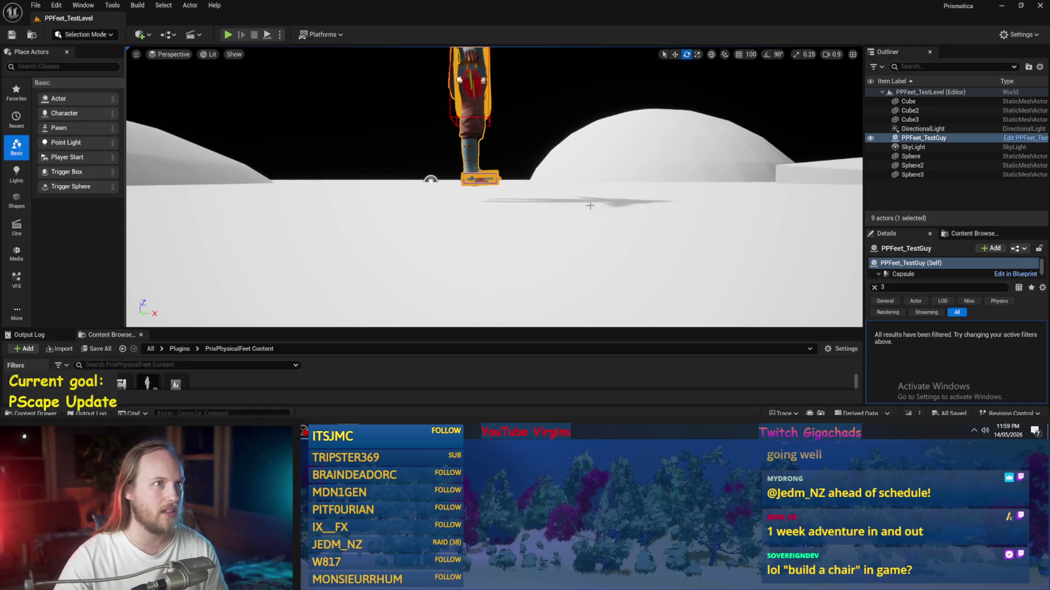
{"action": "scroll", "coordinate": [537, 203], "scroll_direction": "up", "scroll_amount": 2}
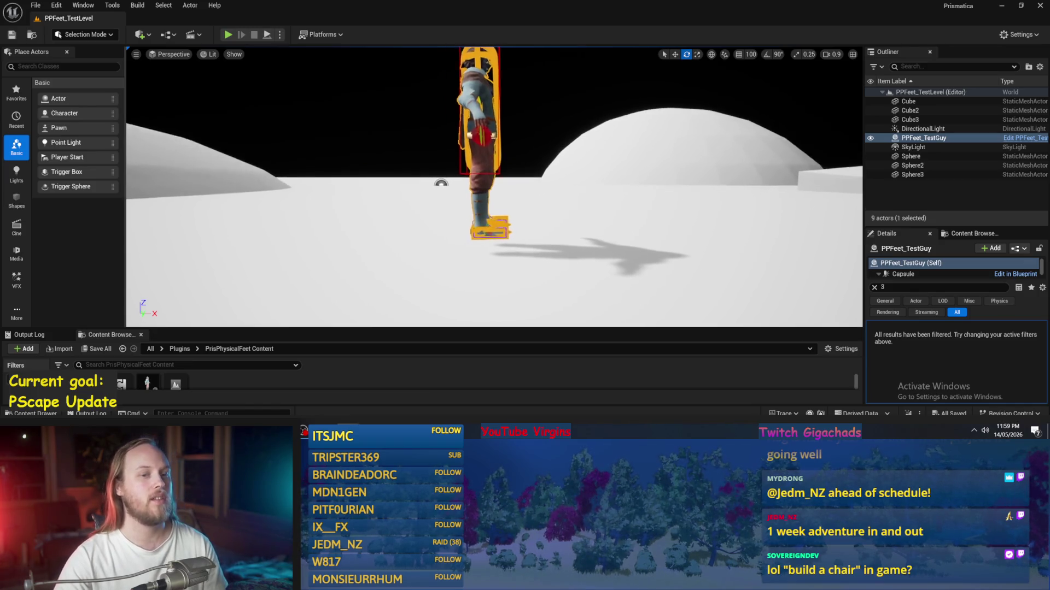
{"action": "left_click_drag", "start_coordinate": [477, 163], "coordinate": [476, 180]}
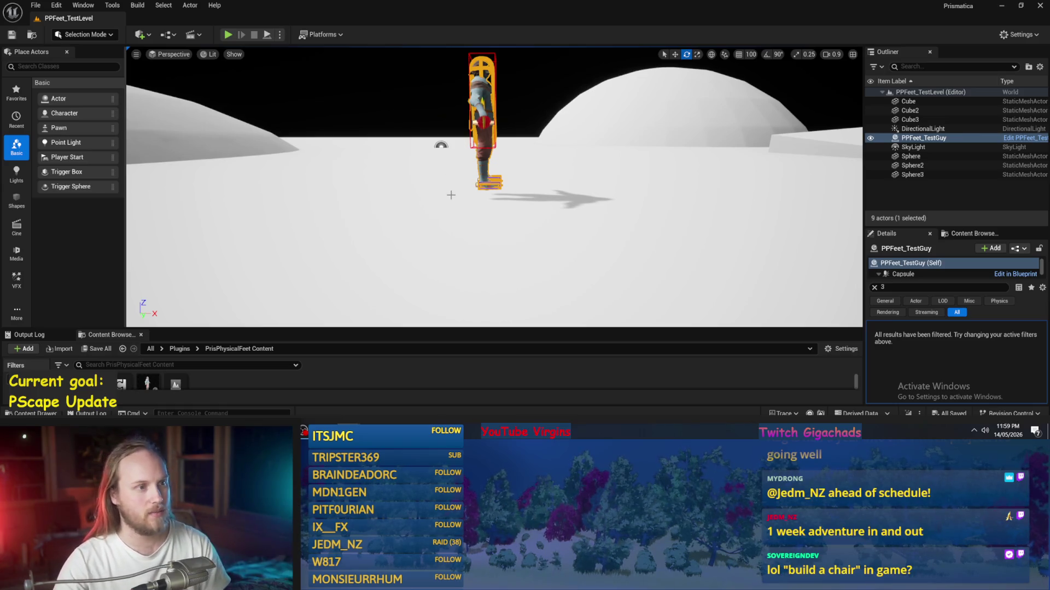
{"action": "mouse_move", "coordinate": [220, 330]}
{"action": "left_mouse_down"}
{"action": "mouse_move", "coordinate": [221, 247]}
{"action": "mouse_move", "coordinate": [220, 296]}
{"action": "left_mouse_up"}
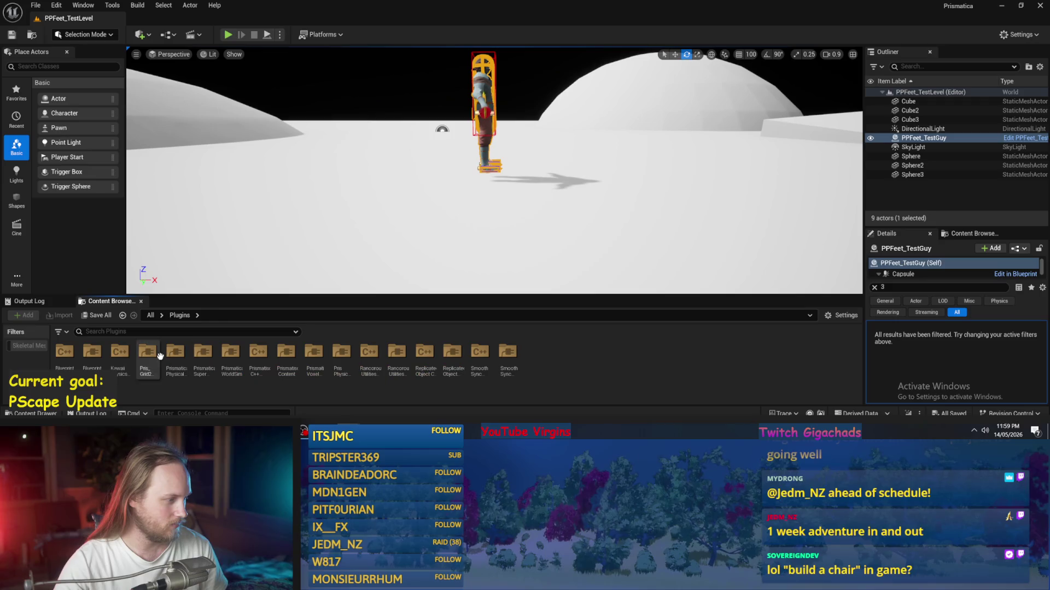
- Open PPCMS_TestLevel from the PrismaticaPhysicalCharacterMovementSystem Content folder and play it fullscreen, steering with WASD
{"action": "double_click", "coordinate": [171, 355]}
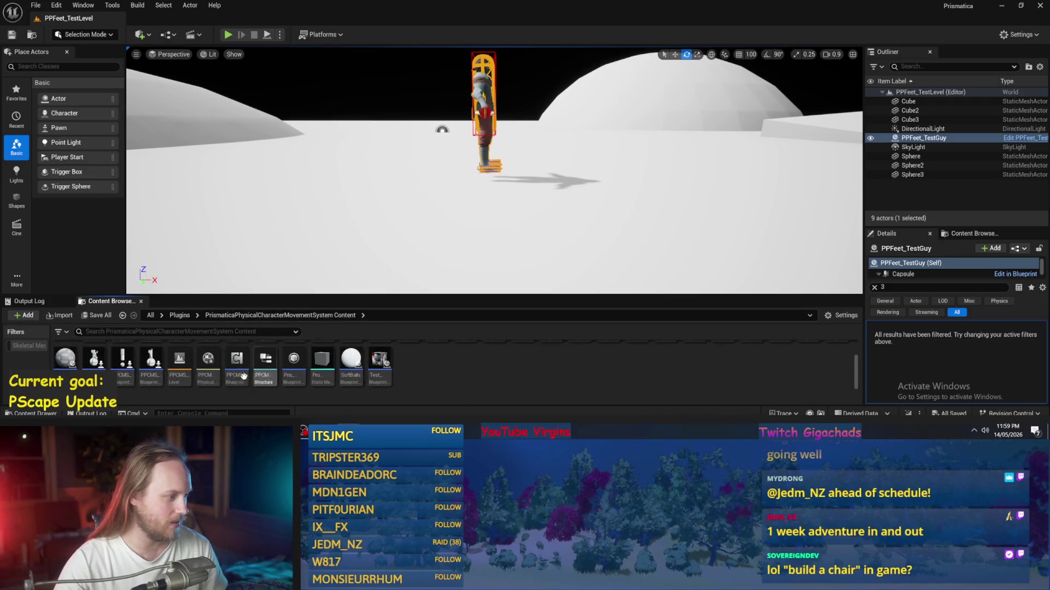
{"action": "double_click", "coordinate": [173, 360]}
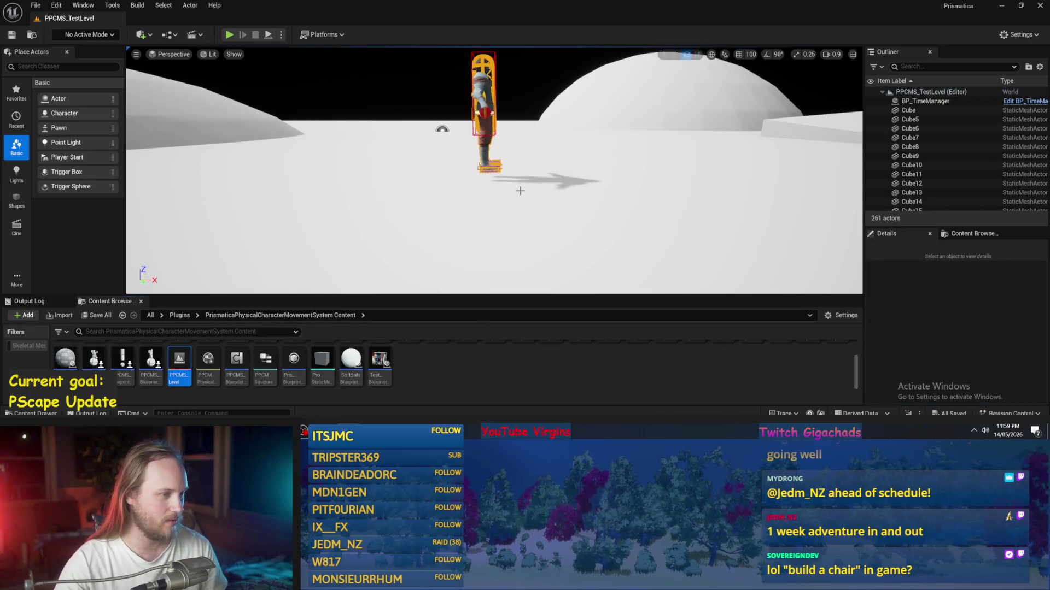
{"action": "key", "text": "alt+p"}
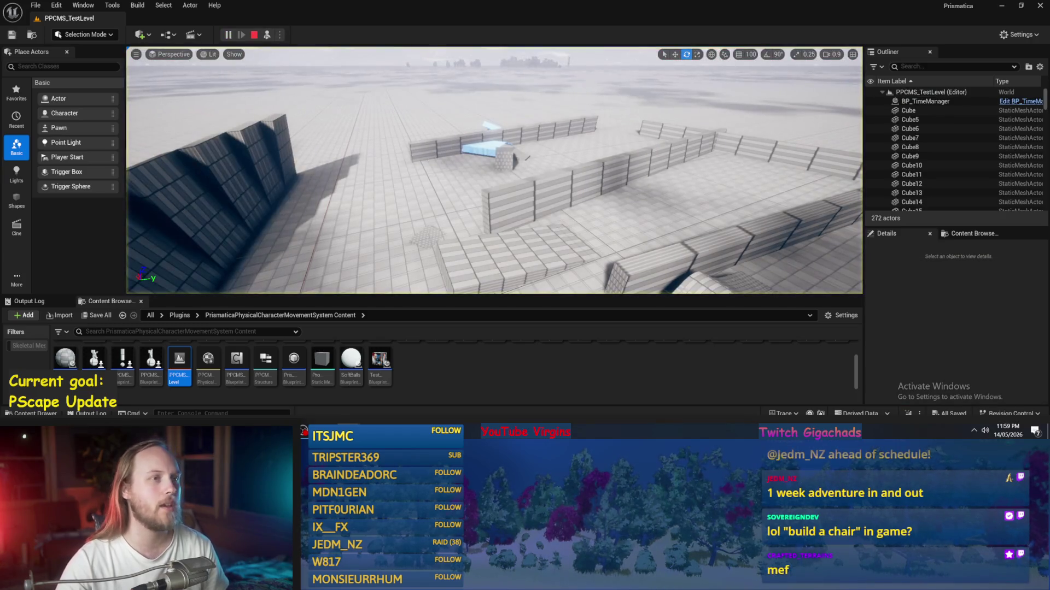
{"action": "key", "text": "w"}
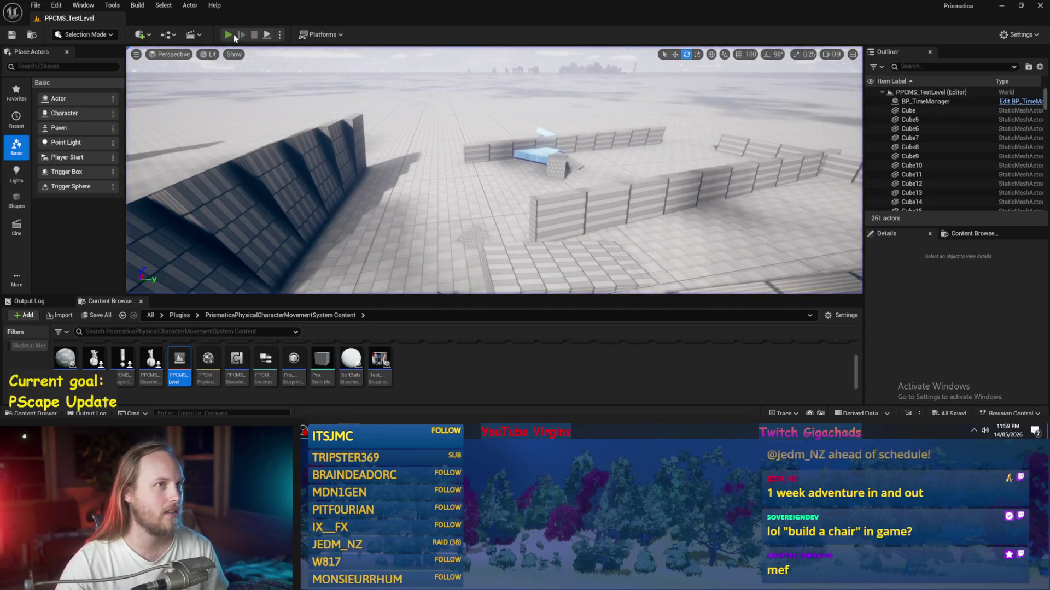
{"action": "left_click", "coordinate": [228, 35]}
{"action": "key", "text": "F11"}
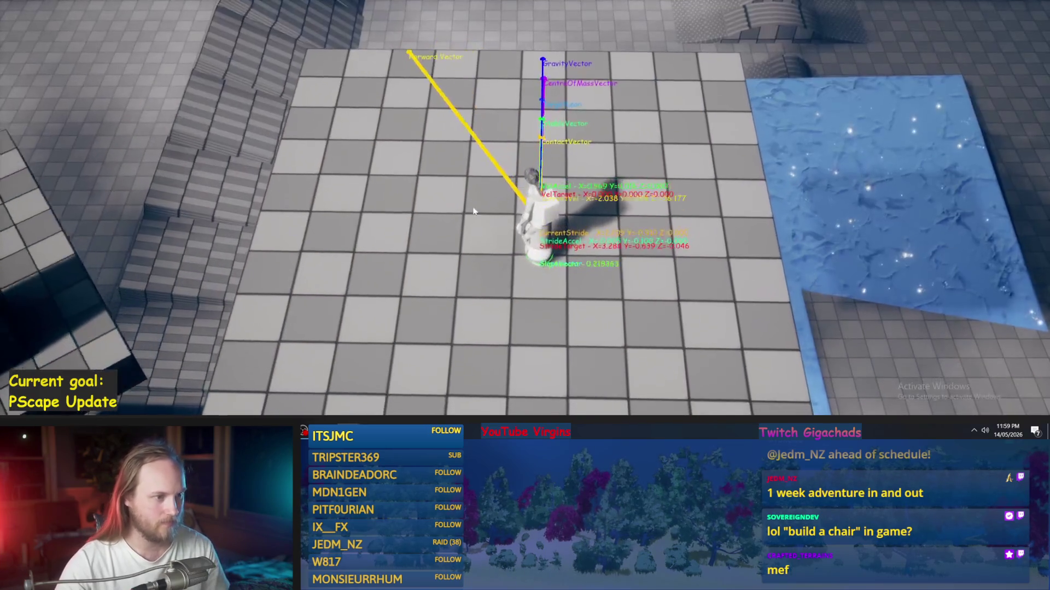
{"action": "key", "text": "a"}
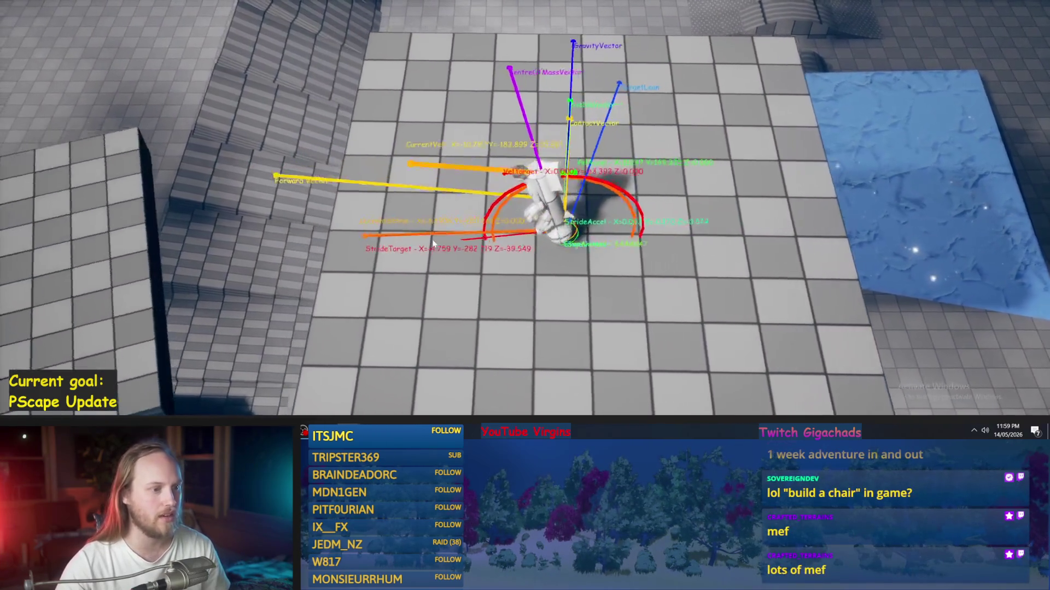
{"action": "key", "text": "d"}
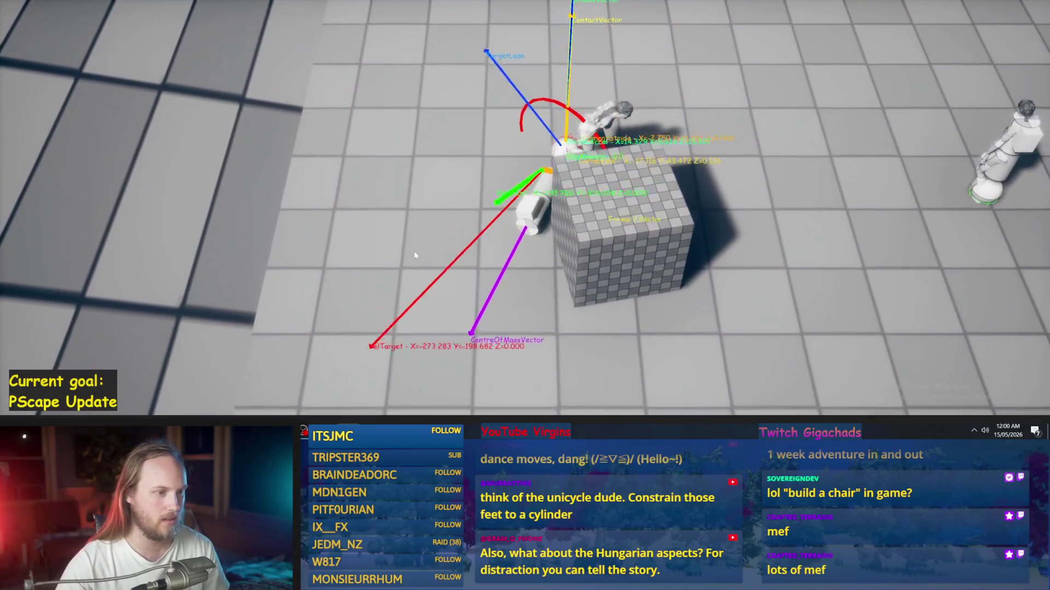
- Restart the play session and drive the unicycle character forward at speed
{"action": "key", "text": "Escape"}
{"action": "key", "text": "alt+p"}
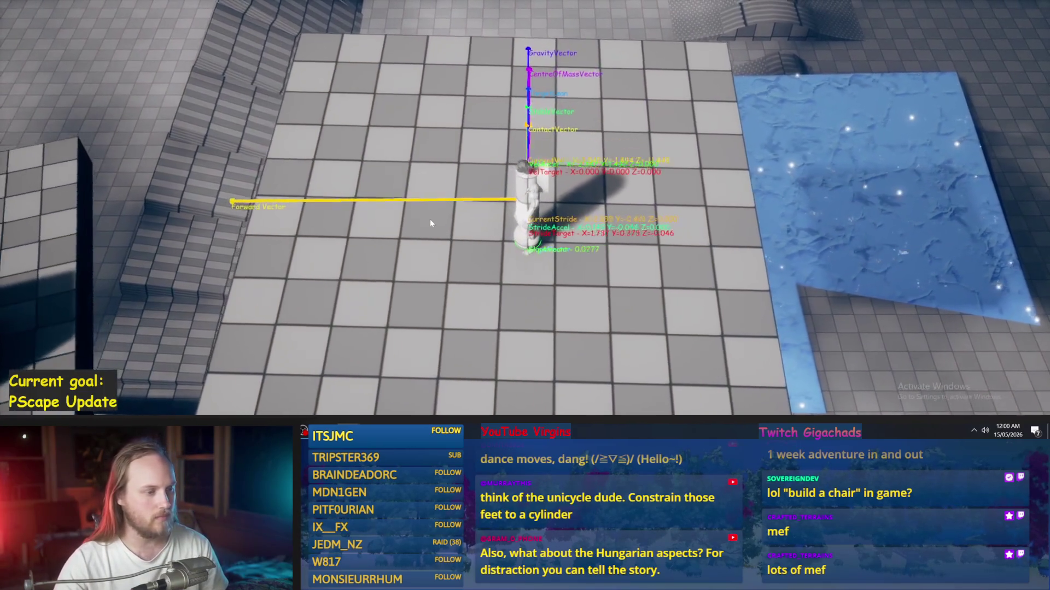
{"action": "key", "text": "w"}
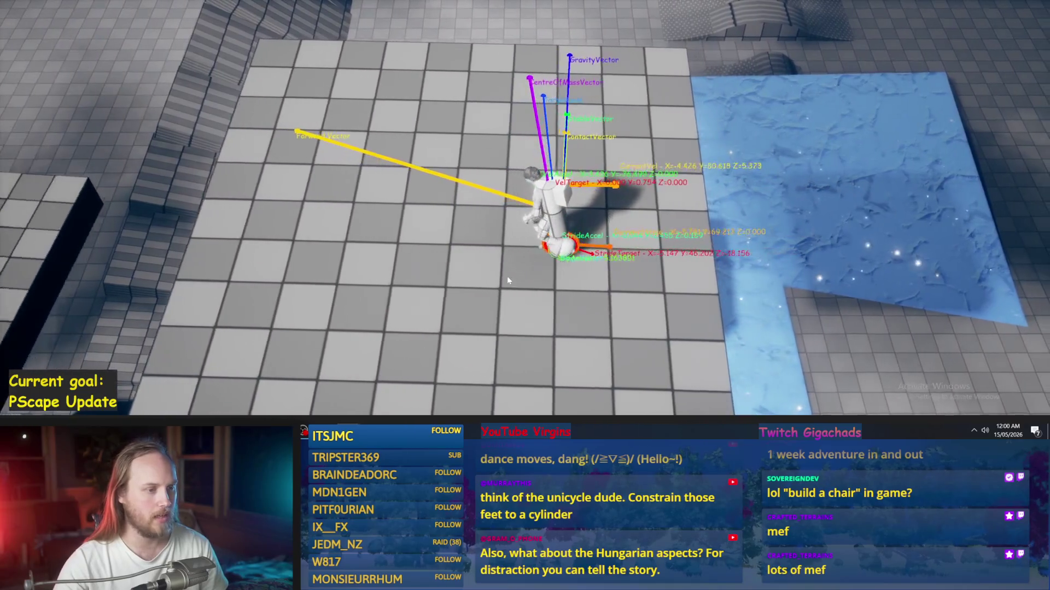
{"action": "key", "text": "w"}
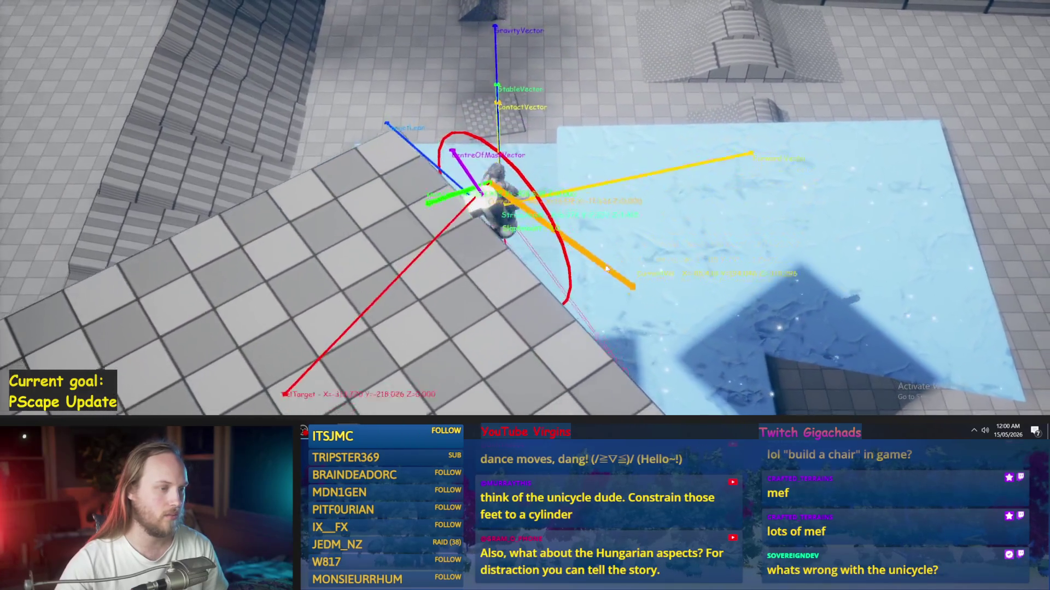
- Restart the play session, ride the unicycle onto the ice, then end it
{"action": "key", "text": "Escape"}
{"action": "key", "text": "alt+p"}
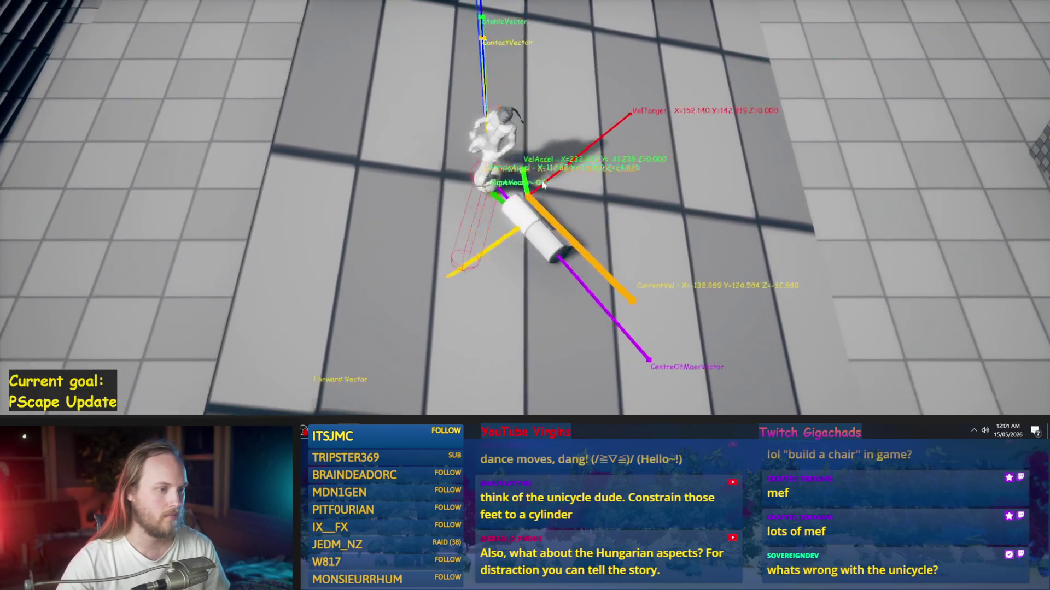
{"action": "key", "text": "Escape"}
{"action": "scroll", "coordinate": [542, 184], "scroll_direction": "down", "scroll_amount": 10}
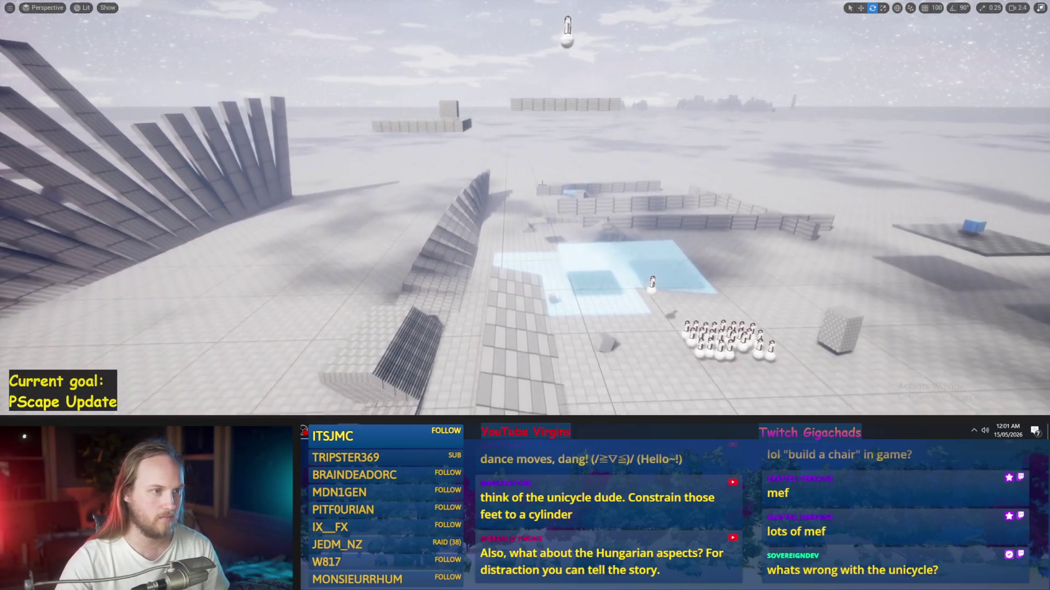
- Select PPCMS_TestCharacter_Player2 and restore the full editor layout
{"action": "left_click_drag", "start_coordinate": [542, 184], "coordinate": [542, 180]}
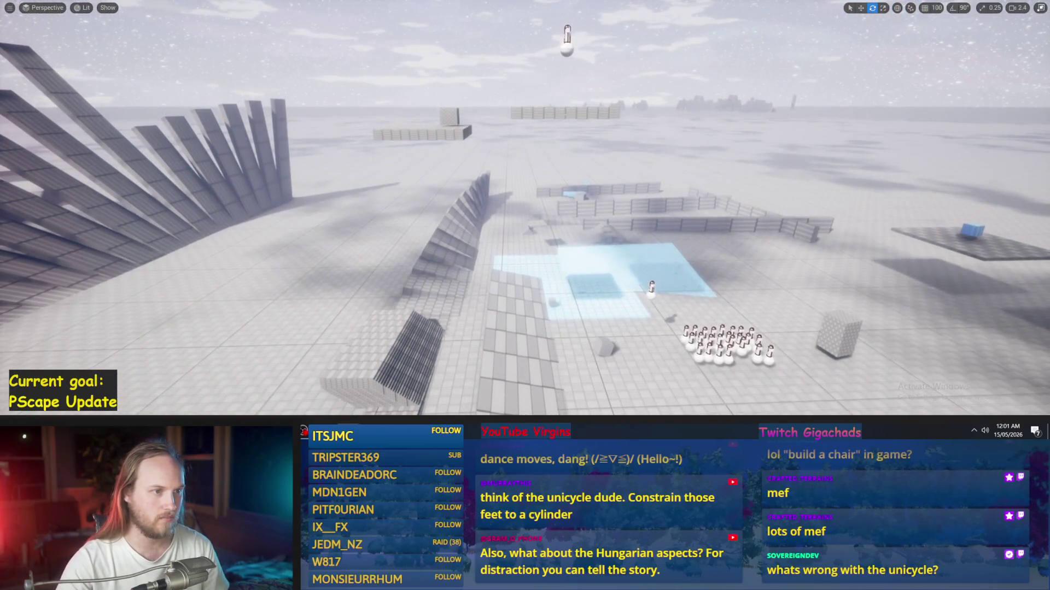
{"action": "left_click", "coordinate": [567, 53]}
{"action": "key", "text": "q"}
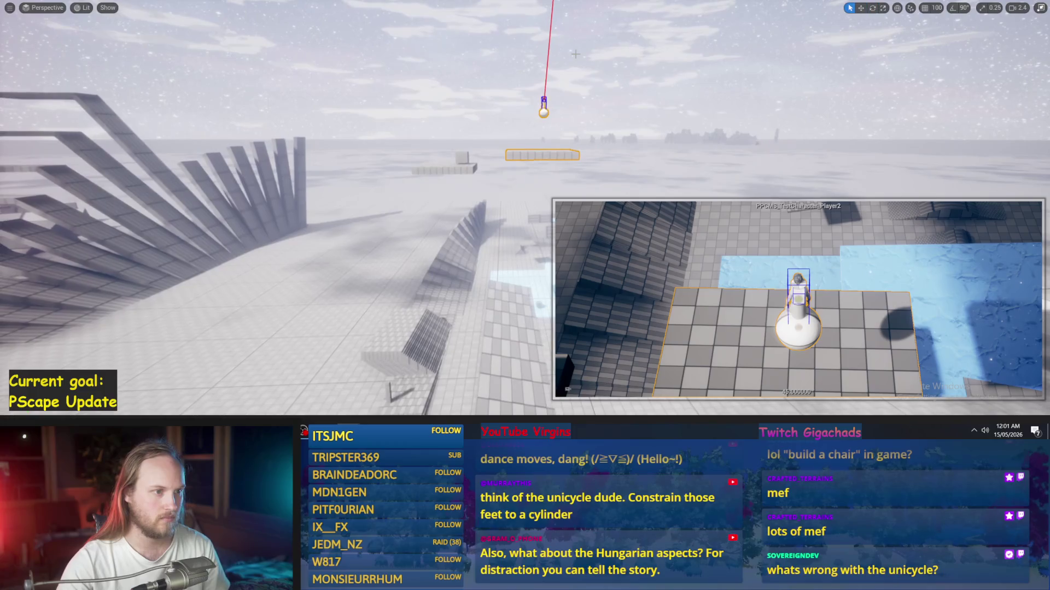
{"action": "key", "text": "F11"}
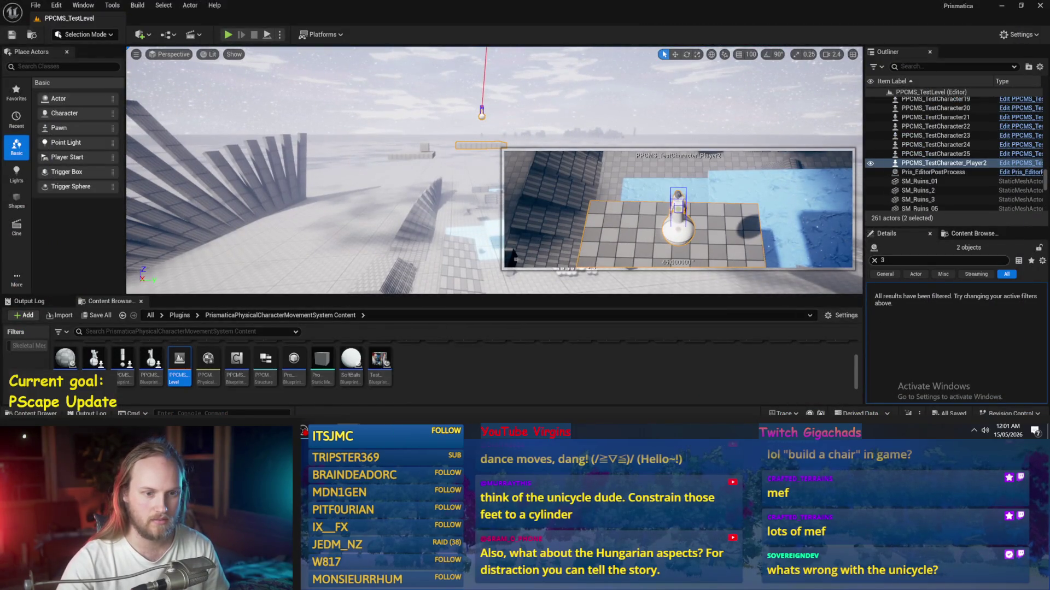
- Keep only the character selected in move mode and start a fresh play session
{"action": "left_click", "coordinate": [482, 114]}
{"action": "key", "text": "w"}
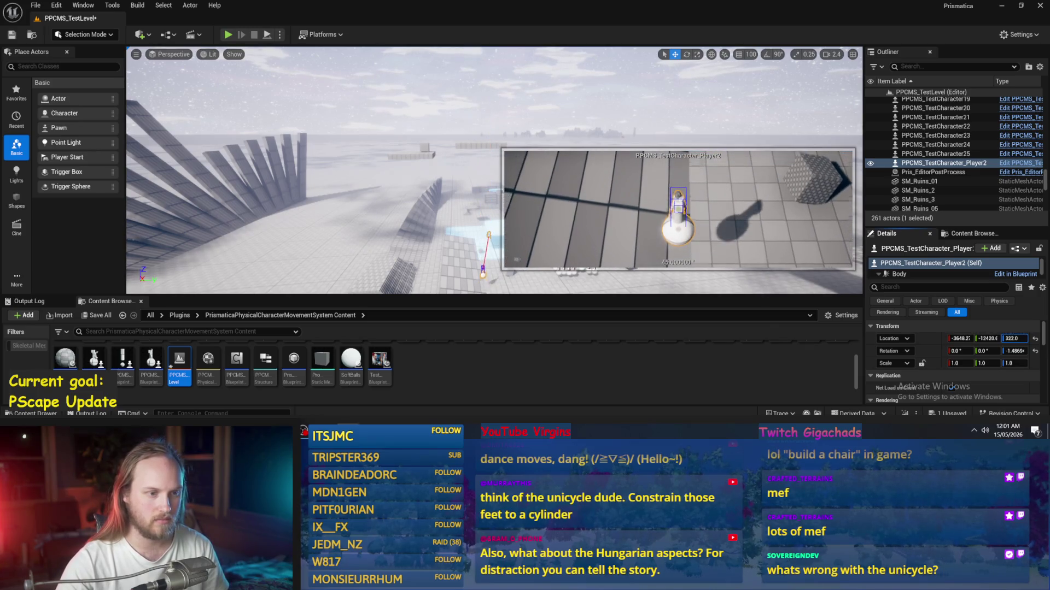
{"action": "key", "text": "alt+p"}
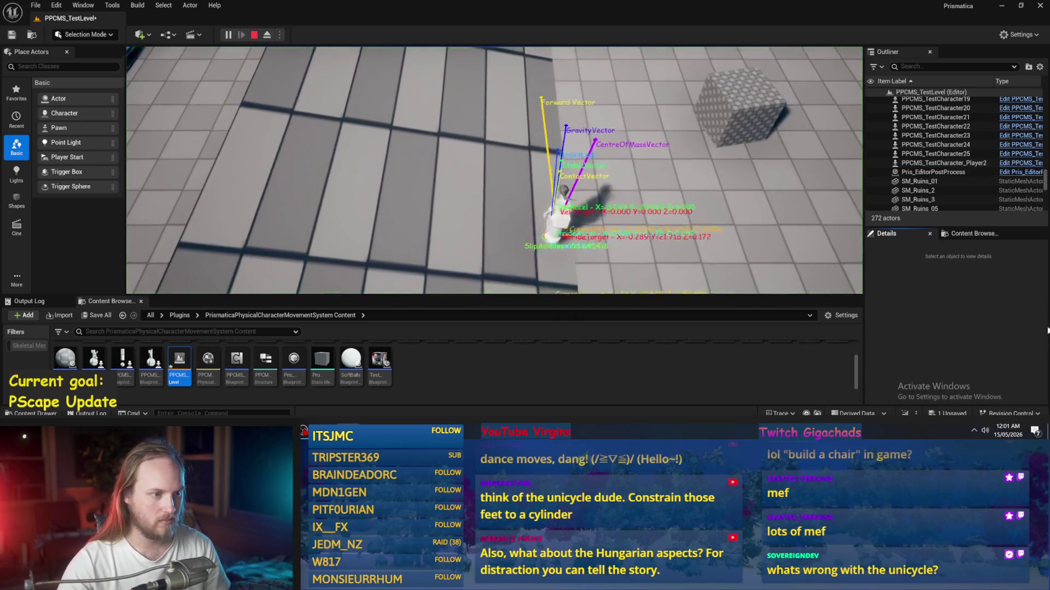
- Run the play session fullscreen and ride the unicycle character left toward the icy edge
{"action": "key", "text": "F11"}
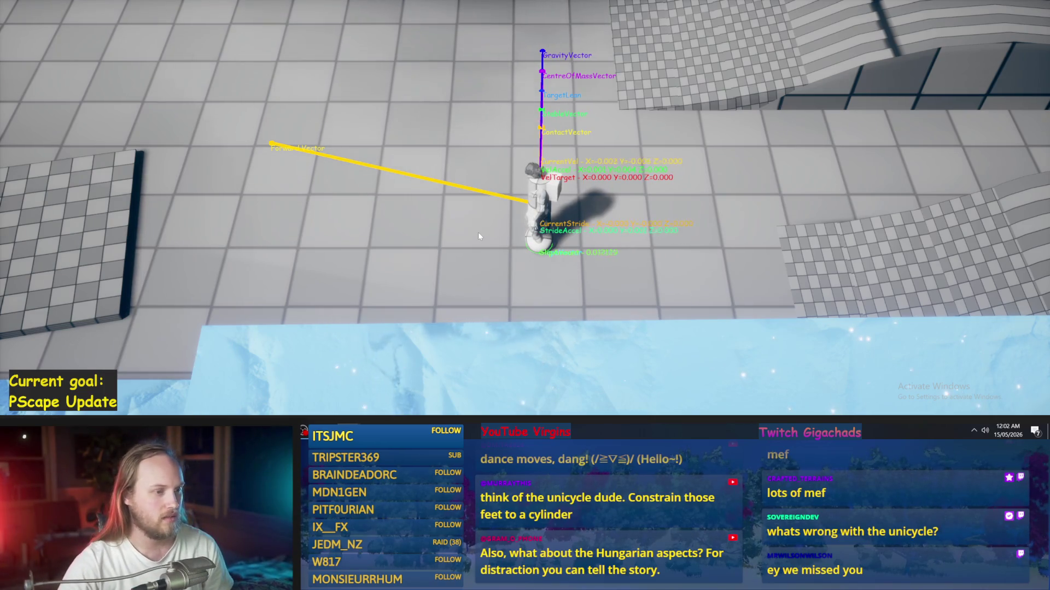
{"action": "key", "text": "a"}
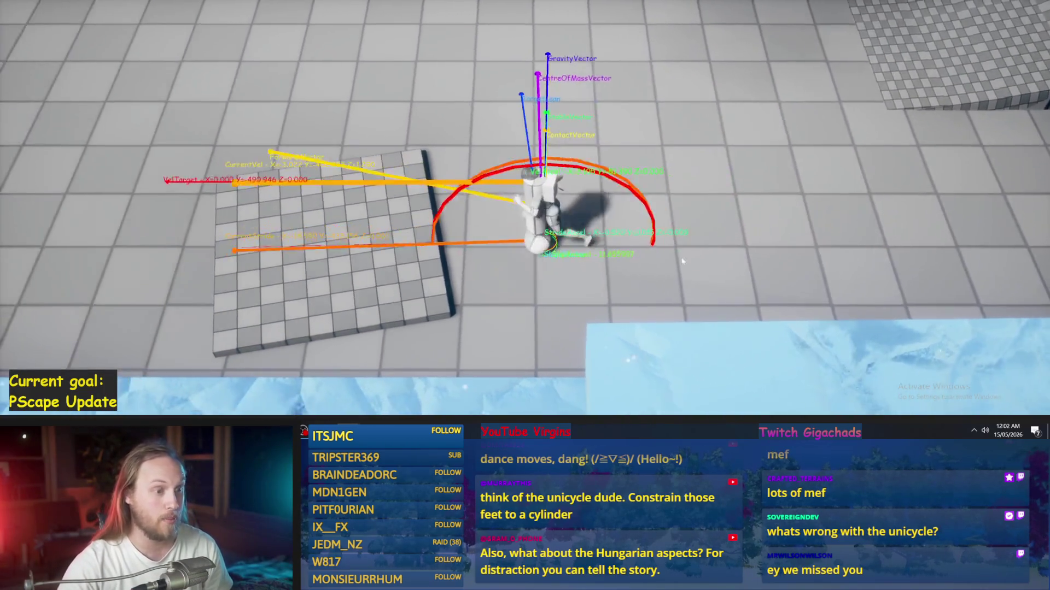